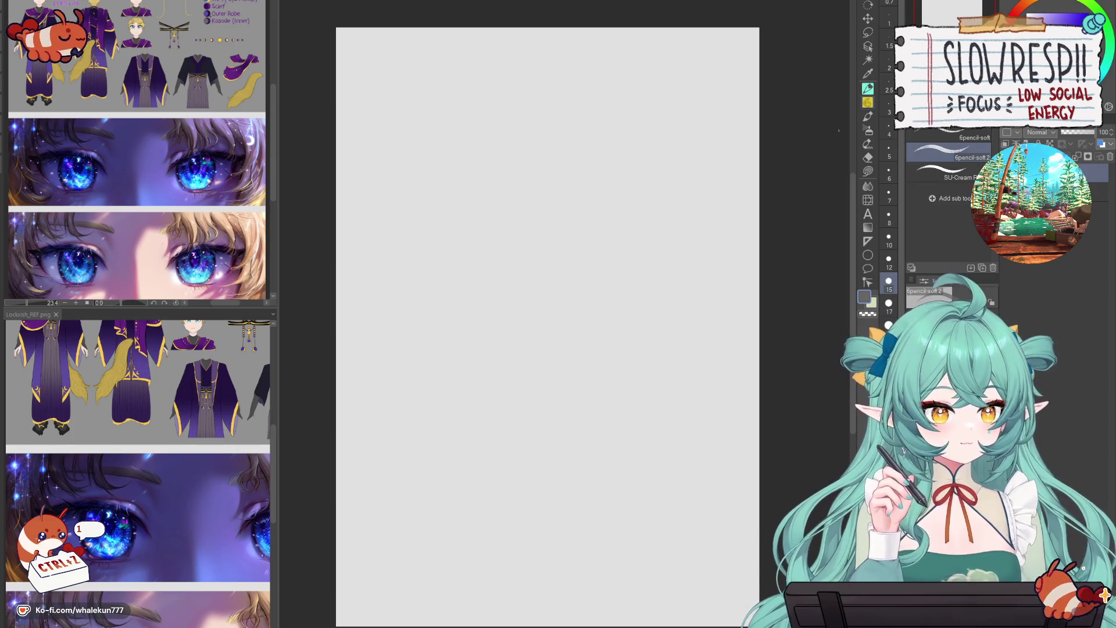
- Rough in a trial head circle with the soft pencil near the top of the page
left_click_drag(636, 422, 656, 429)
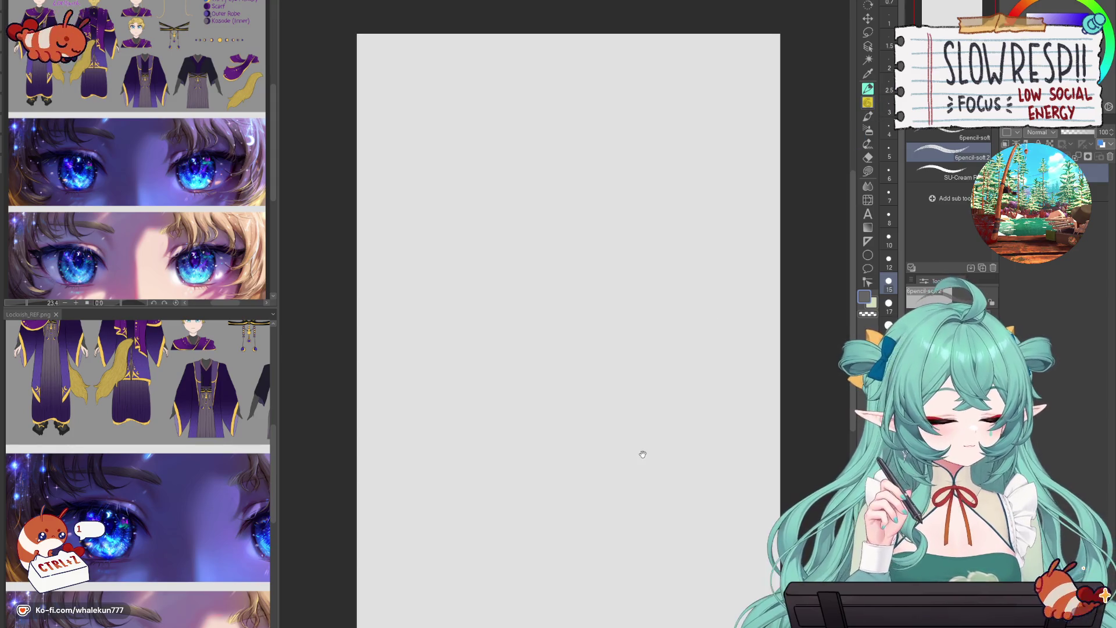
mouse_move(516, 166)
left_mouse_down()
mouse_move(524, 208)
mouse_move(551, 231)
left_mouse_up()
key("ctrl+z")
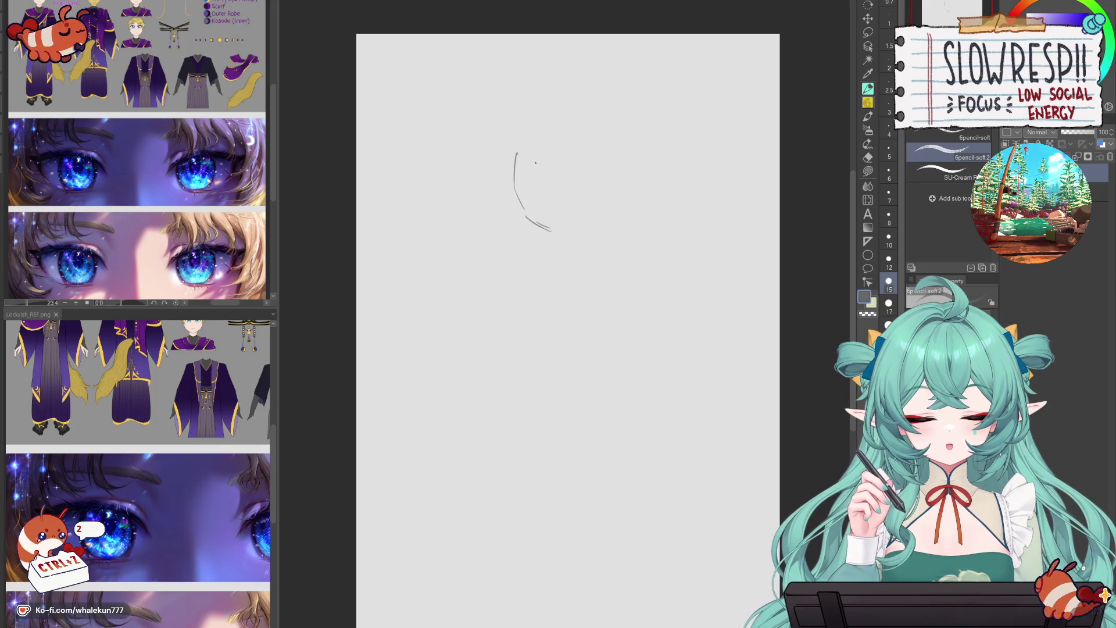
mouse_move(522, 146)
left_mouse_down()
mouse_move(549, 129)
mouse_move(612, 166)
mouse_move(606, 212)
mouse_move(565, 229)
left_mouse_up()
mouse_move(570, 128)
left_mouse_down()
mouse_move(609, 162)
mouse_move(604, 223)
left_mouse_up()
left_click_drag(525, 217, 578, 223)
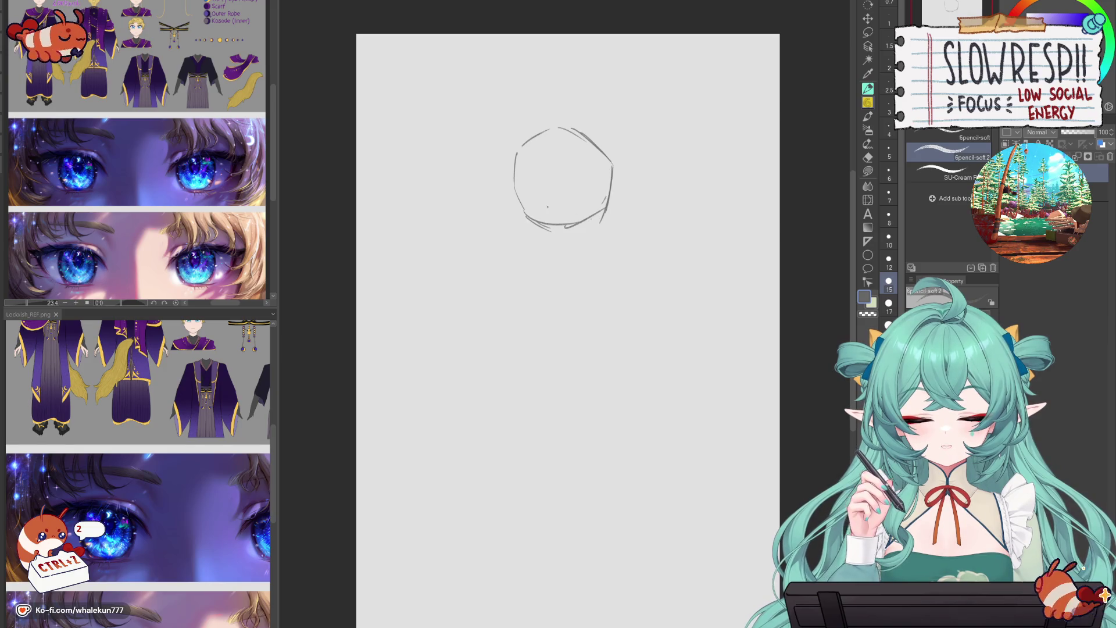
mouse_move(511, 170)
left_mouse_down()
mouse_move(543, 127)
mouse_move(568, 120)
left_mouse_up()
- Zoom and pan the Sub View to show the full outfit reference sheet
scroll(185, 236, "up", 5)
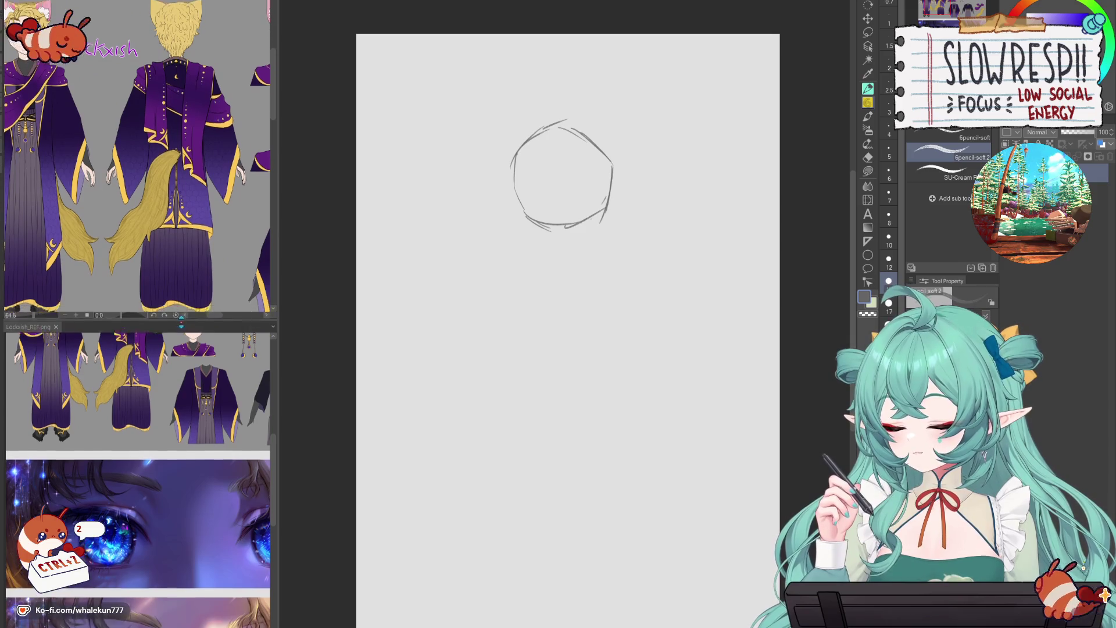
left_click_drag(183, 312, 183, 414)
scroll(192, 549, "up", 5)
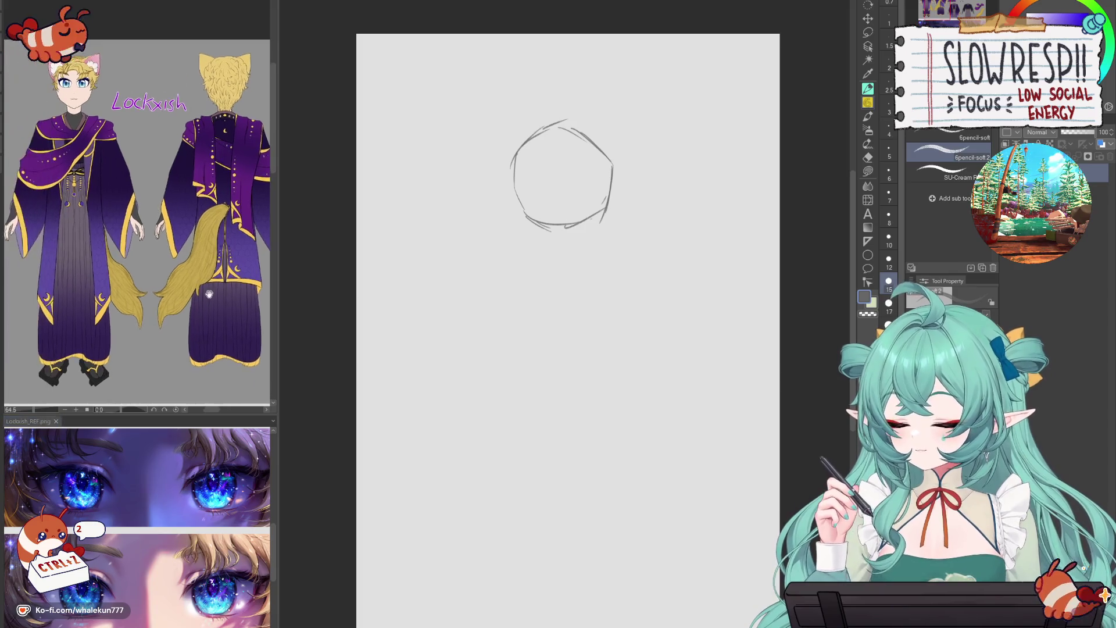
left_click_drag(178, 274, 230, 273)
left_click_drag(625, 368, 643, 386)
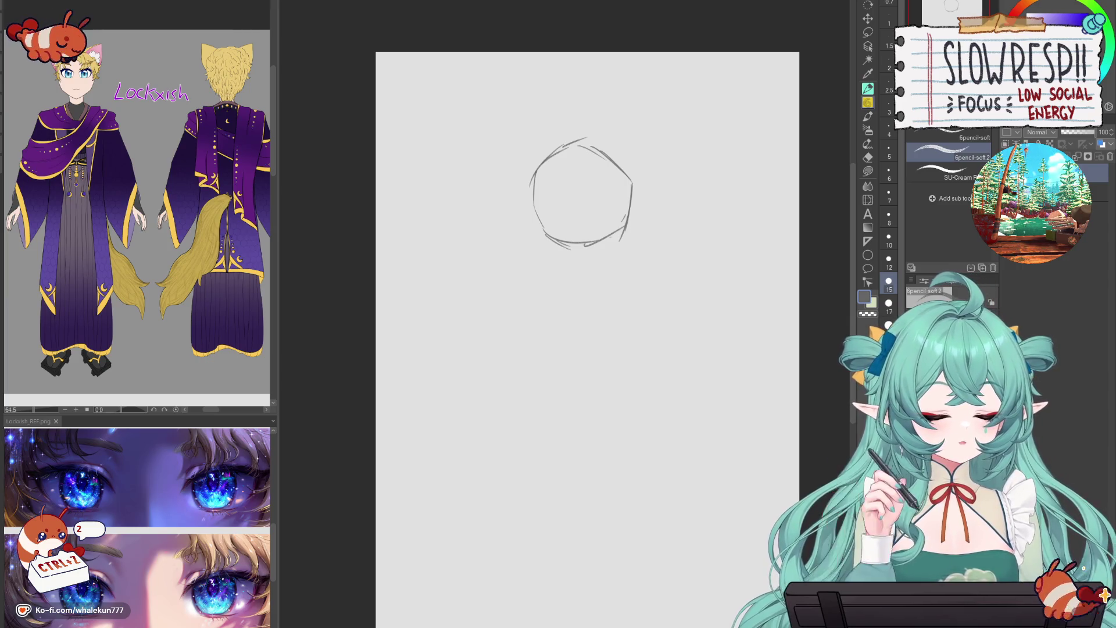
- Return to the soft pencil, clear the head sketch, and enlarge the brush
left_click(869, 90)
left_click(870, 93)
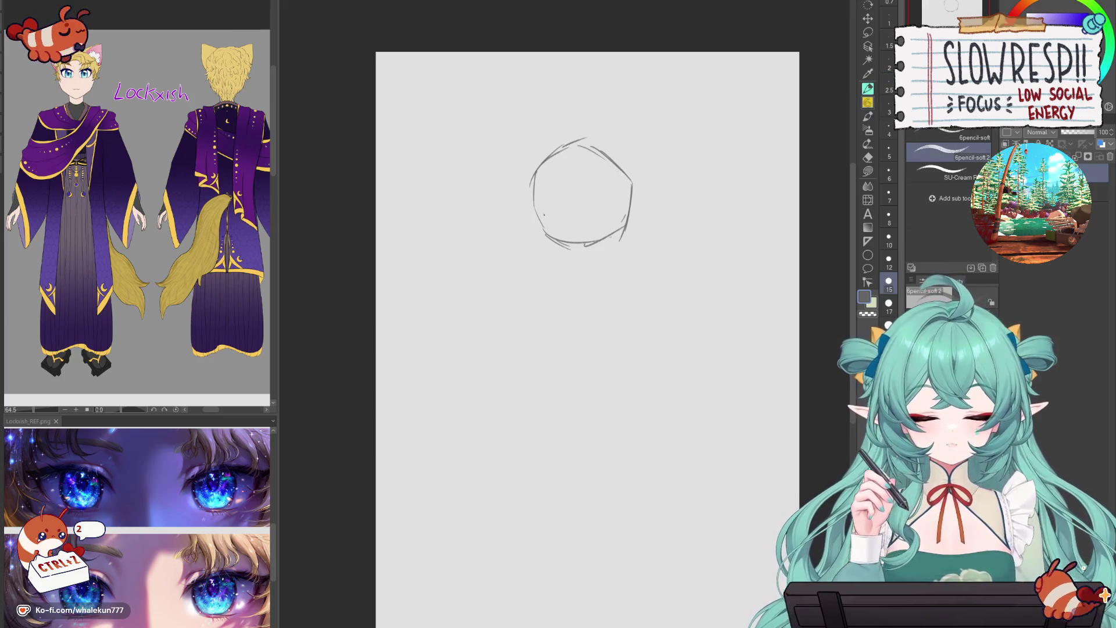
key("Delete")
key("bracketright")
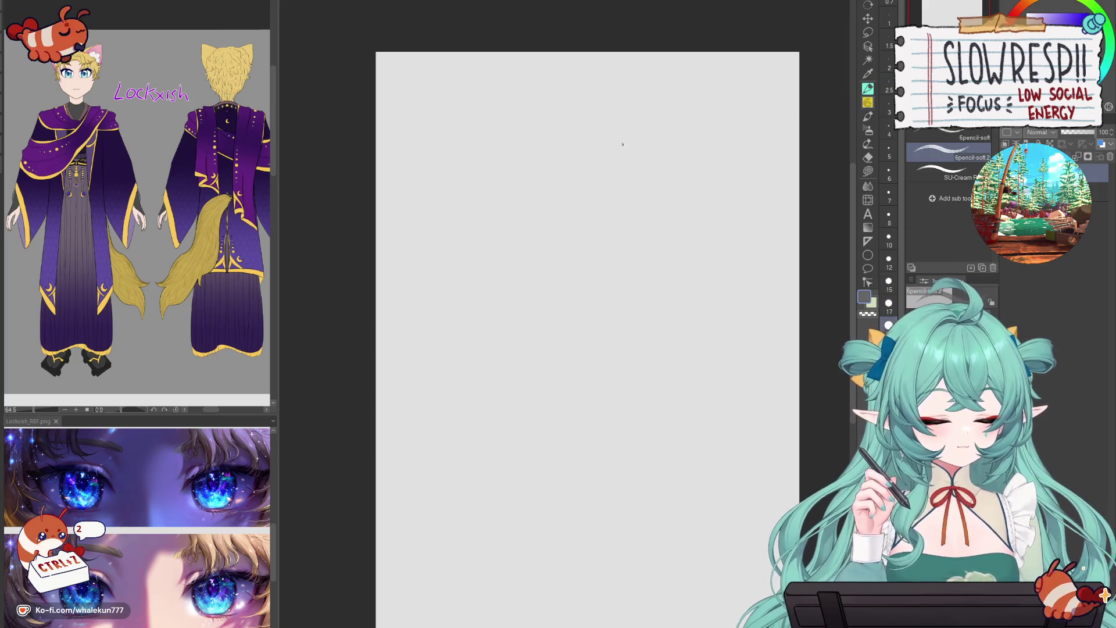
mouse_move(624, 138)
left_mouse_down()
mouse_move(612, 143)
mouse_move(600, 186)
mouse_move(646, 210)
mouse_move(674, 195)
mouse_move(677, 139)
mouse_move(671, 206)
left_mouse_up()
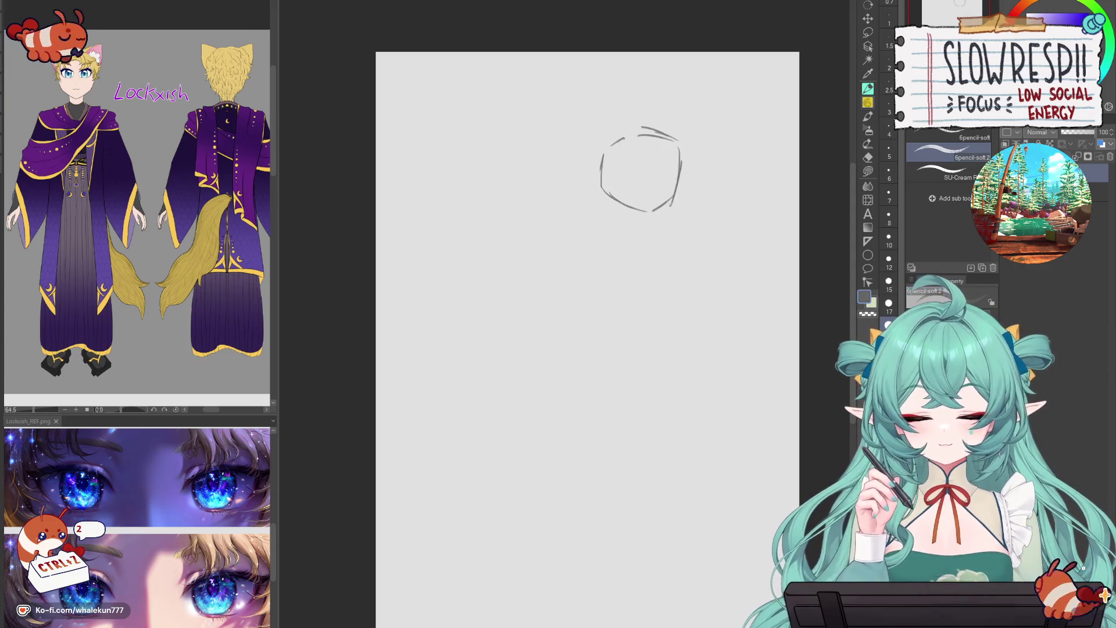
mouse_move(674, 144)
left_mouse_down()
mouse_move(680, 192)
mouse_move(659, 209)
left_mouse_up()
left_click_drag(619, 138, 605, 195)
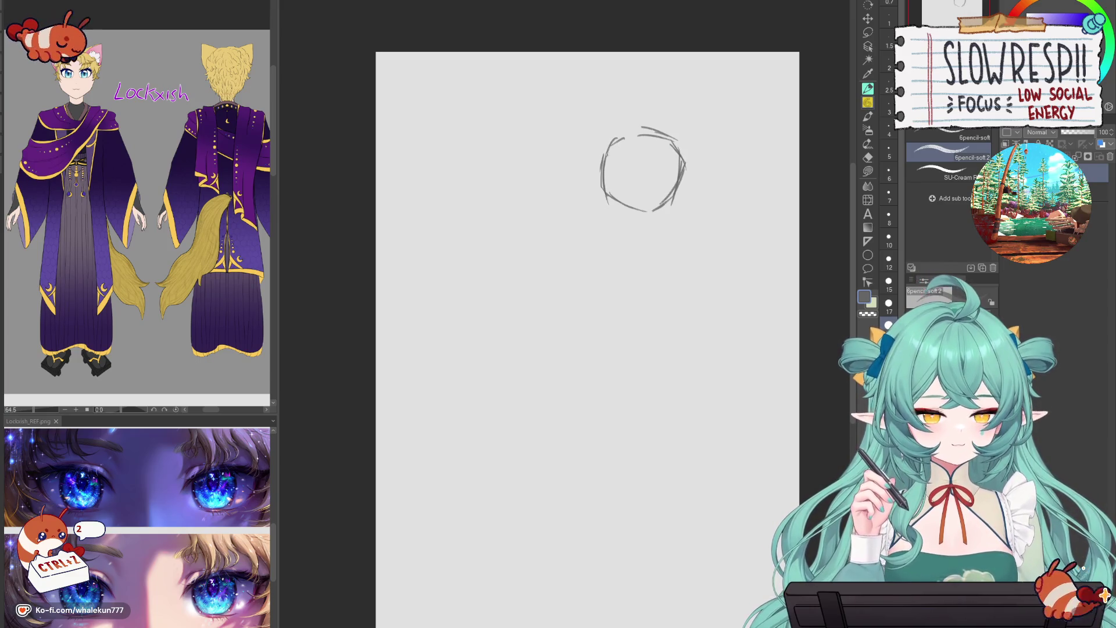
mouse_move(606, 156)
left_mouse_down()
mouse_move(672, 135)
mouse_move(674, 213)
mouse_move(607, 186)
mouse_move(686, 178)
left_mouse_up()
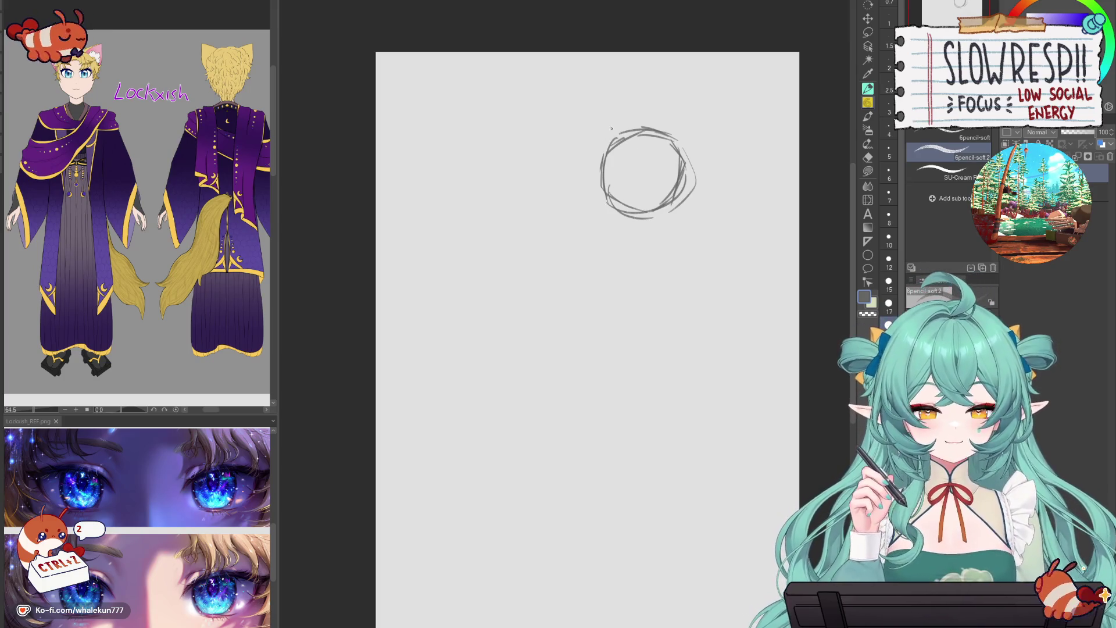
mouse_move(672, 137)
left_mouse_down()
mouse_move(605, 184)
mouse_move(594, 207)
left_mouse_up()
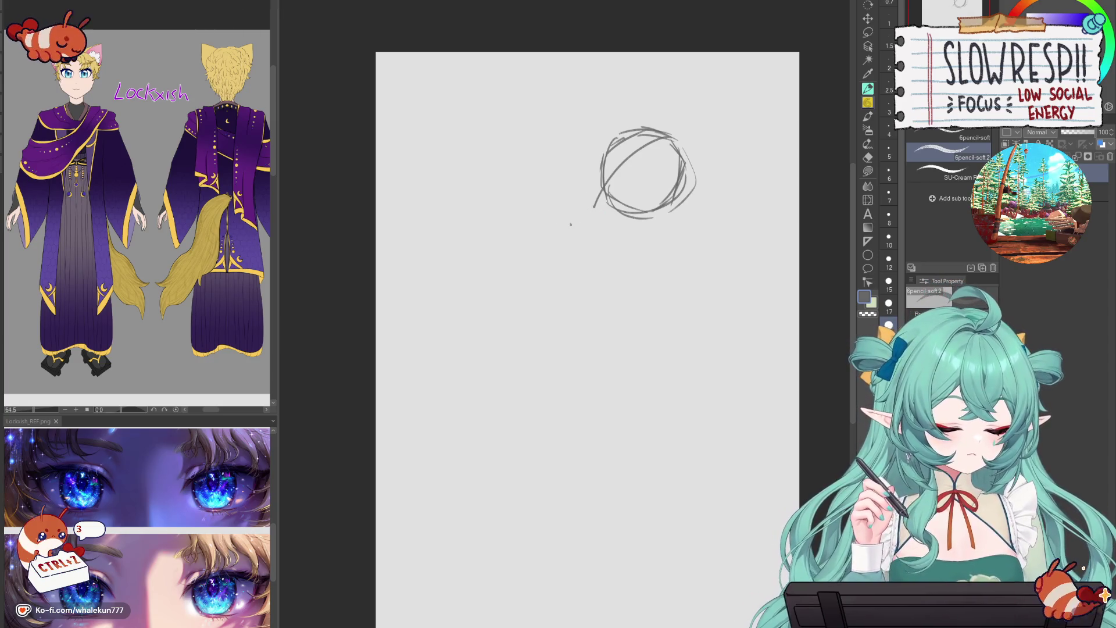
key("ctrl+z")
key("ctrl+z")
left_click_drag(674, 145, 591, 211)
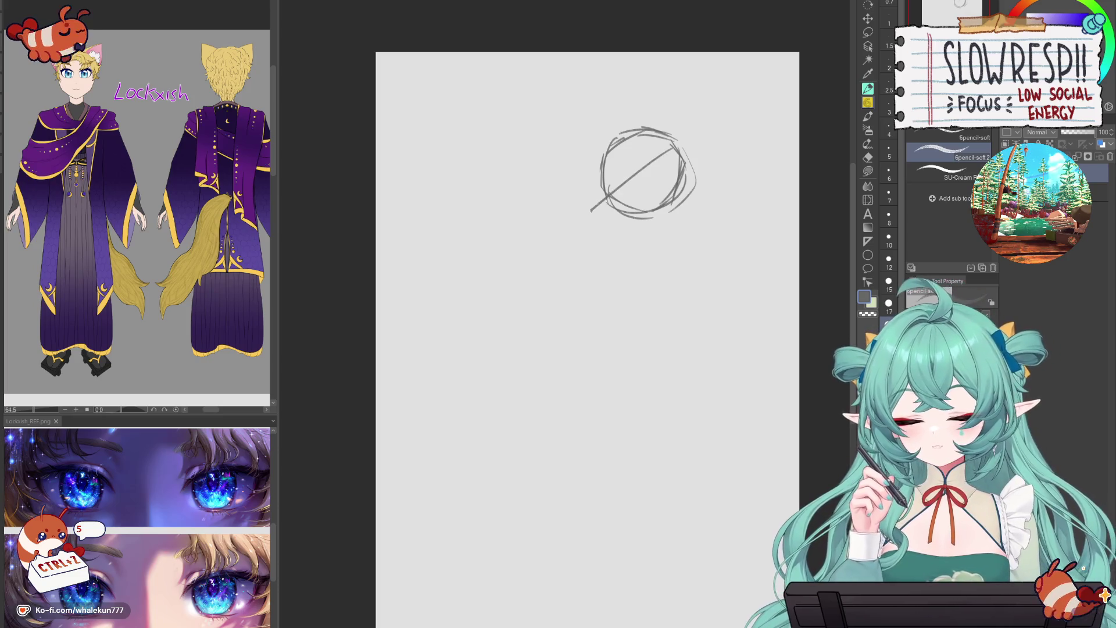
key("ctrl+z")
left_click_drag(674, 145, 591, 211)
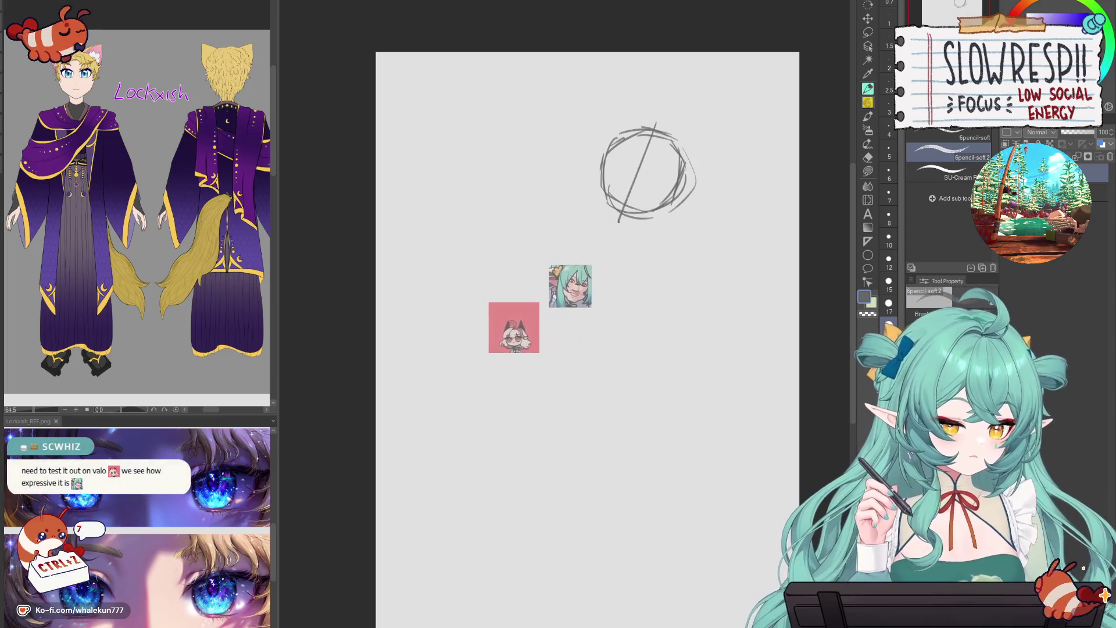
key("ctrl+z")
key("ctrl+z")
left_click_drag(656, 124, 609, 233)
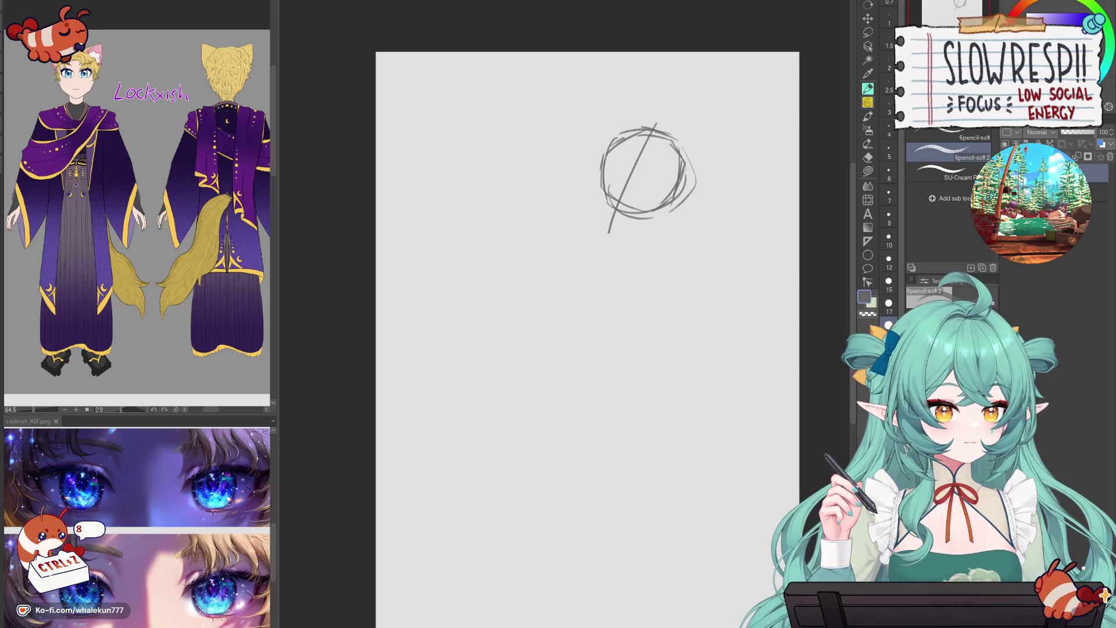
- Clear the page and sketch a new head circle with a diagonal guideline, flipping the view to check
key("Delete")
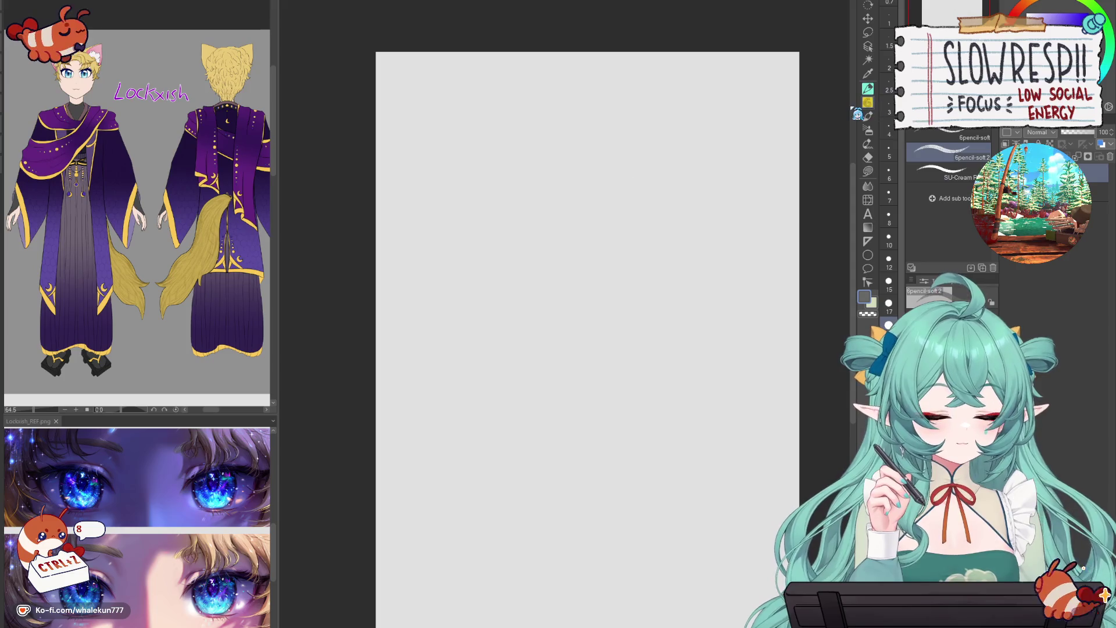
mouse_move(574, 174)
left_mouse_down()
mouse_move(526, 150)
mouse_move(503, 226)
mouse_move(578, 192)
left_mouse_up()
key("h")
mouse_move(565, 154)
left_mouse_down()
mouse_move(634, 166)
mouse_move(620, 216)
left_mouse_up()
key("h")
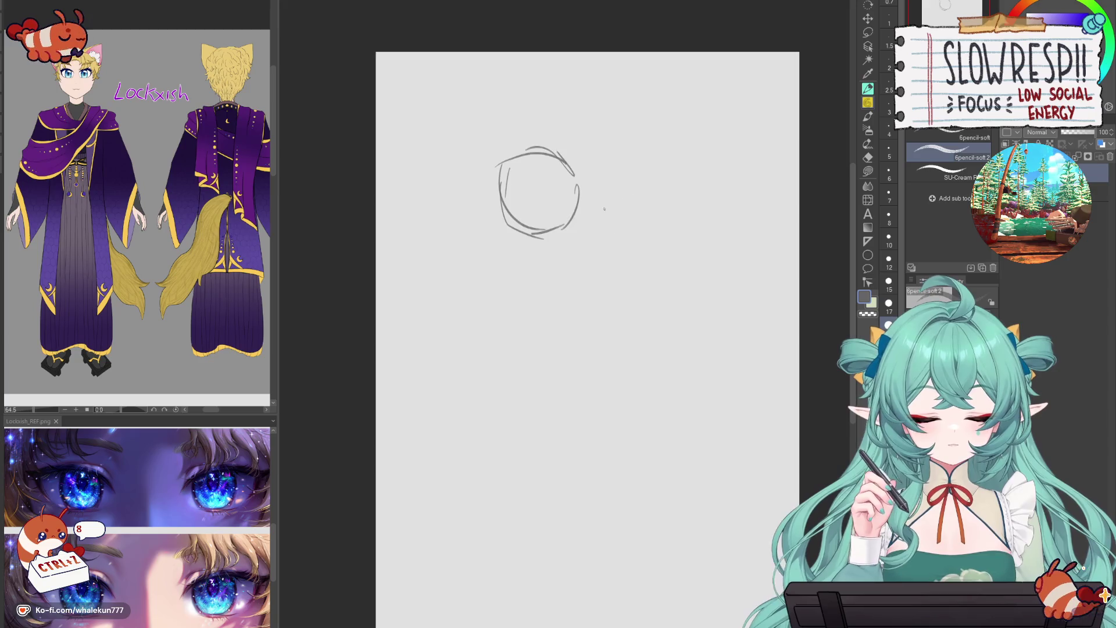
left_click_drag(553, 158, 584, 229)
key("ctrl+z")
- Add a short neck stroke and a rough boxy torso outline below the head
key("ctrl+z")
left_click_drag(544, 248, 585, 230)
key("ctrl+z")
key("ctrl+z")
mouse_move(559, 236)
left_mouse_down()
mouse_move(587, 230)
mouse_move(551, 252)
left_mouse_up()
key("ctrl+z")
mouse_move(516, 297)
left_mouse_down()
mouse_move(569, 275)
mouse_move(552, 330)
mouse_move(507, 335)
left_mouse_up()
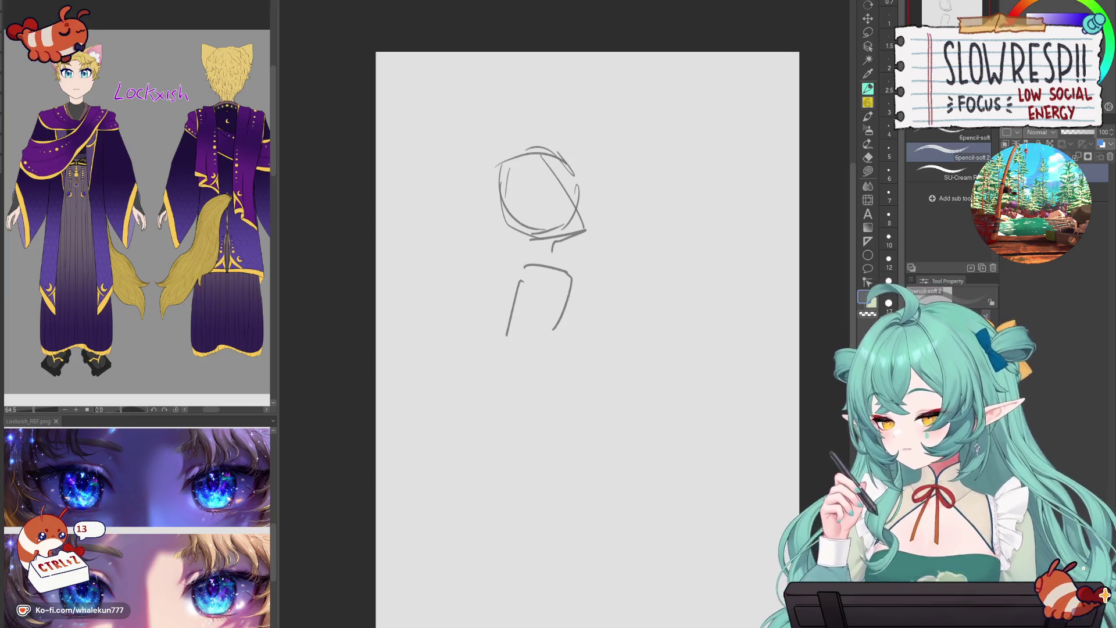
- Pan the Sub View reference across the heads, outfit parts and colour legend, zooming in and out
left_click_drag(261, 349, 21, 352)
mouse_move(174, 355)
left_mouse_down()
mouse_move(117, 361)
mouse_move(294, 277)
mouse_move(398, 267)
left_mouse_up()
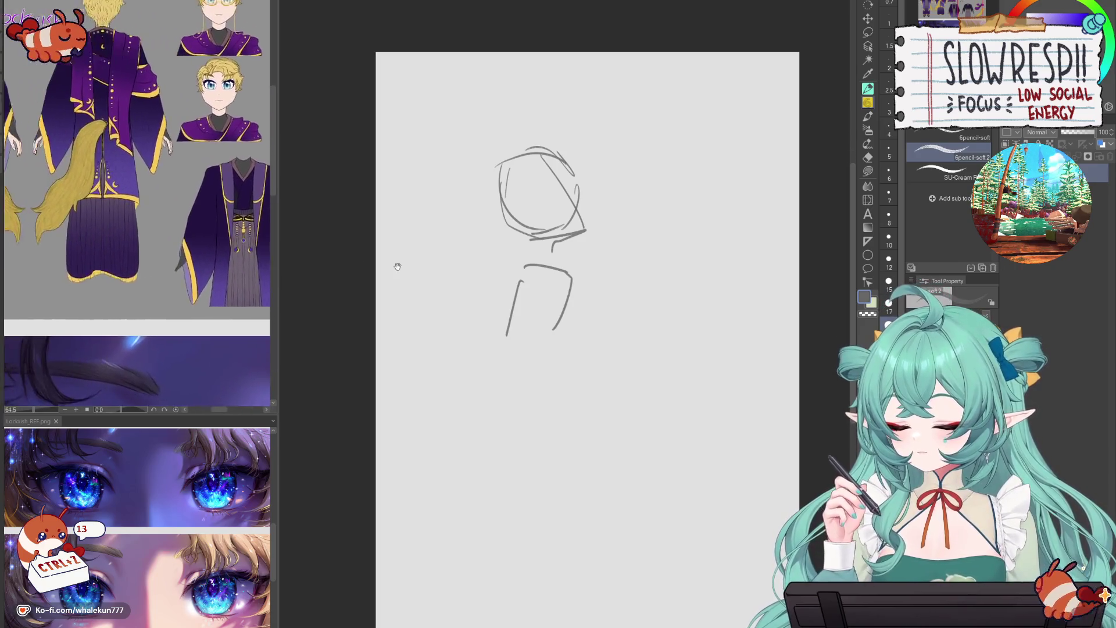
scroll(146, 178, "down", 10)
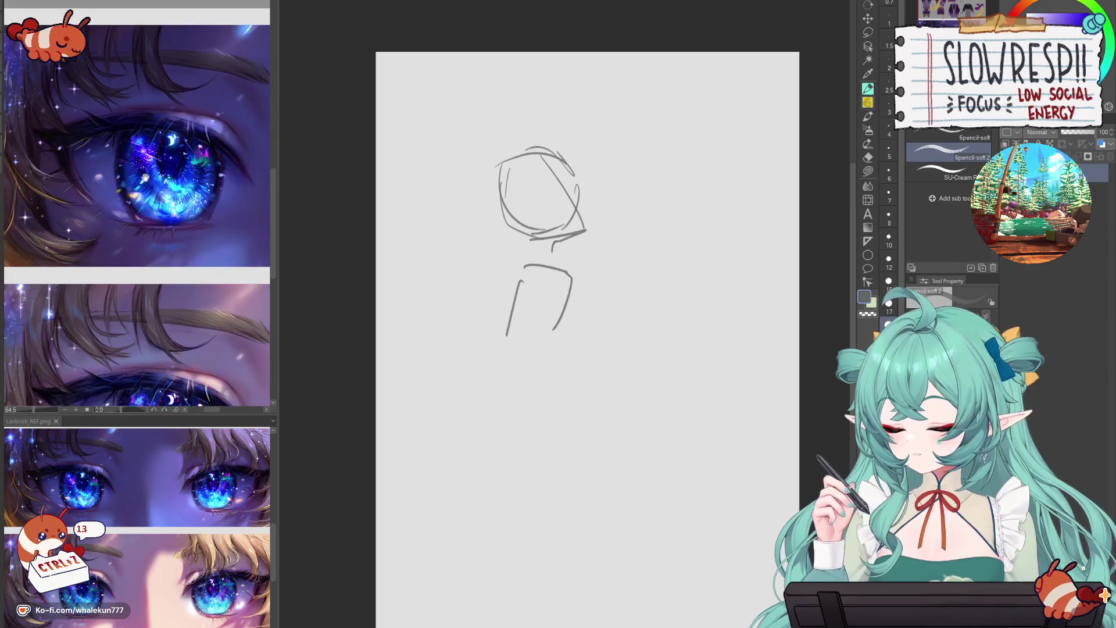
scroll(145, 178, "down", 8)
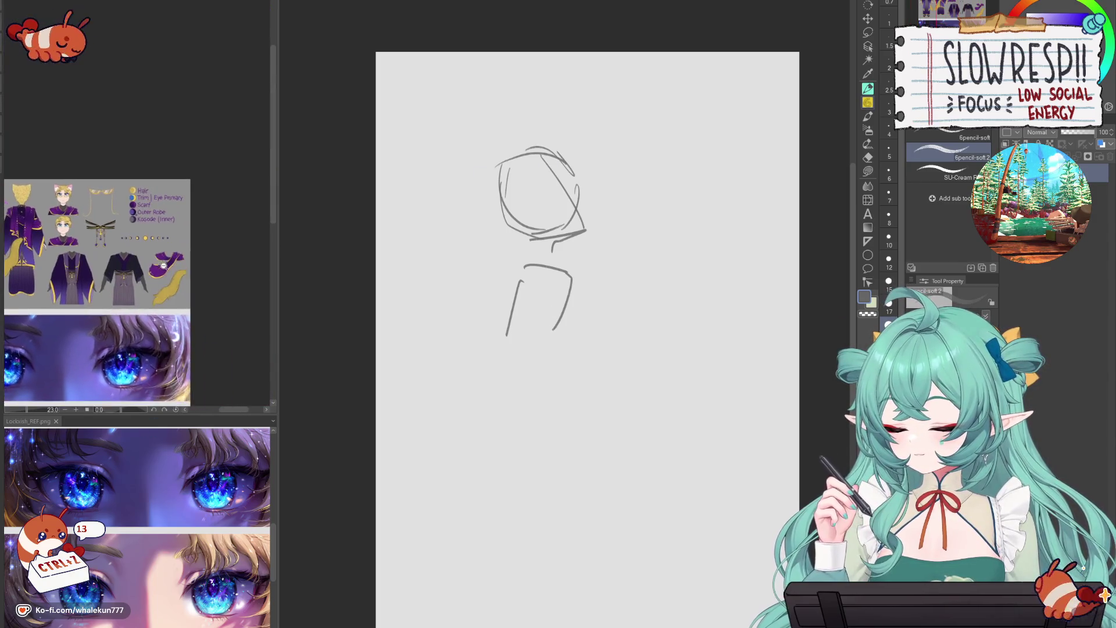
scroll(215, 316, "up", 5)
scroll(215, 316, "down", 5)
scroll(215, 317, "up", 4)
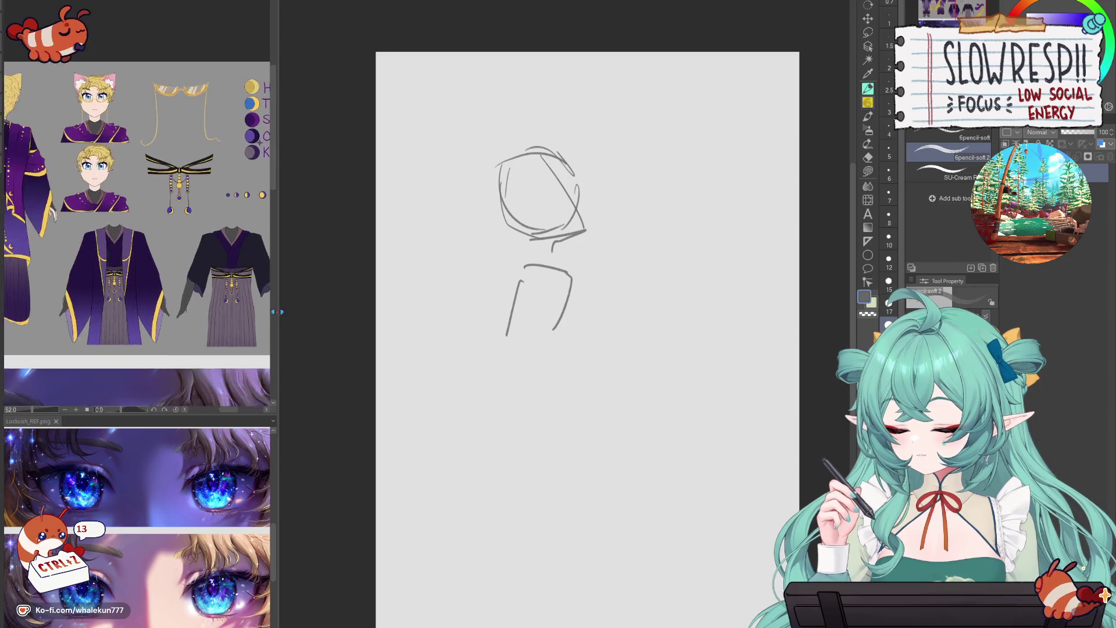
scroll(251, 237, "down", 3)
scroll(252, 237, "up", 5)
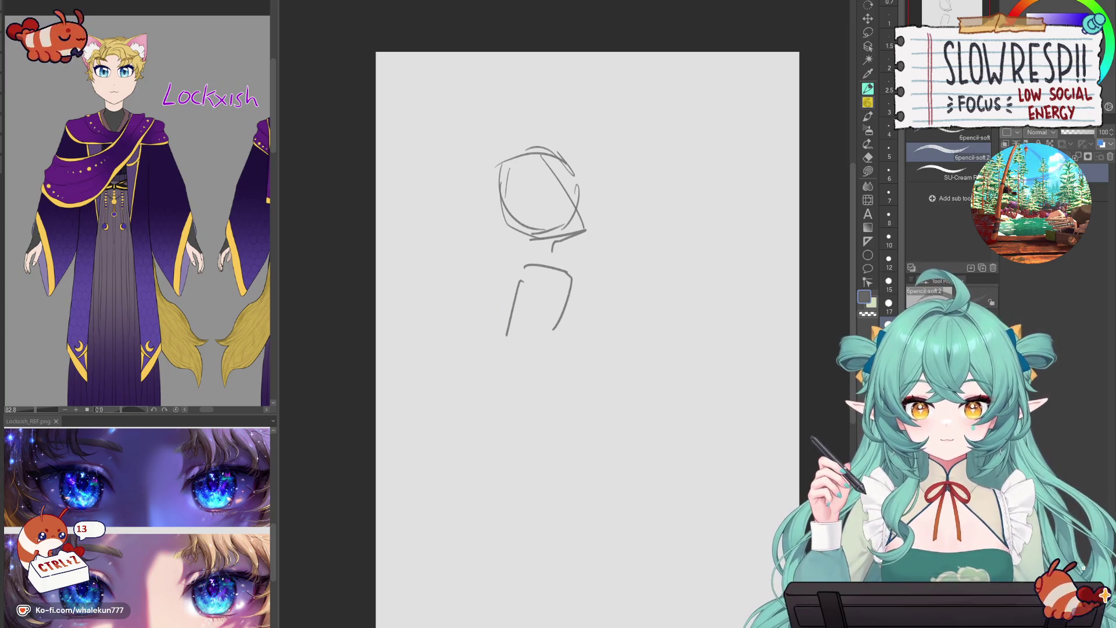
- Clear the page and select the finer 'thursday 2' pen sub tool at size 12
key("p")
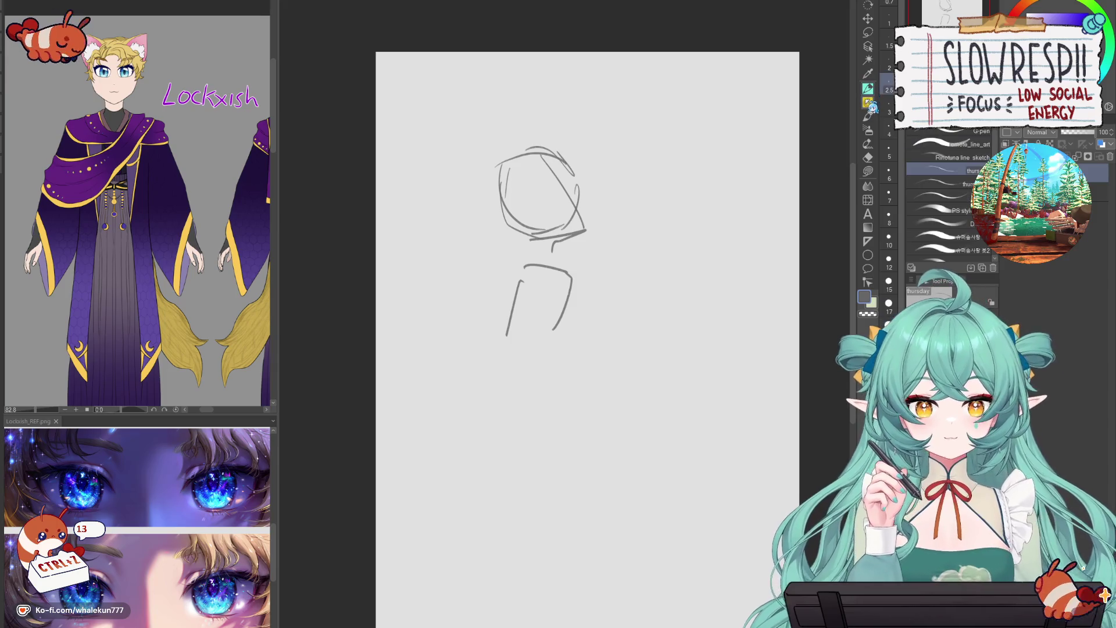
key("Delete")
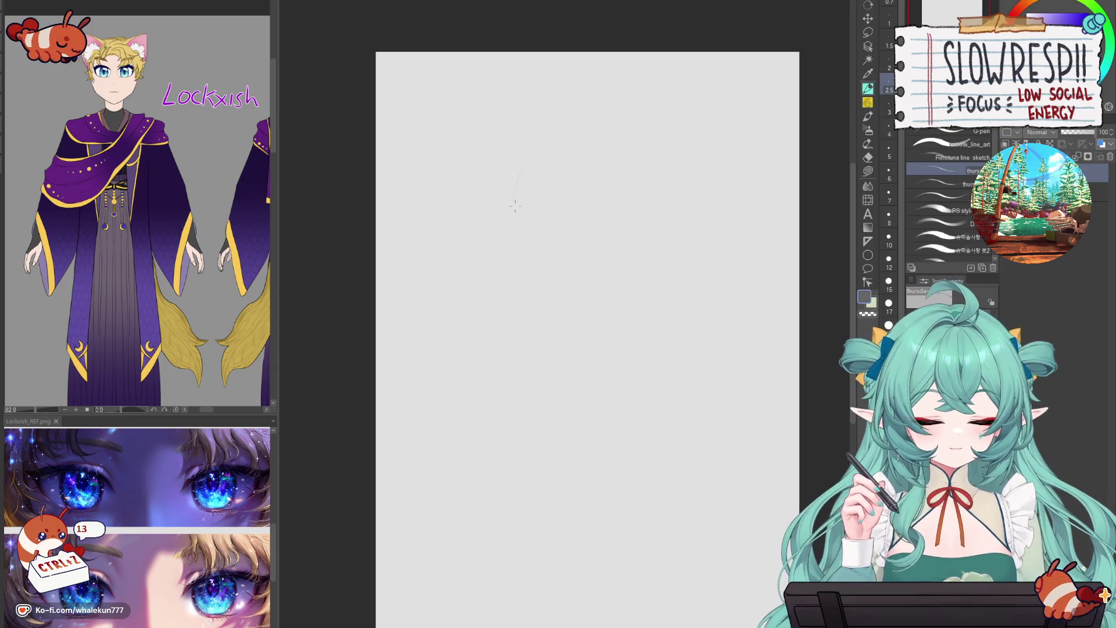
key("ctrl+z")
left_click(953, 184)
key("bracketright")
key("bracketright")
key("bracketright")
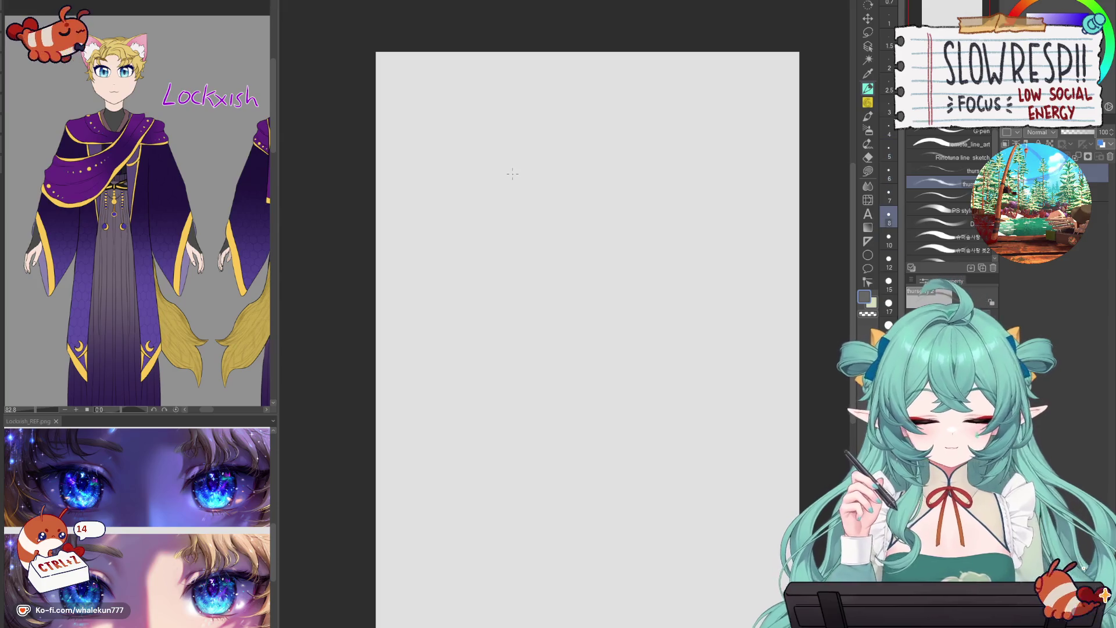
- Draw a fresh thin head circle with a crossing guideline
mouse_move(516, 154)
left_mouse_down()
mouse_move(506, 193)
mouse_move(519, 207)
mouse_move(563, 149)
mouse_move(576, 188)
mouse_move(566, 206)
left_mouse_up()
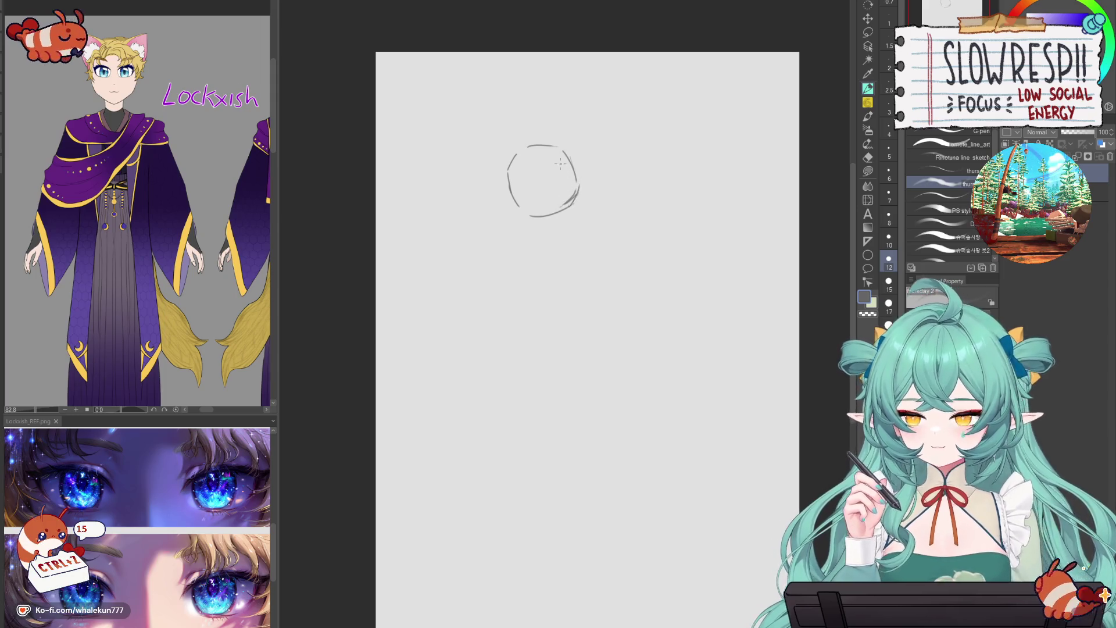
mouse_move(562, 158)
left_mouse_down()
mouse_move(575, 224)
mouse_move(578, 199)
mouse_move(564, 201)
mouse_move(588, 186)
left_mouse_up()
key("ctrl+z")
key("ctrl+z")
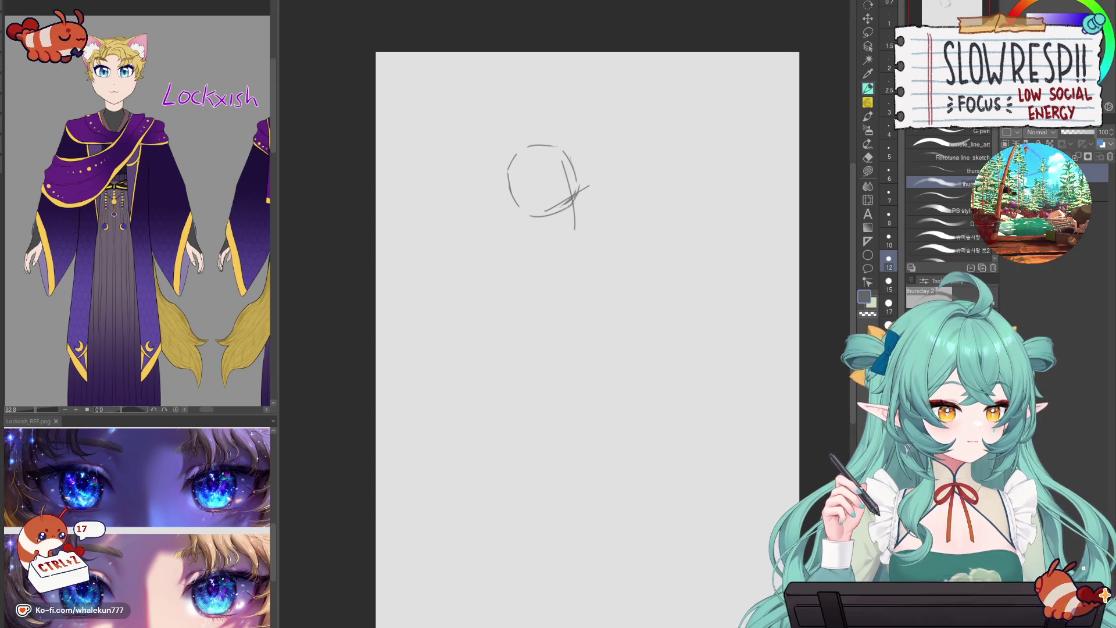
left_click(867, 102)
- Clear the page and sketch a rough head with sides, chin and crossing guidelines
key("Delete")
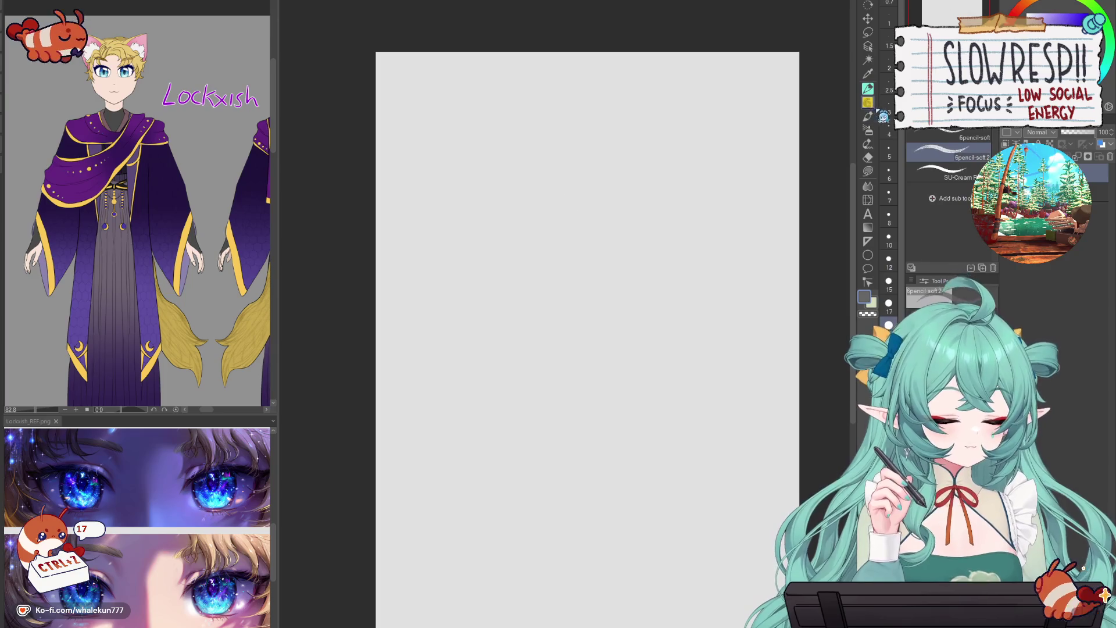
scroll(631, 344, "down", 3)
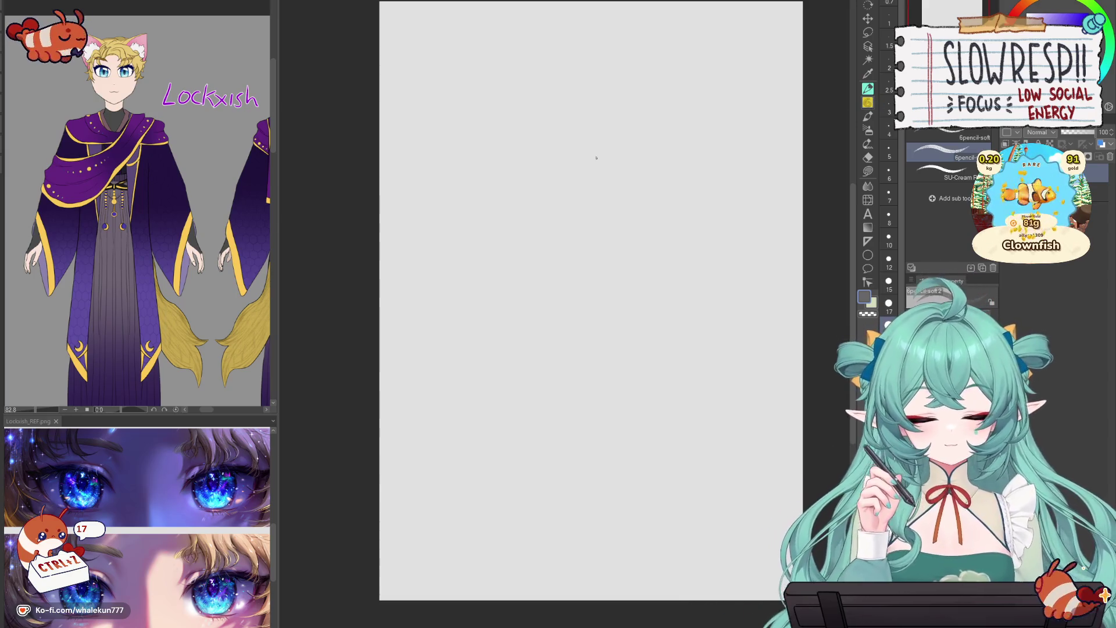
left_click_drag(570, 119, 559, 176)
mouse_move(568, 121)
left_mouse_down()
mouse_move(556, 139)
mouse_move(608, 105)
mouse_move(633, 152)
left_mouse_up()
mouse_move(560, 169)
left_mouse_down()
mouse_move(607, 188)
mouse_move(636, 158)
left_mouse_up()
left_click_drag(592, 102, 599, 197)
left_click_drag(544, 166, 638, 151)
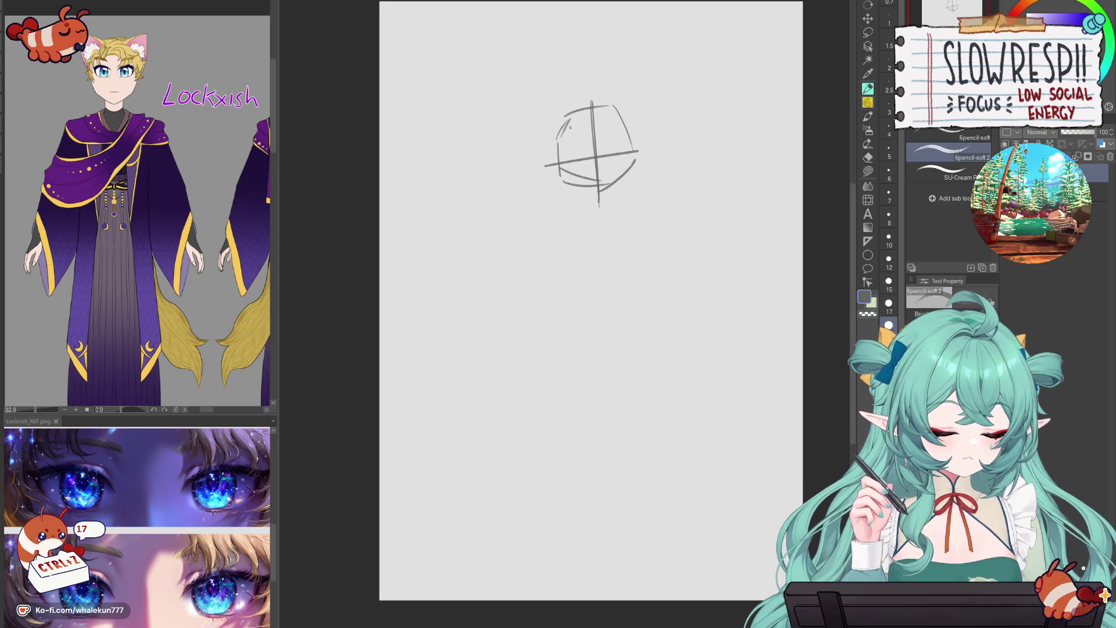
left_click_drag(557, 123, 569, 202)
left_click_drag(627, 117, 631, 199)
left_click_drag(563, 205, 634, 202)
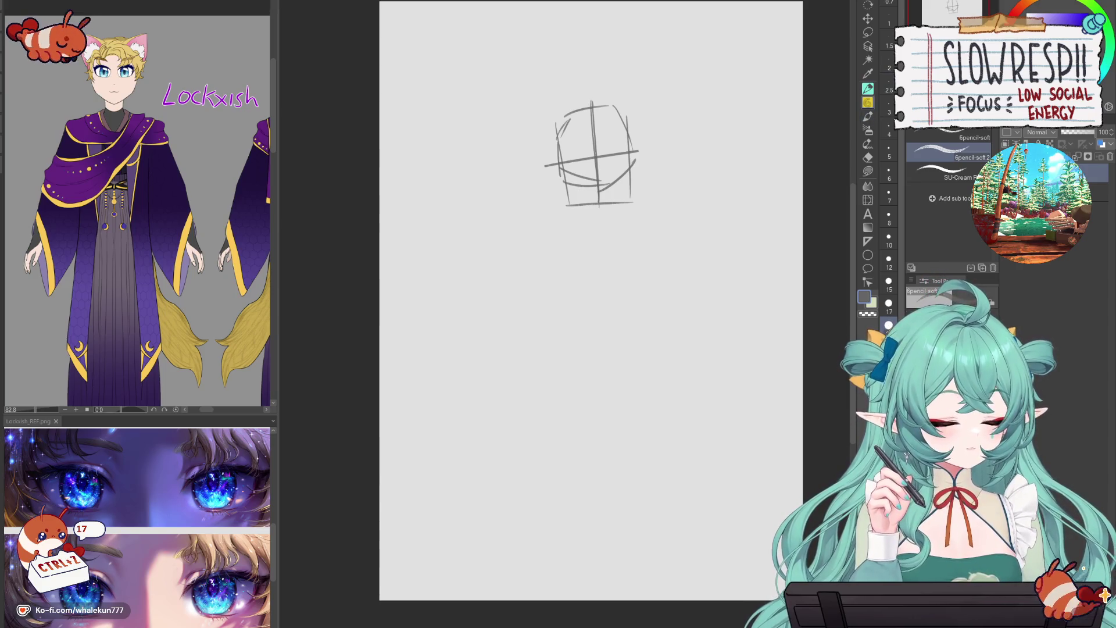
- Draw a shoulder line under the head, trying and undoing several torso side lines
left_click_drag(558, 221, 657, 228)
key("ctrl+z")
left_click_drag(553, 219, 552, 267)
key("ctrl+z")
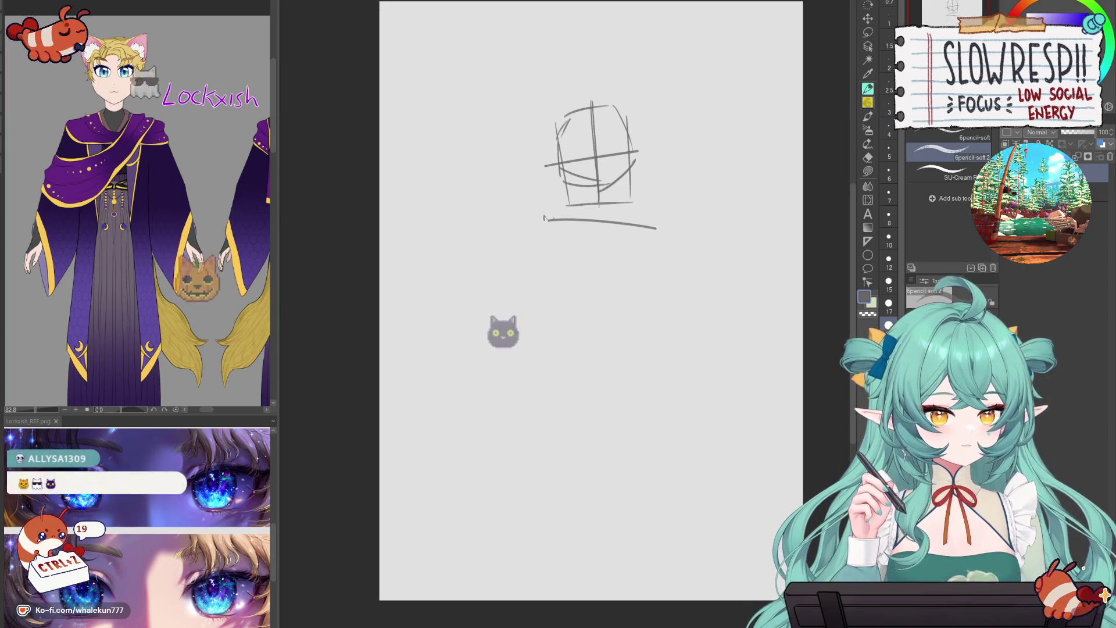
left_click_drag(545, 216, 545, 317)
key("ctrl+z")
key("ctrl+z")
left_click_drag(530, 233, 534, 311)
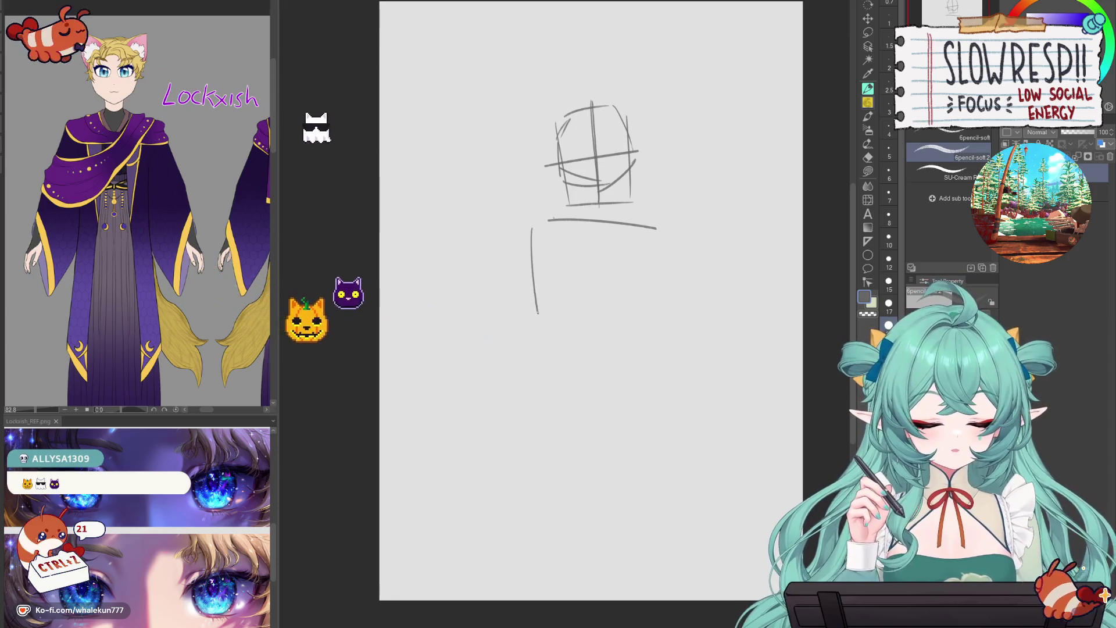
key("ctrl+z")
- Lasso-select the head sketch and scale it down slightly with Ctrl+T
key("m")
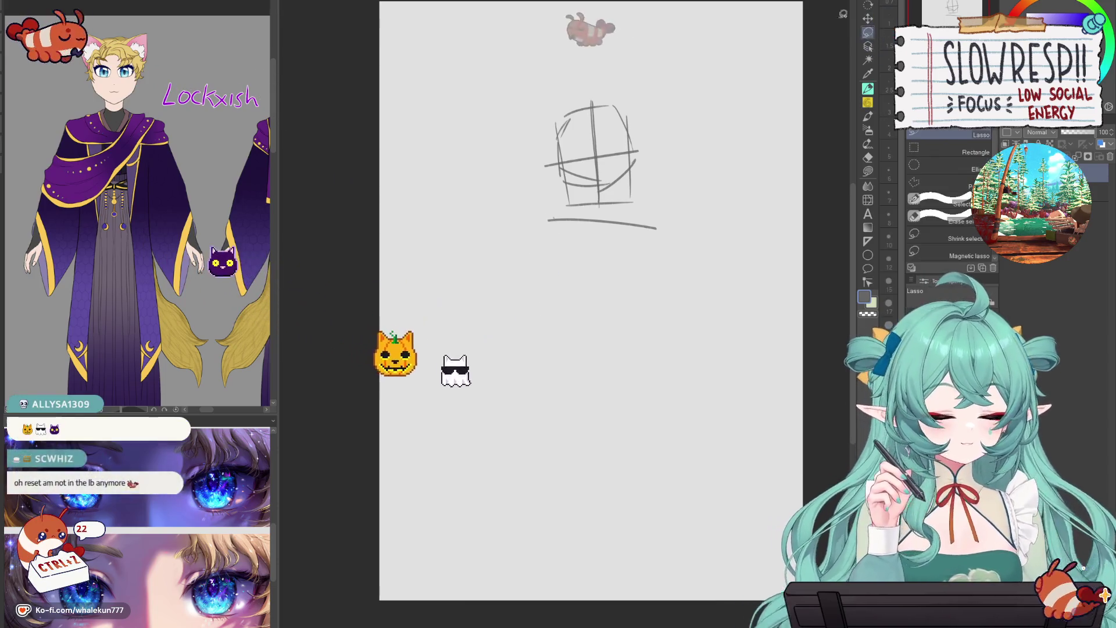
mouse_move(642, 192)
left_mouse_down()
mouse_move(553, 75)
mouse_move(677, 116)
left_mouse_up()
key("ctrl+t")
left_click_drag(516, 62, 540, 79)
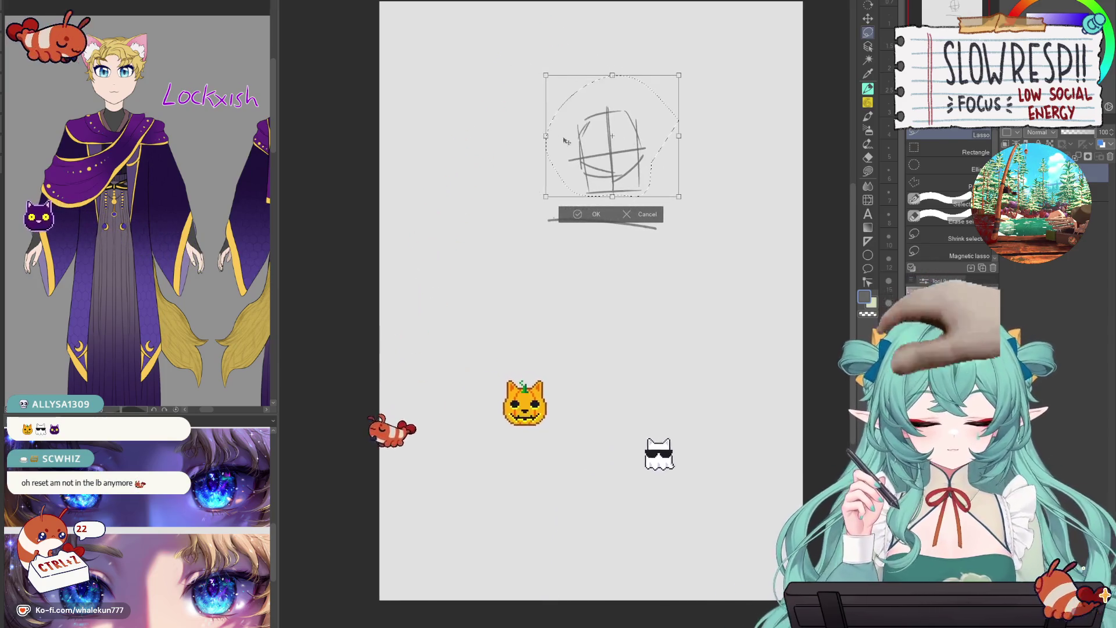
left_click(584, 223)
- Deselect and redraw the horizontal shoulder line with the pencil
key("p")
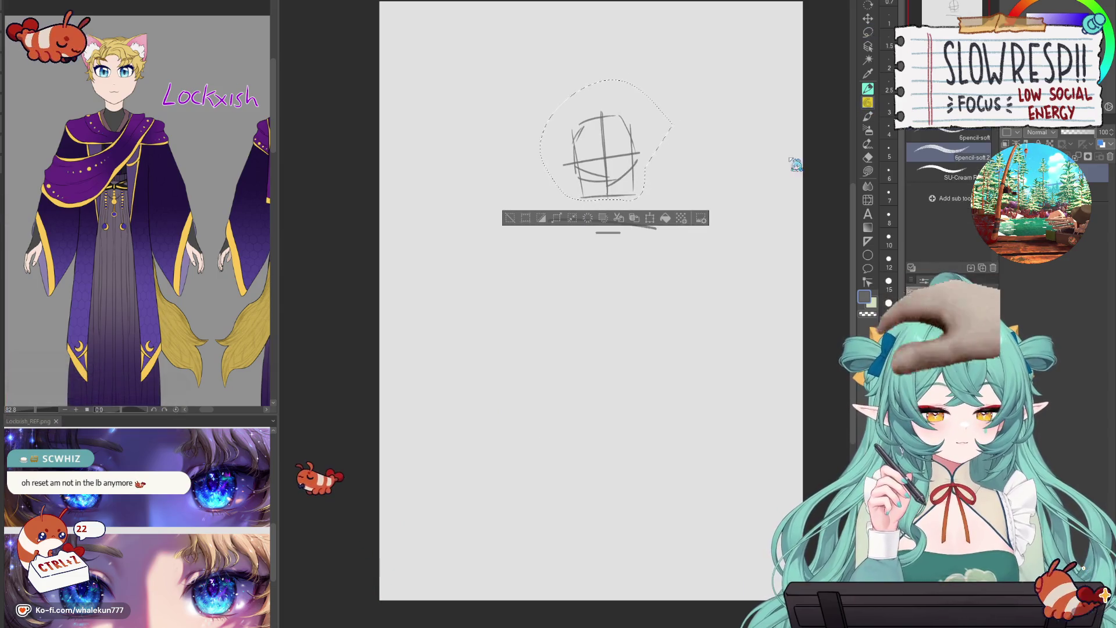
key("ctrl+d")
left_click_drag(548, 219, 656, 228)
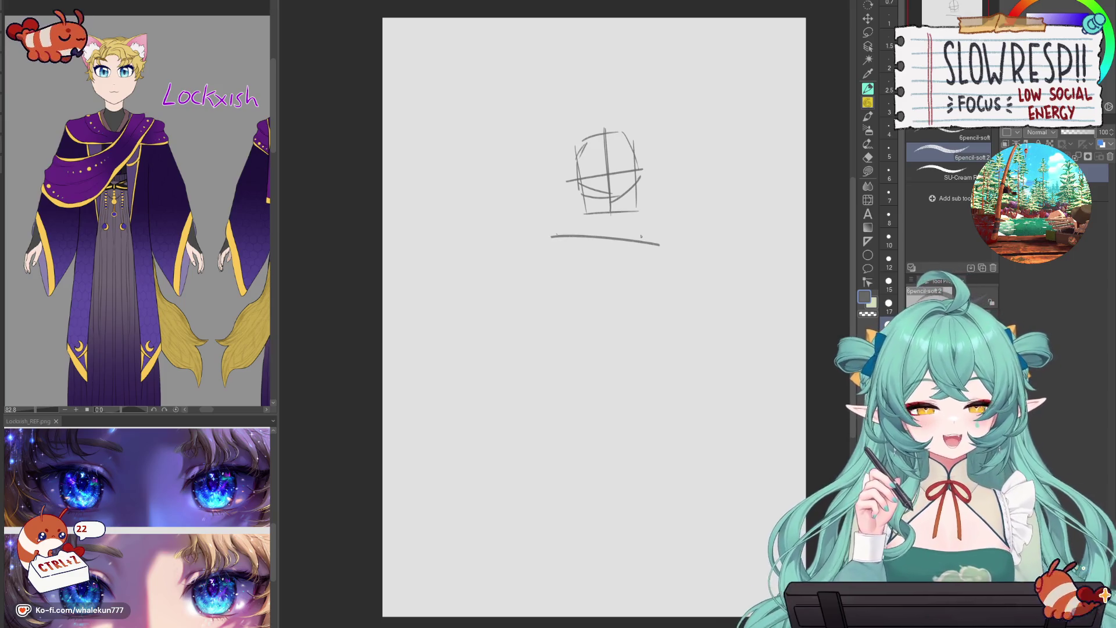
- Draw a boxy torso below the shoulder line with the pencil, redoing several strokes
left_click(869, 117)
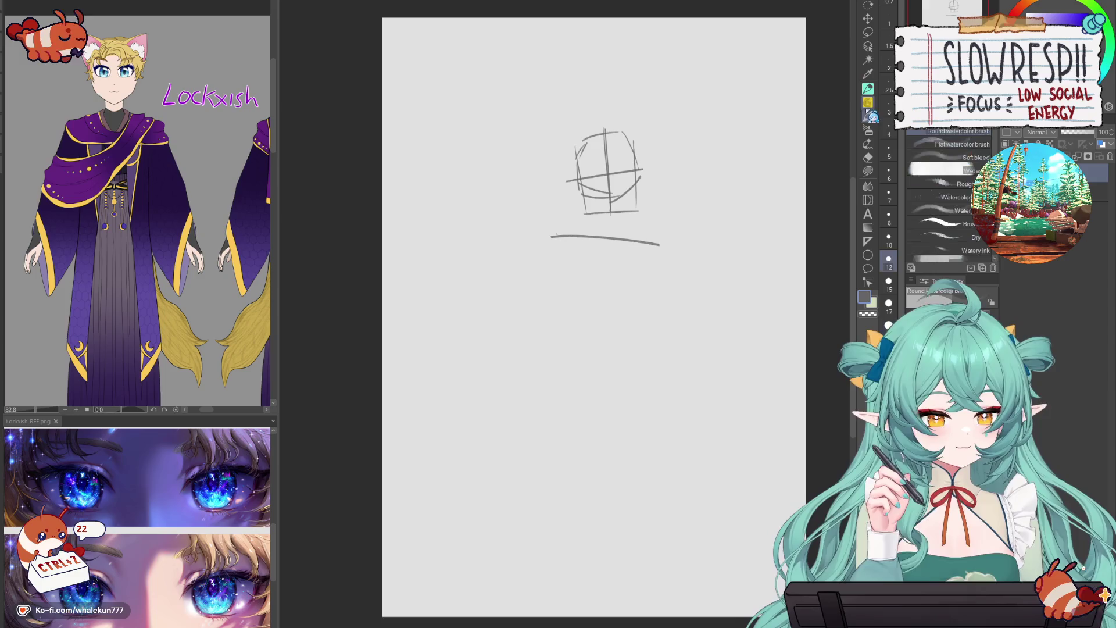
left_click_drag(680, 364, 684, 374)
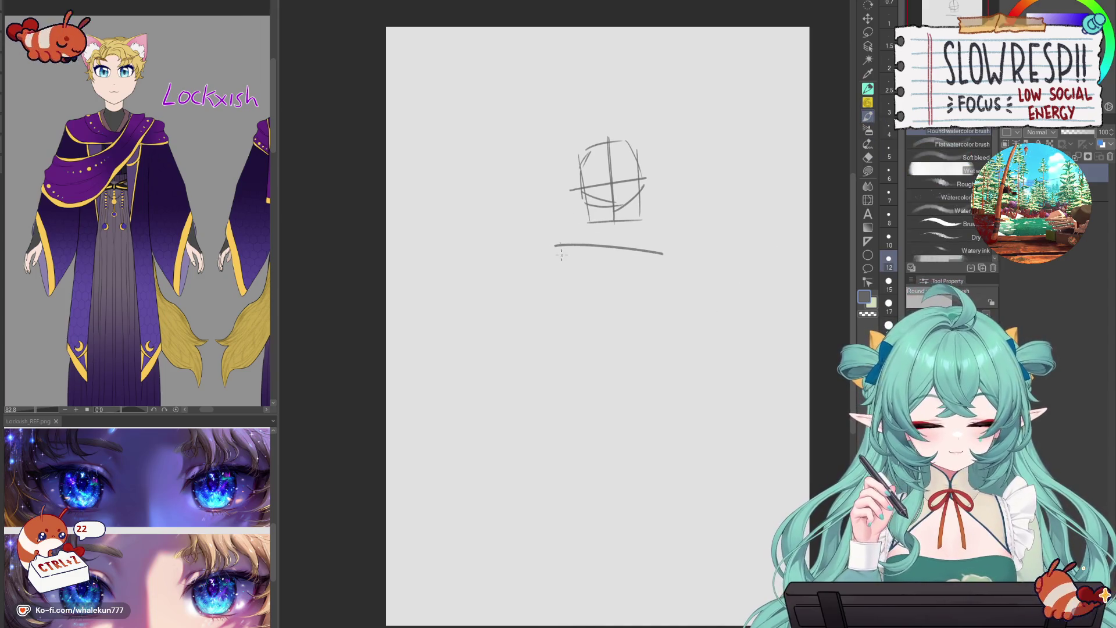
left_click_drag(555, 244, 550, 309)
key("ctrl+z")
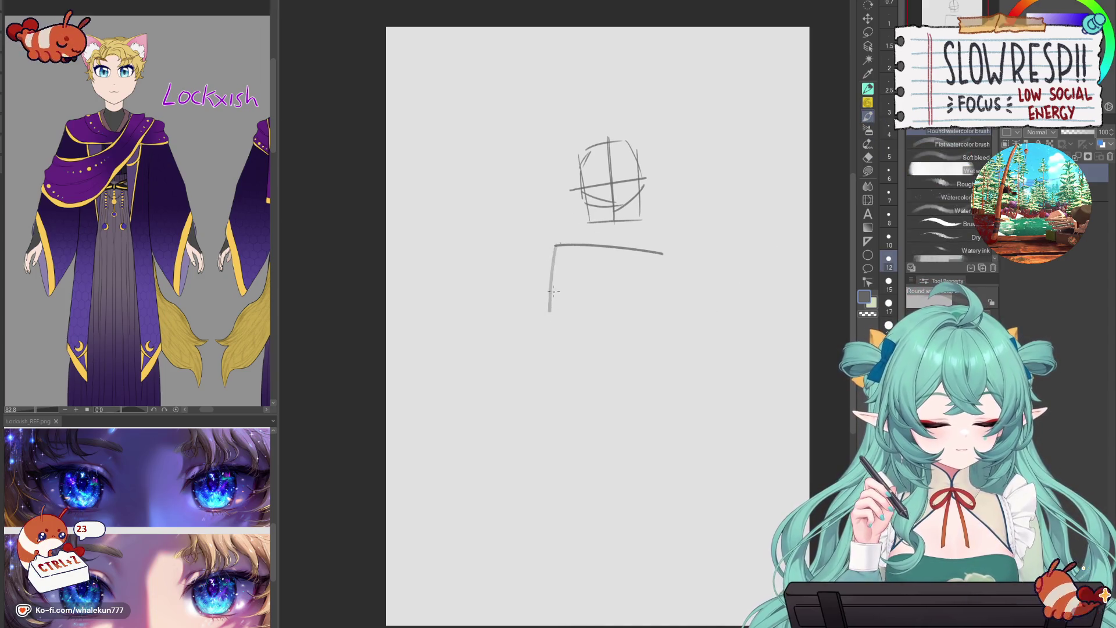
key("ctrl+z")
key("p")
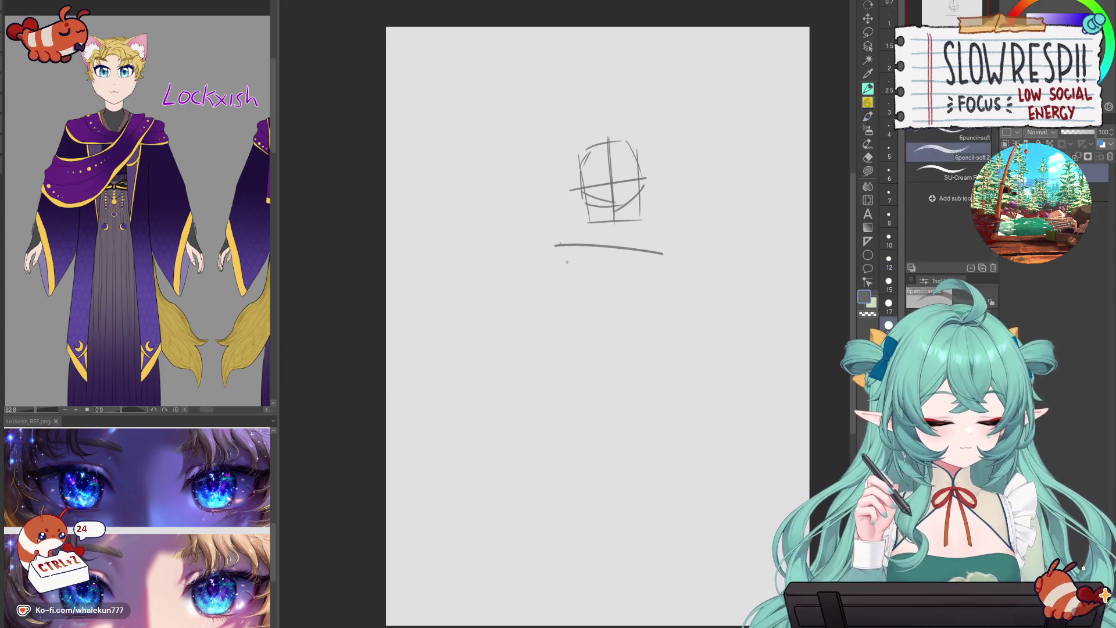
left_click_drag(554, 246, 548, 302)
key("ctrl+z")
mouse_move(554, 244)
left_mouse_down()
mouse_move(549, 314)
mouse_move(625, 329)
mouse_move(659, 350)
left_mouse_up()
left_click_drag(674, 260, 653, 346)
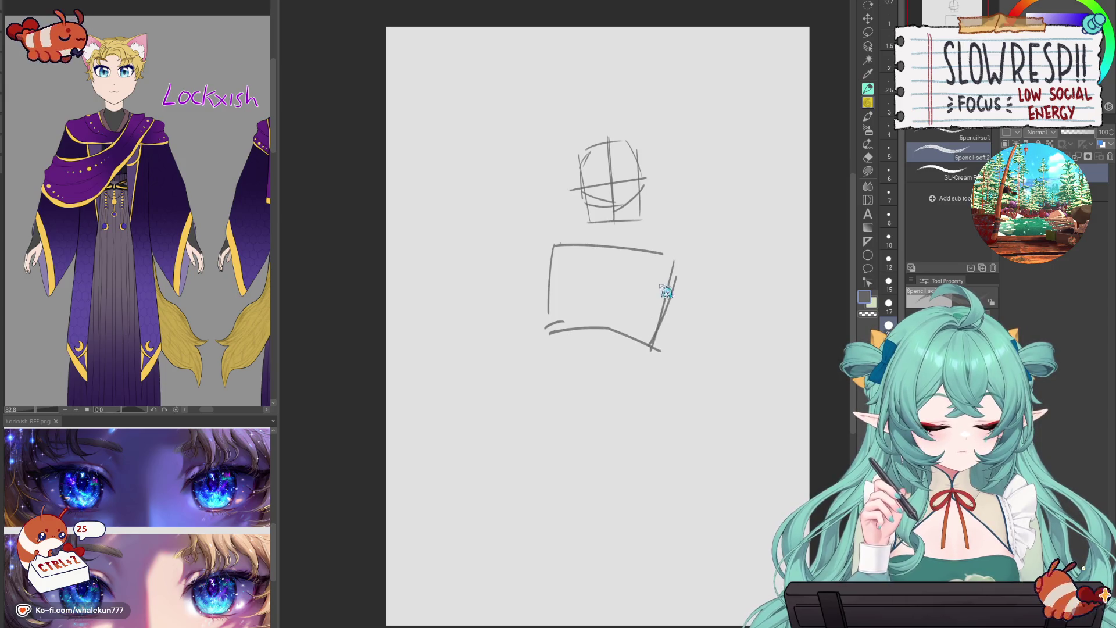
key("ctrl+z")
key("ctrl+z")
key("ctrl+z")
mouse_move(553, 247)
left_mouse_down()
mouse_move(549, 355)
mouse_move(652, 368)
left_mouse_up()
key("ctrl+z")
left_click_drag(673, 270, 648, 363)
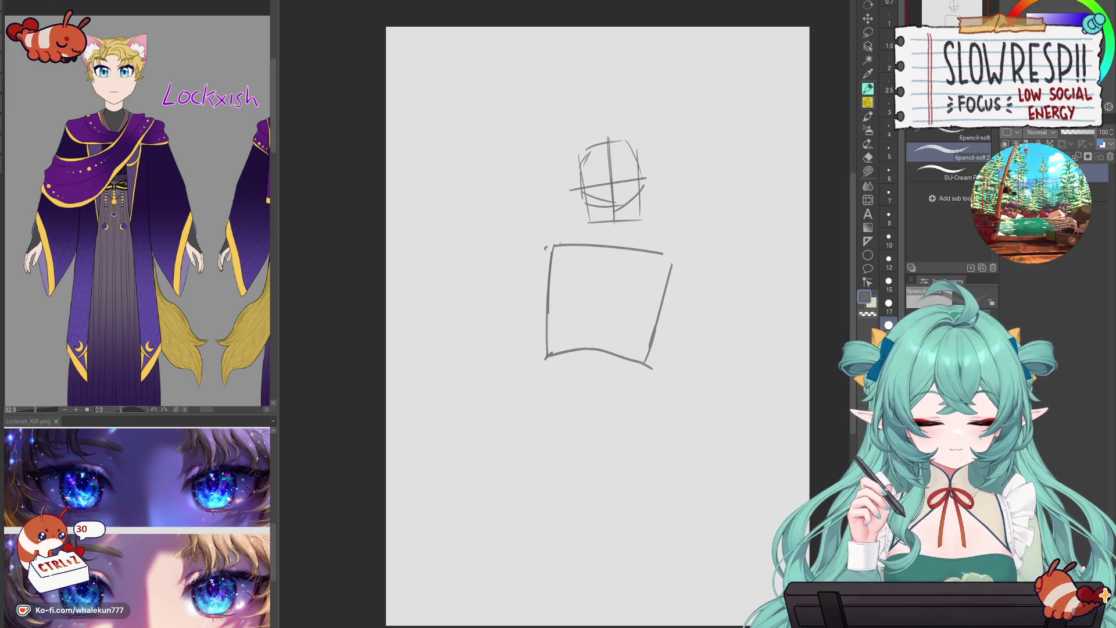
- Sketch an arm reaching down-left and a long leg line below the torso
left_click_drag(545, 248, 484, 301)
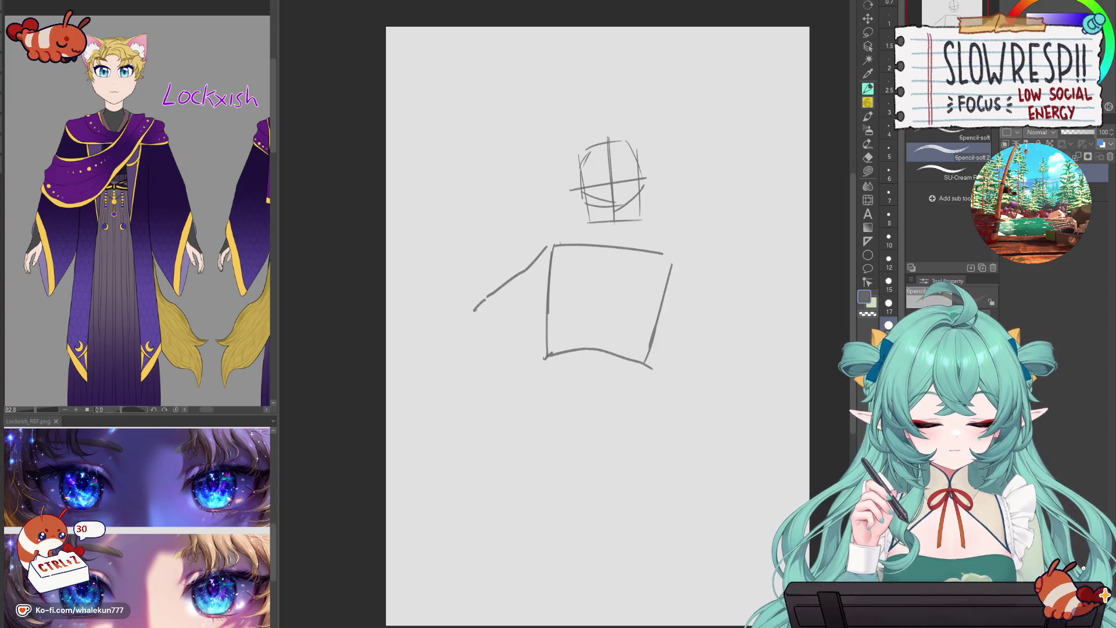
left_click_drag(544, 357, 479, 448)
key("ctrl+z")
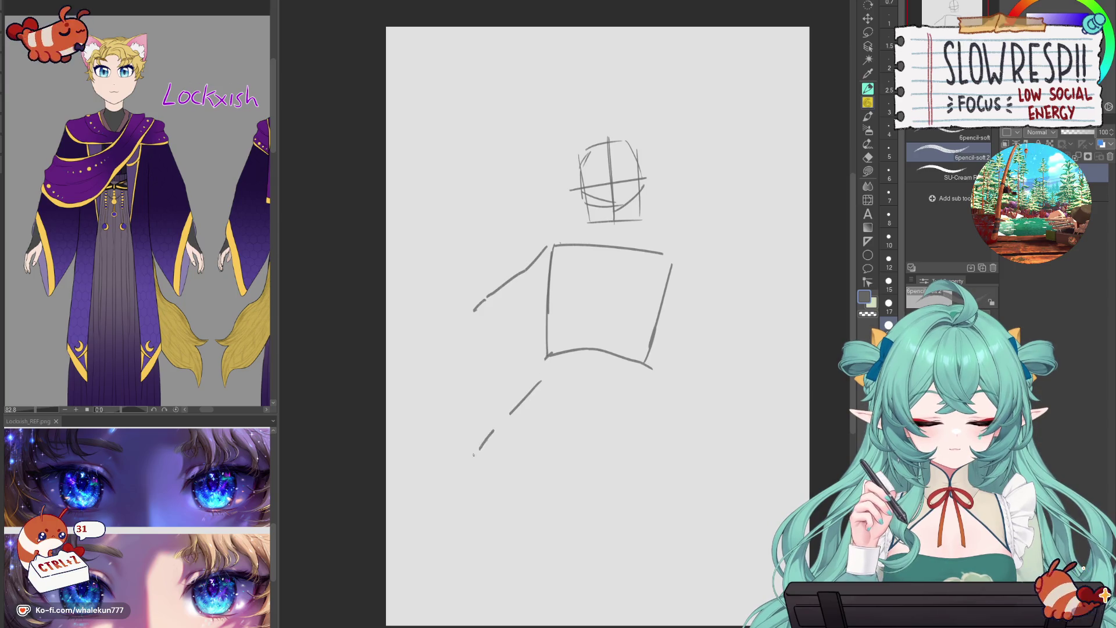
key("ctrl+z")
left_click_drag(540, 368, 469, 480)
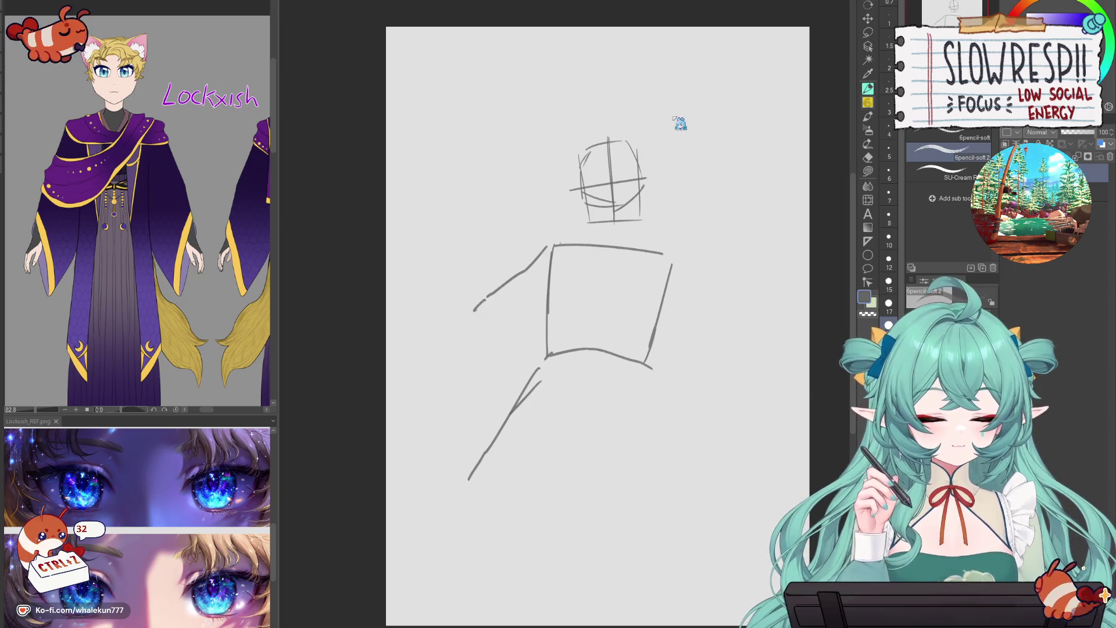
- Shrink the whole sketch slightly with Ctrl+T and shift it up-right
key("ctrl+t")
mouse_move(686, 290)
left_mouse_down()
mouse_move(602, 347)
mouse_move(661, 263)
left_mouse_up()
key("Return")
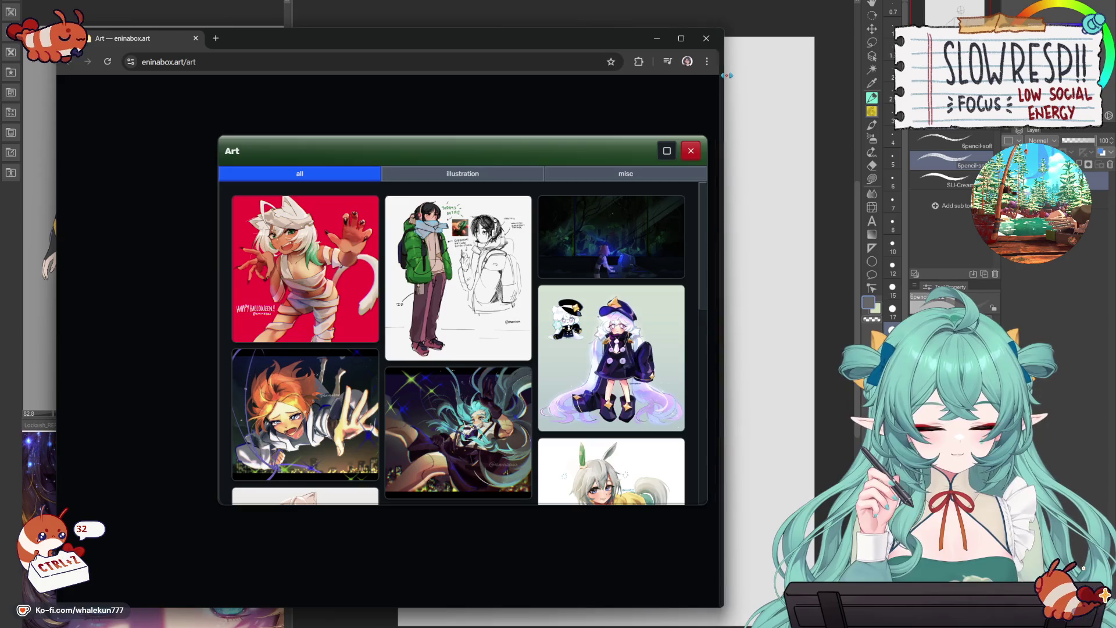
- Widen the browser, filter the gallery to illustrations, and open the mummy Halloween piece
left_click_drag(726, 76, 902, 75)
left_click_drag(617, 45, 651, 17)
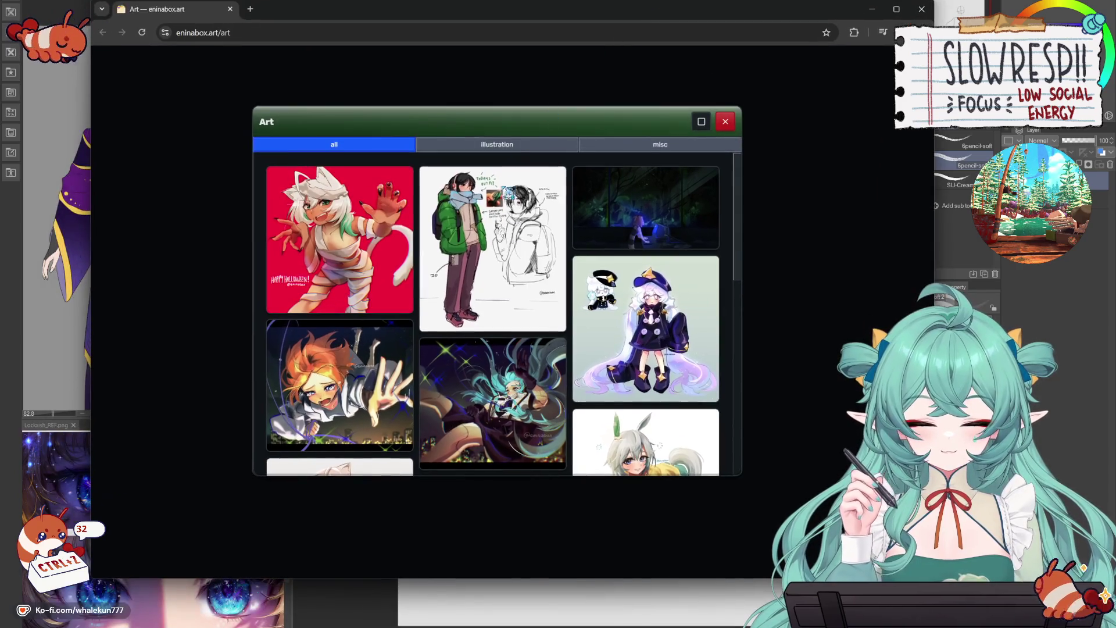
left_click(529, 146)
scroll(462, 232, "down", 2)
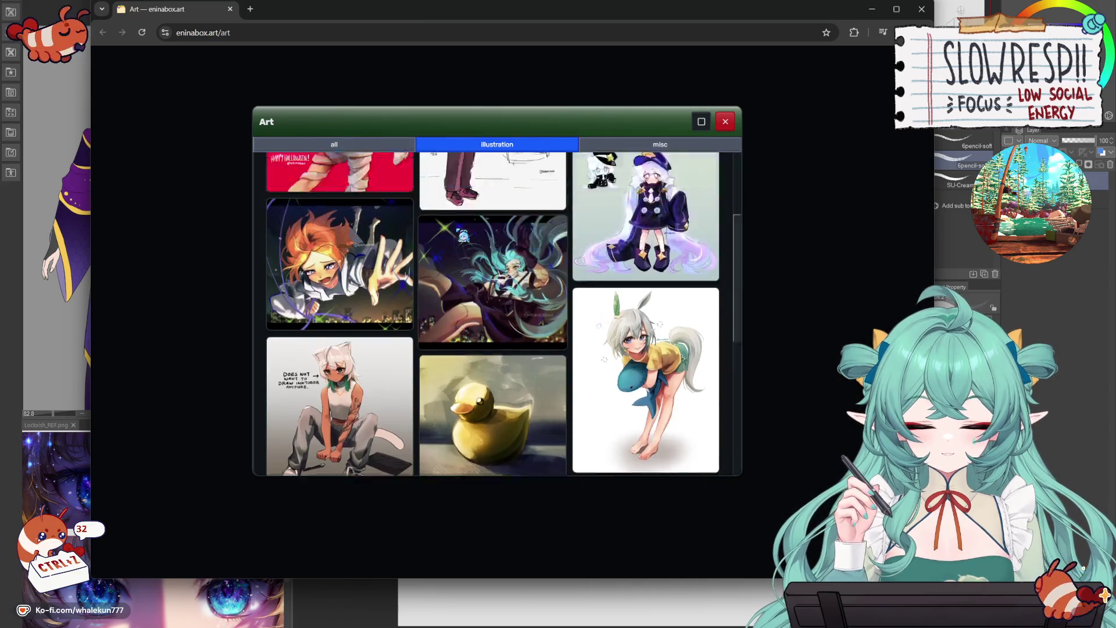
scroll(463, 235, "up", 2)
left_click(348, 245)
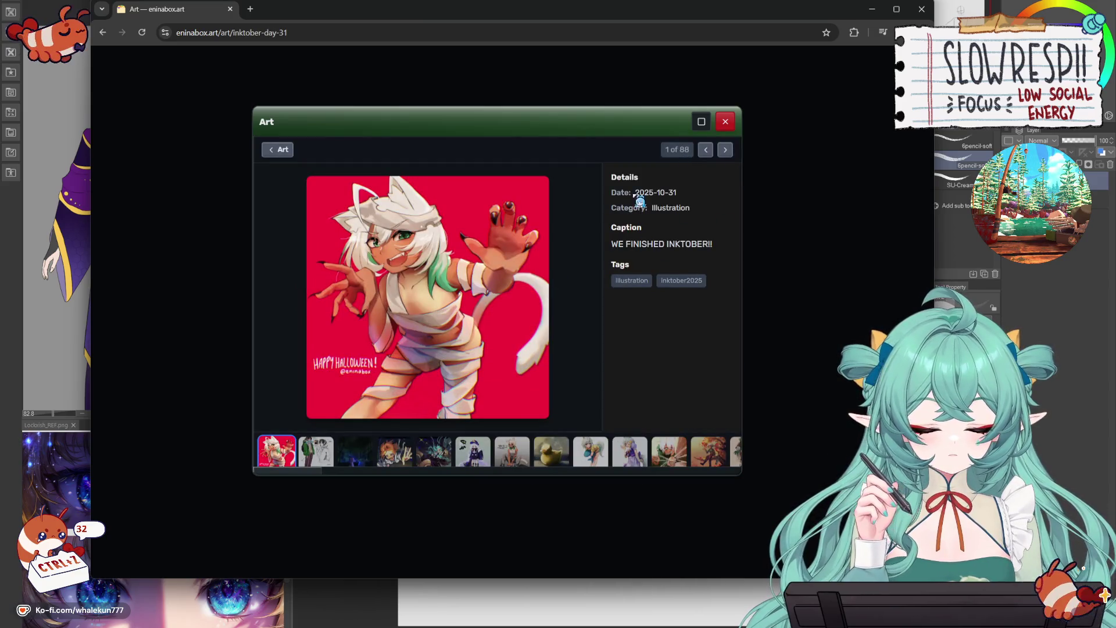
- Step forward through the viewer to artwork 7 of 88, the Inktober day 25 illustration
left_click(725, 149)
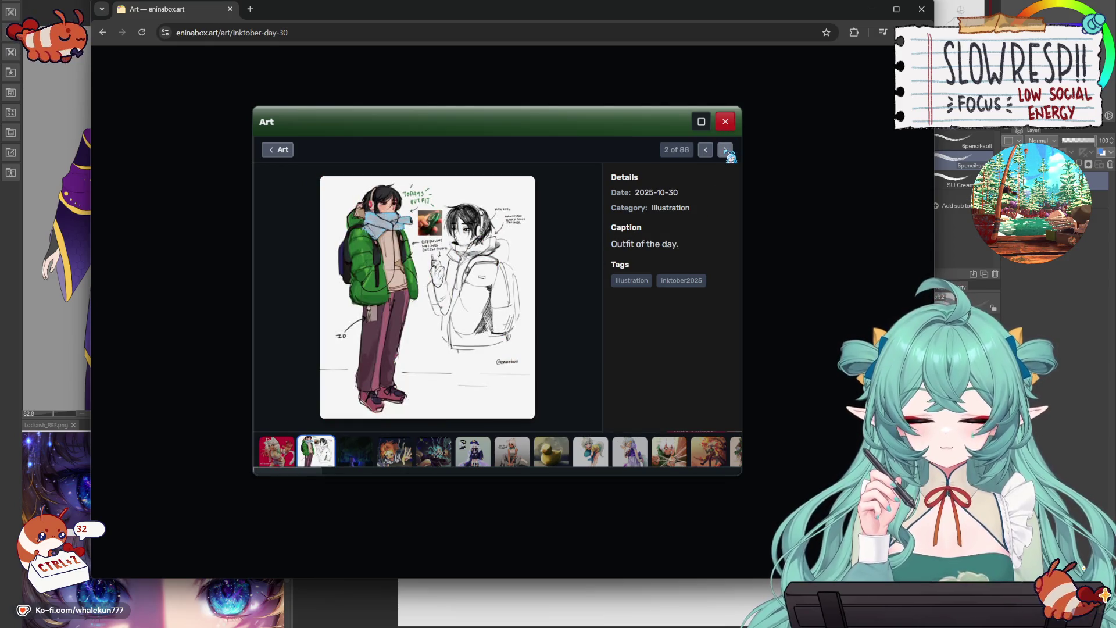
left_click(725, 150)
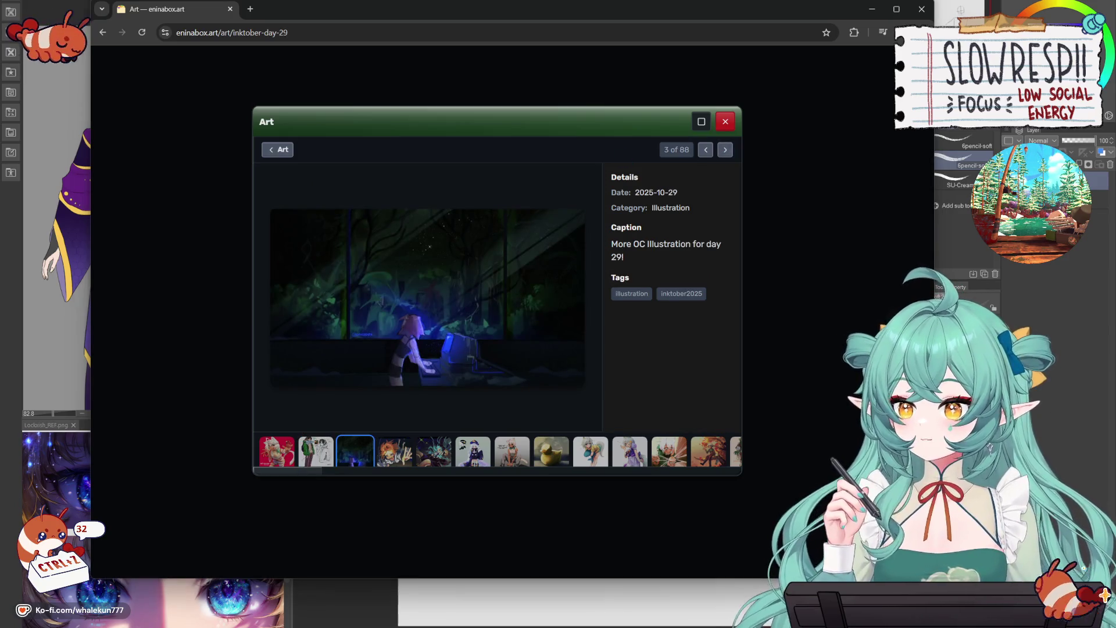
left_click(730, 153)
left_click(730, 154)
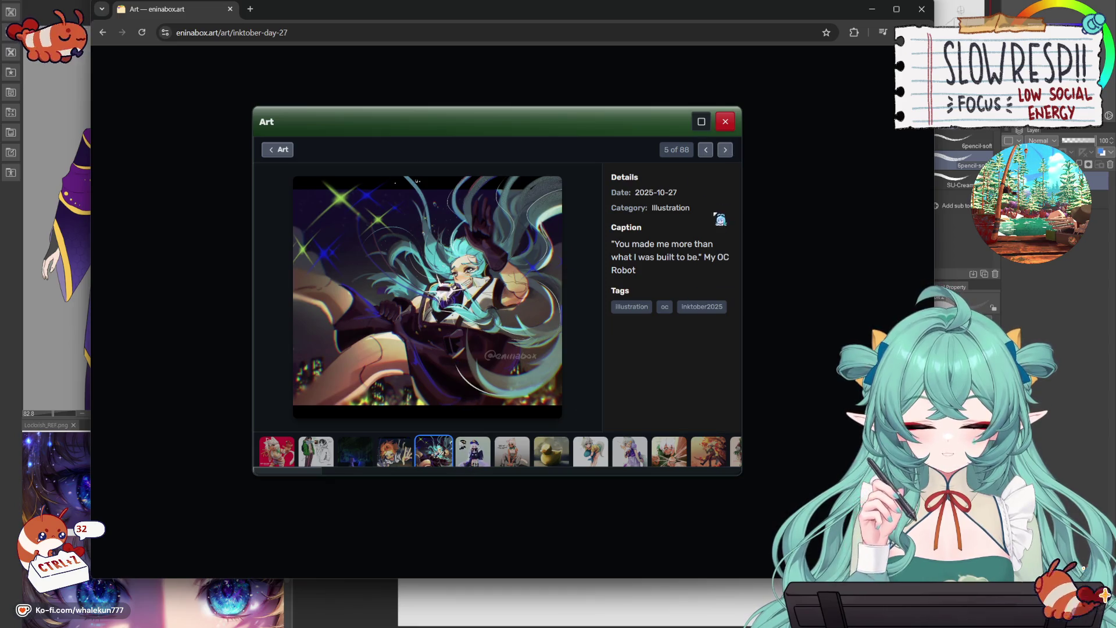
left_click(730, 154)
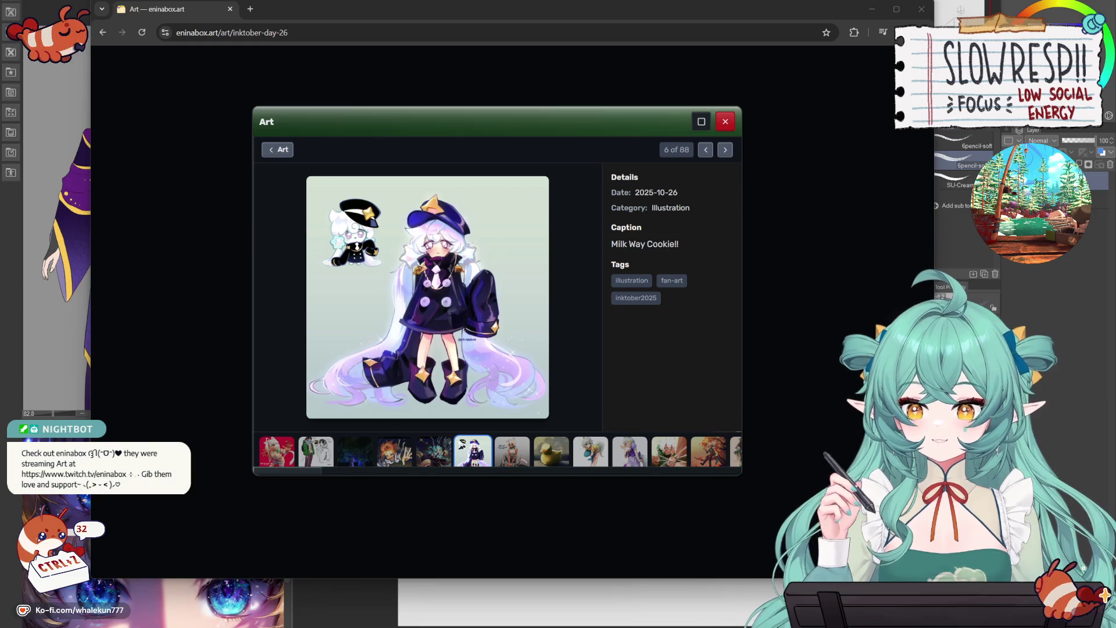
left_click(725, 150)
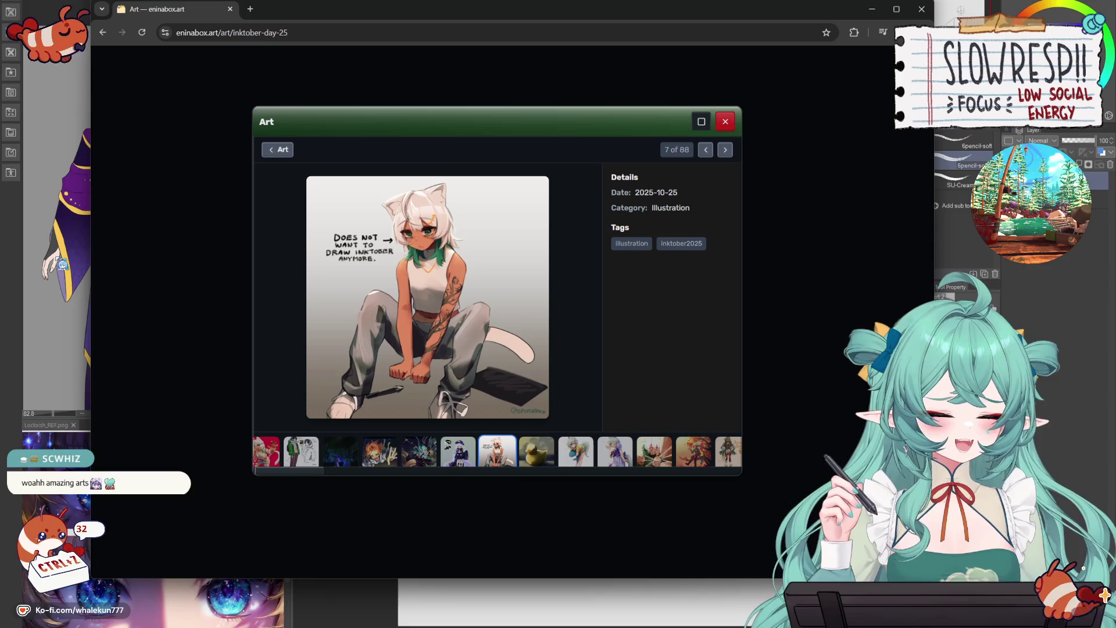
- Advance the viewer from the rubber duck piece to 18 of 88, Inktober day 14
left_click(725, 150)
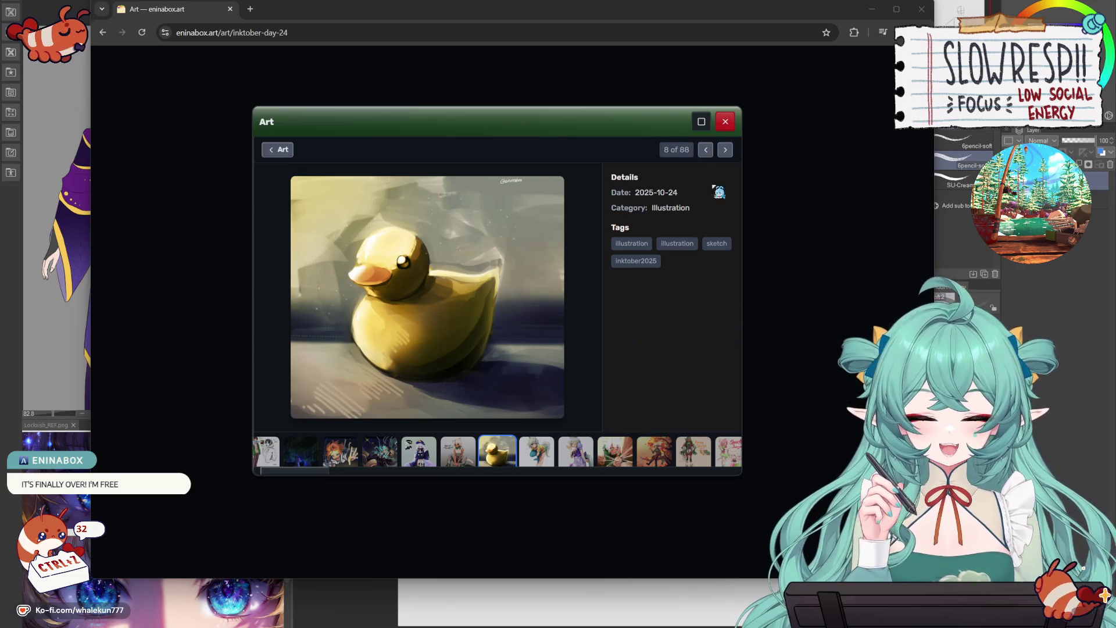
left_click(727, 149)
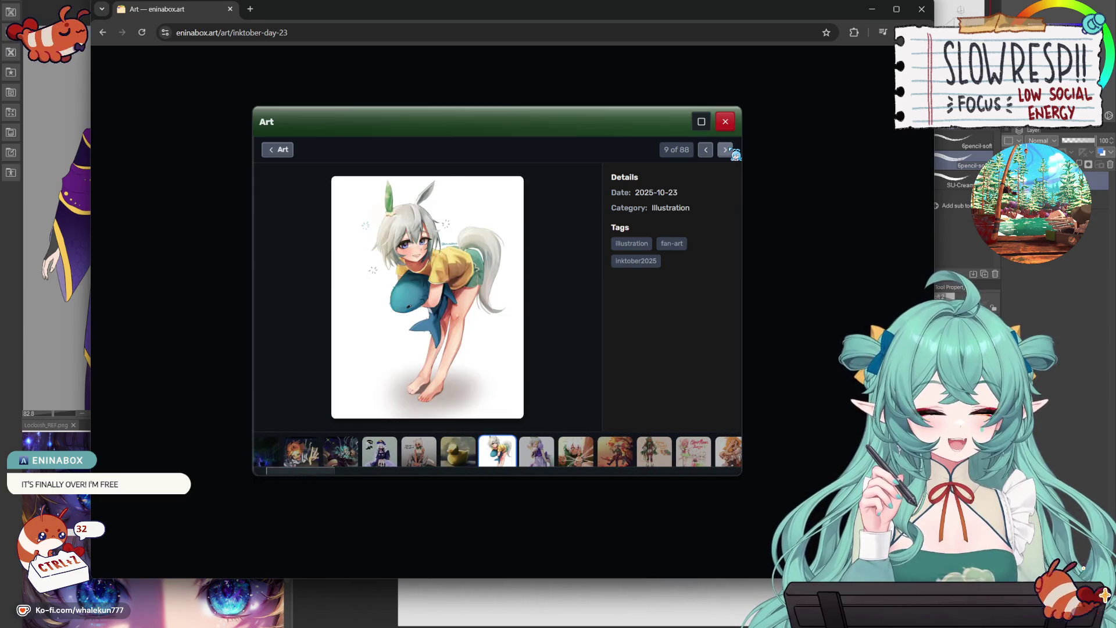
left_click(726, 150)
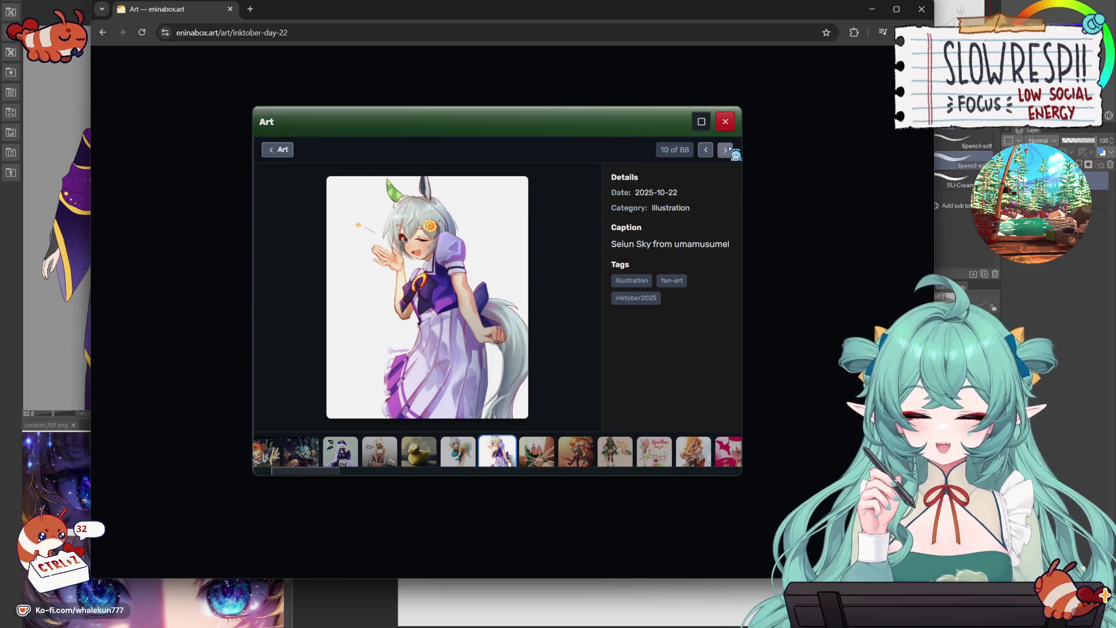
left_click(726, 150)
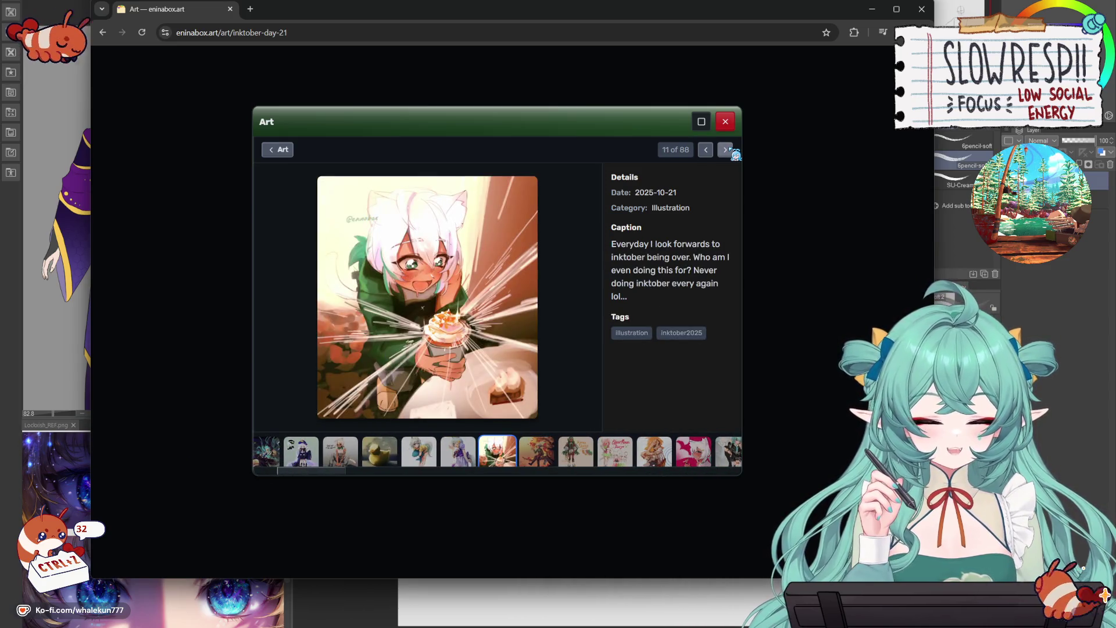
left_click(727, 150)
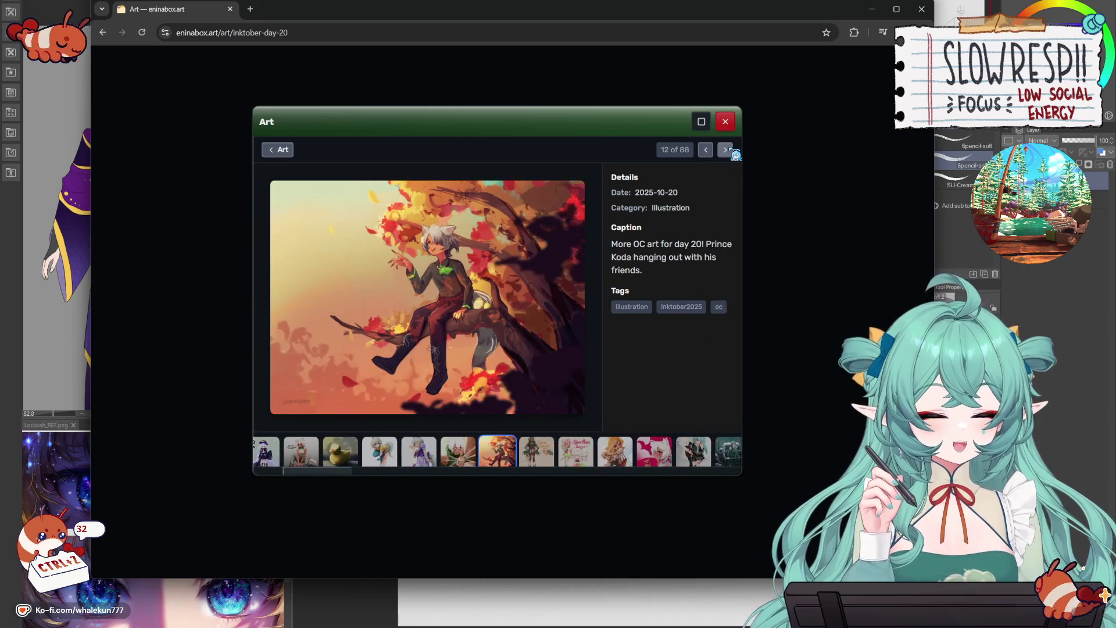
left_click(727, 150)
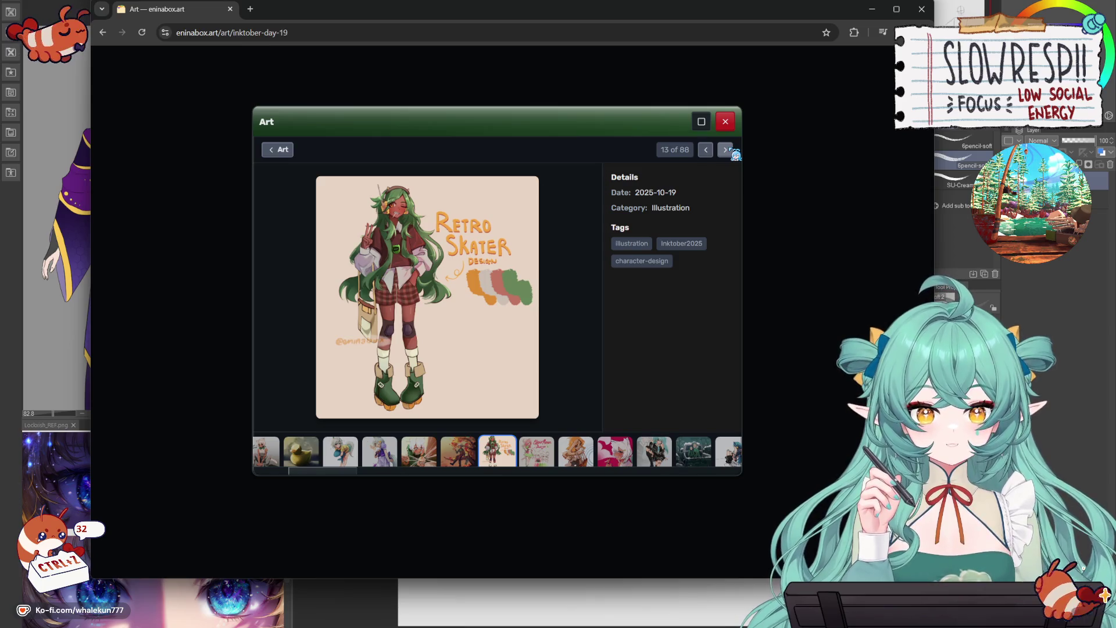
left_click(726, 150)
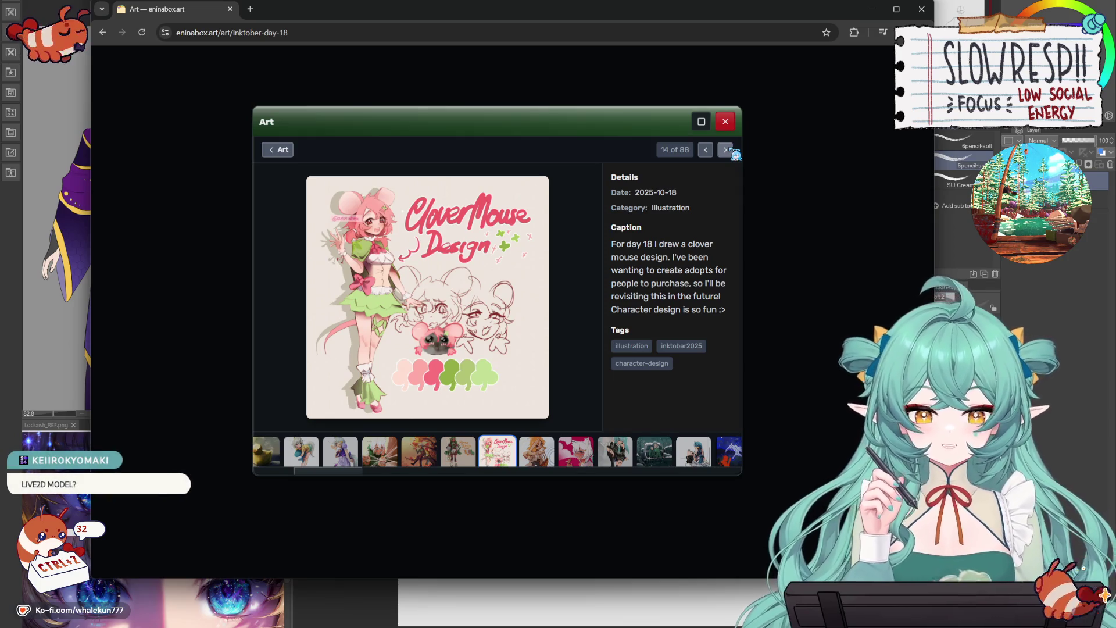
left_click(733, 153)
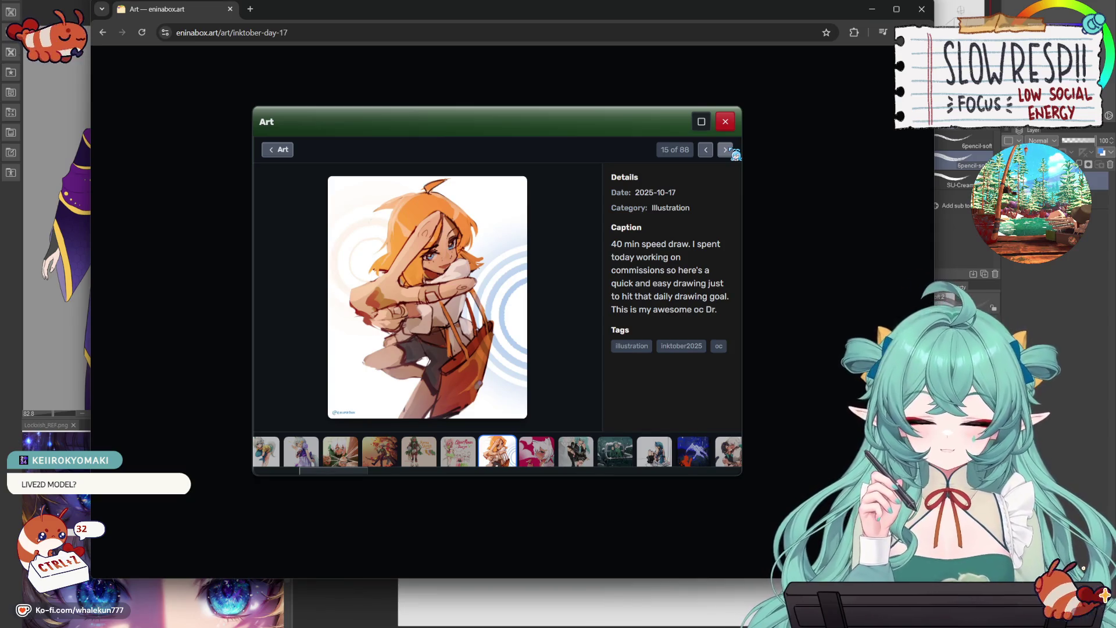
left_click(734, 153)
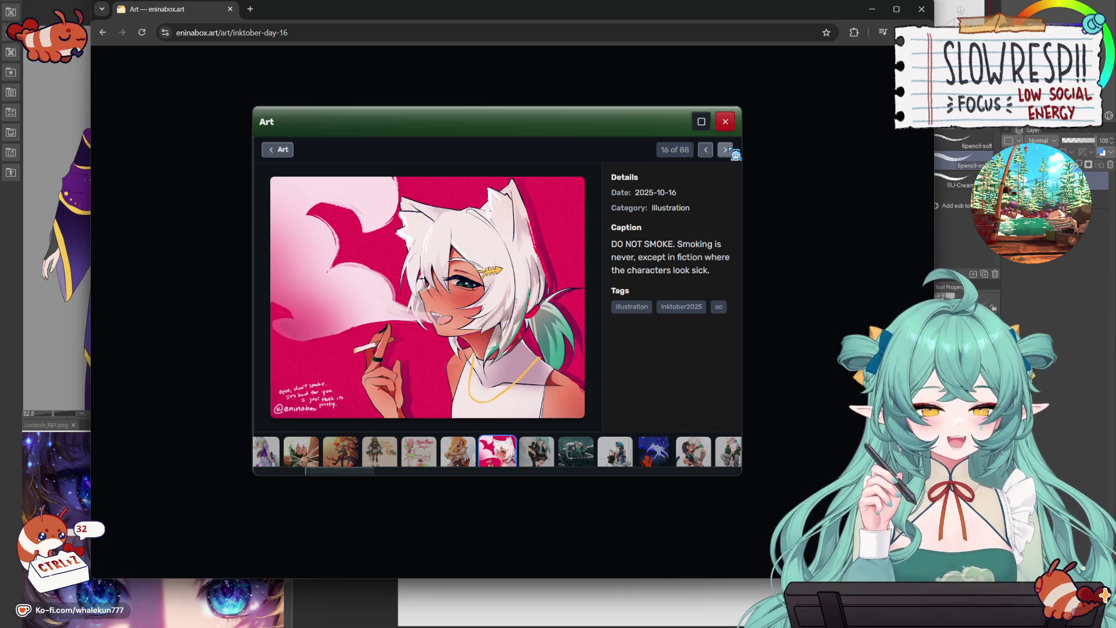
left_click(732, 151)
- Step forward from the Inktober day 14 artwork to the Ramona Flowers piece, 25 of 88
left_click(732, 151)
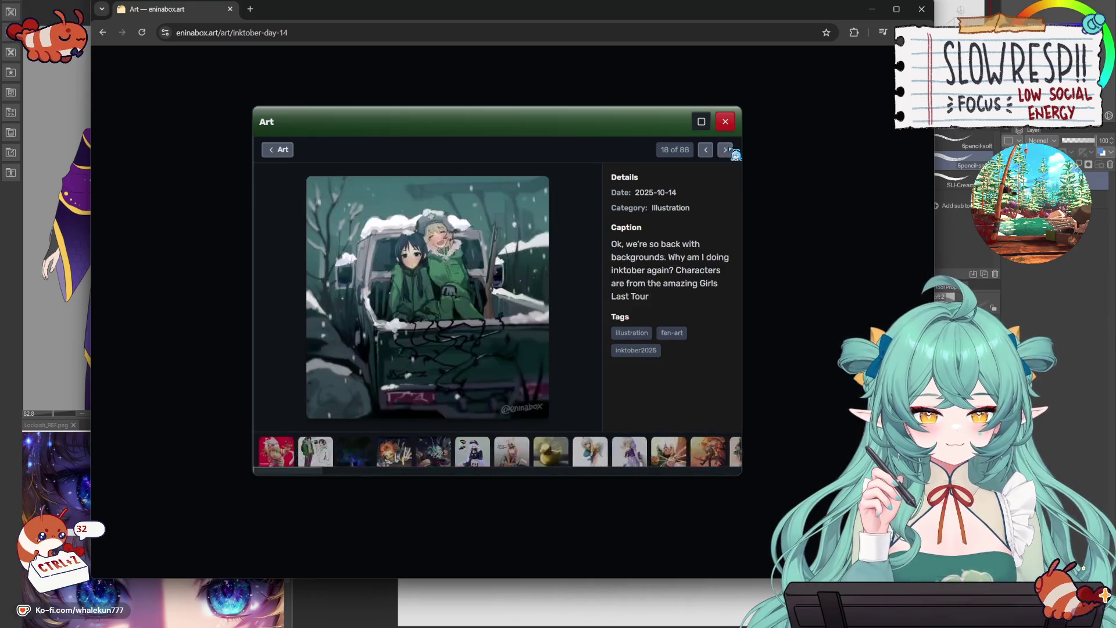
left_click(727, 151)
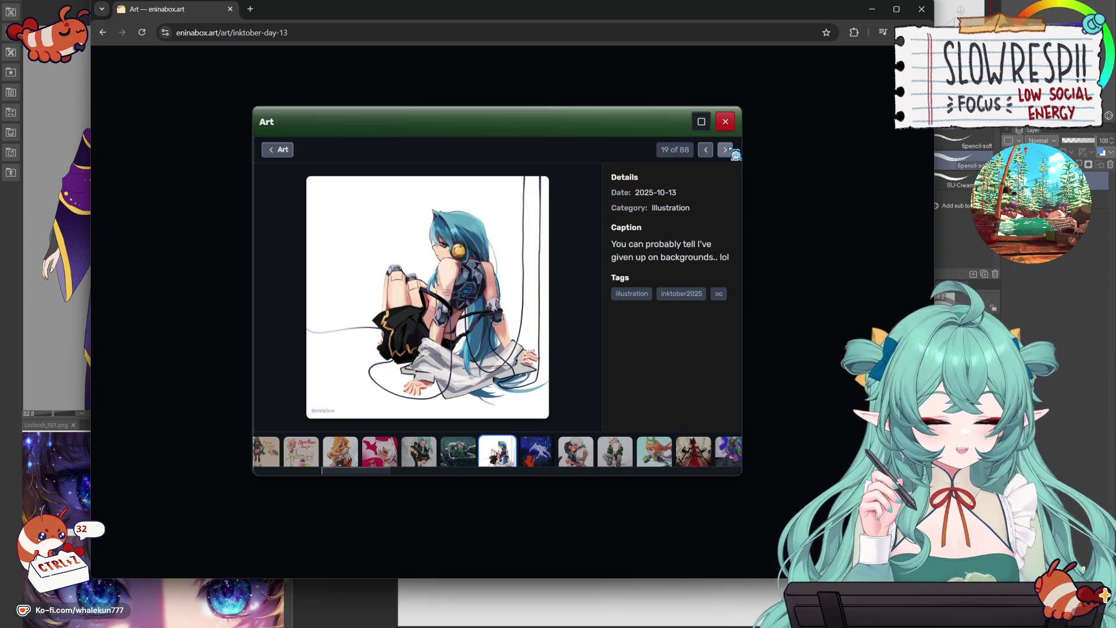
left_click(727, 151)
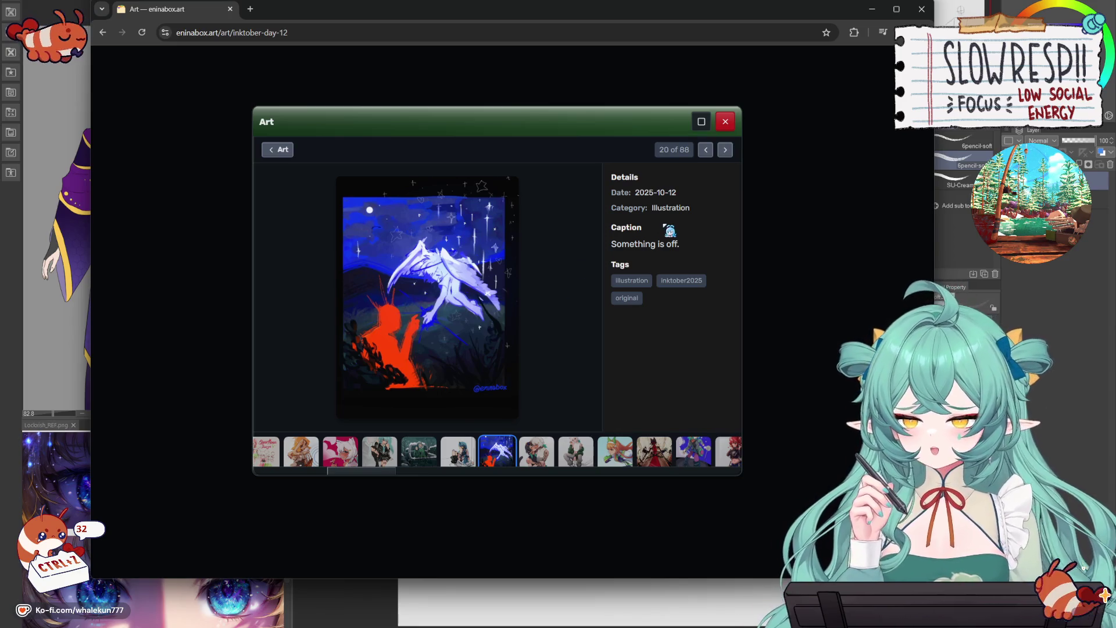
left_click(725, 150)
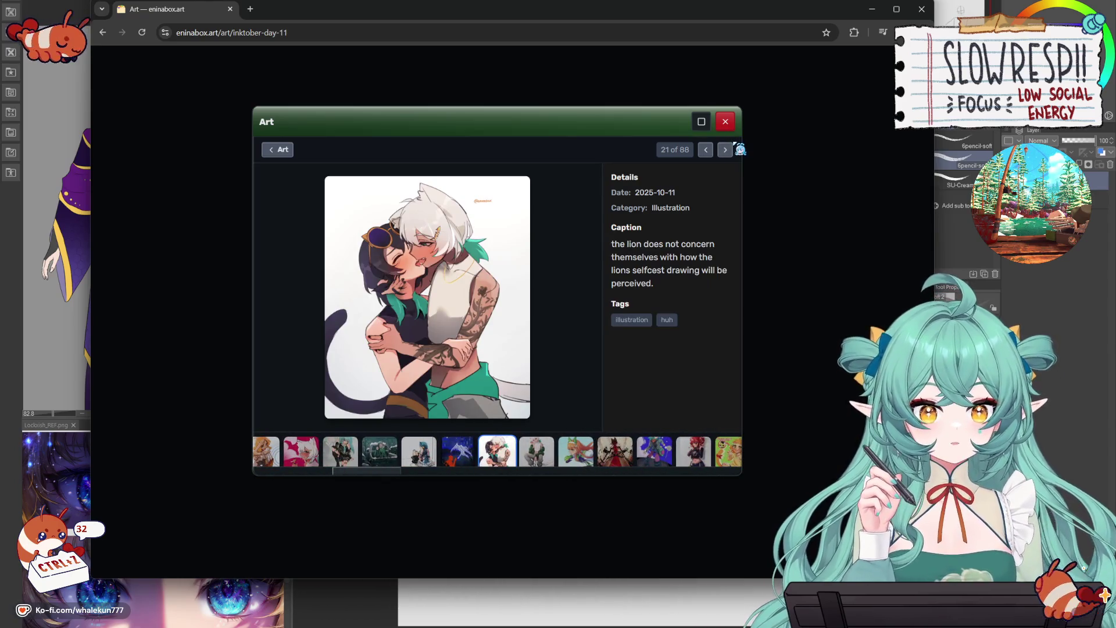
left_click(725, 150)
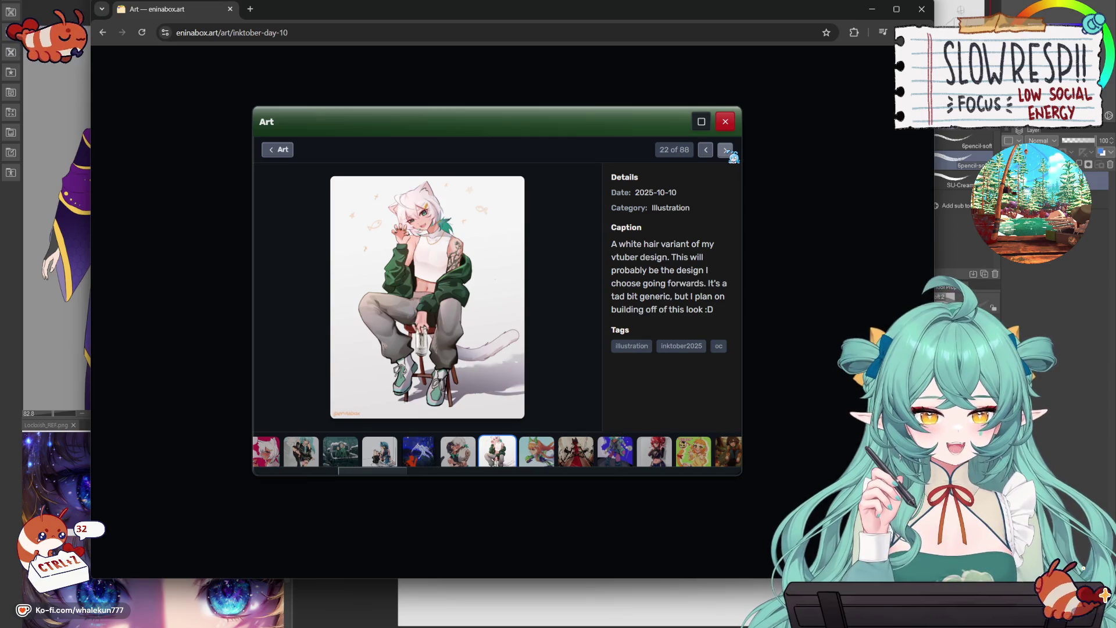
left_click(725, 150)
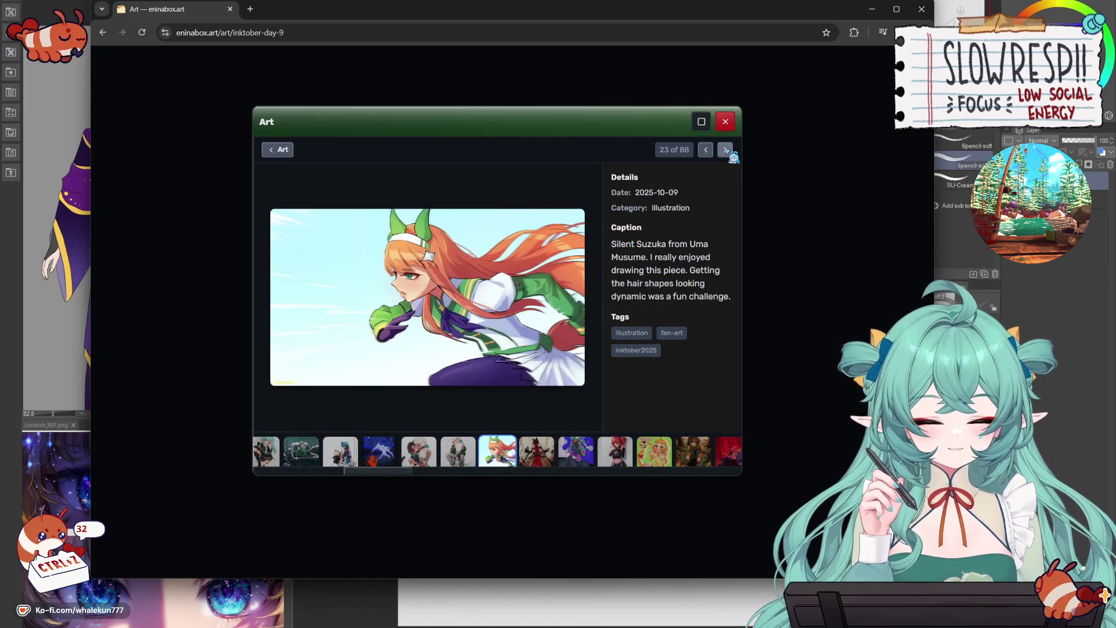
left_click(725, 150)
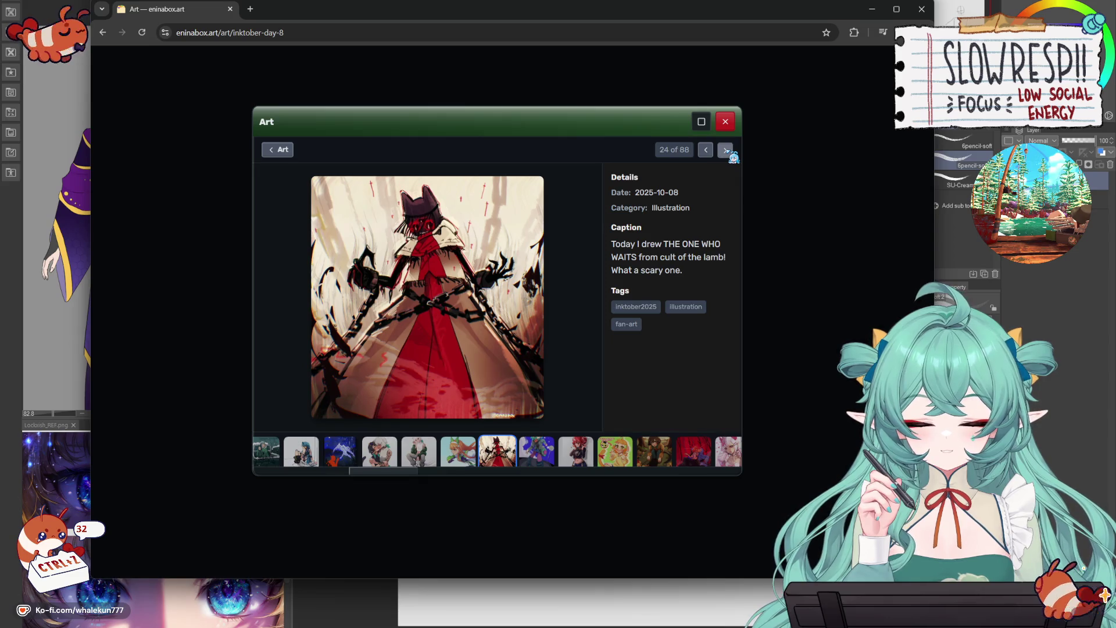
left_click(726, 150)
left_click(726, 150)
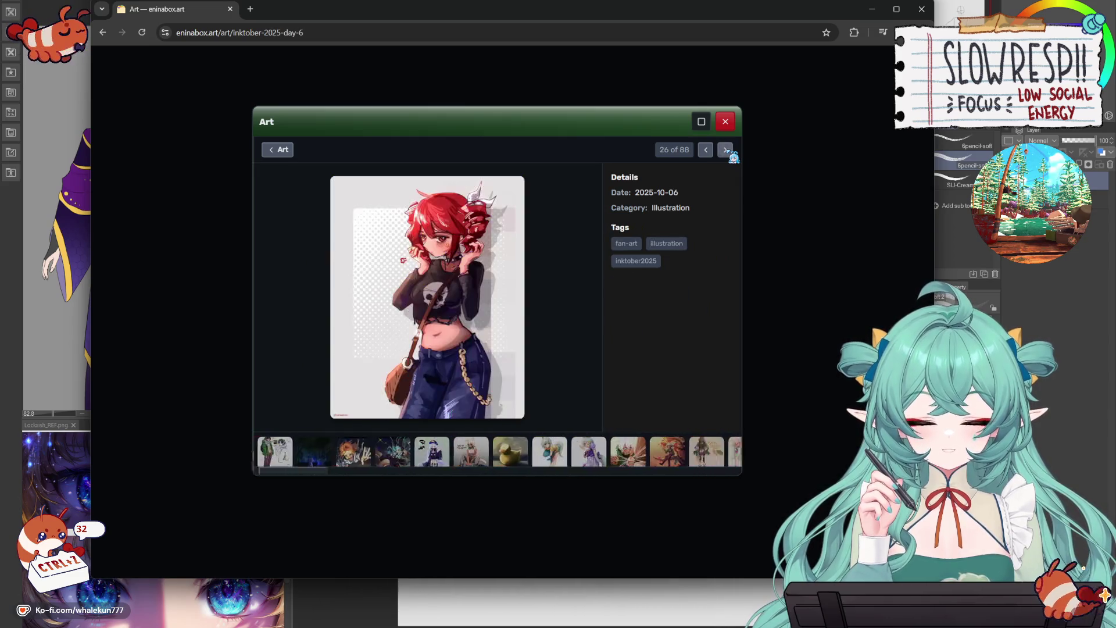
double_click(706, 150)
left_click(724, 151)
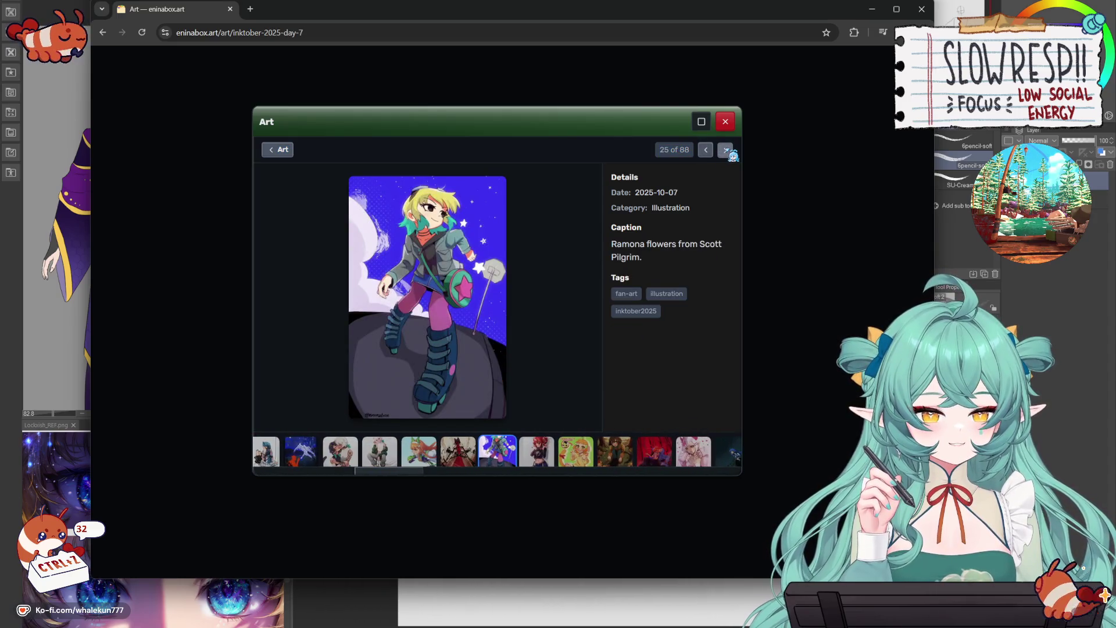
- Keep advancing through eight more artworks in the gallery
left_click(726, 152)
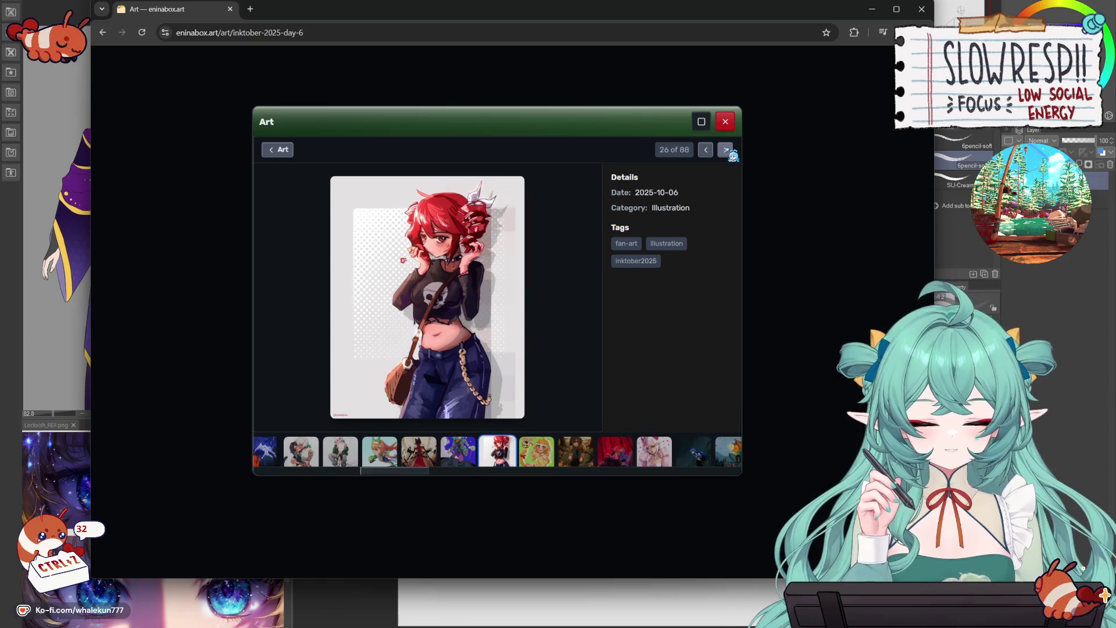
left_click(727, 151)
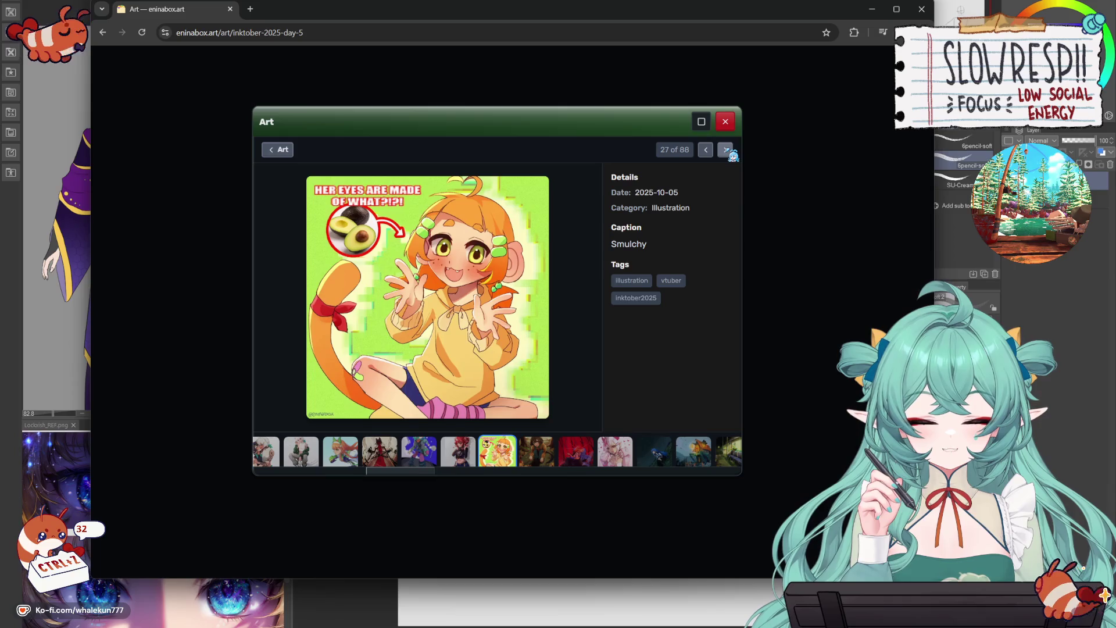
left_click(726, 151)
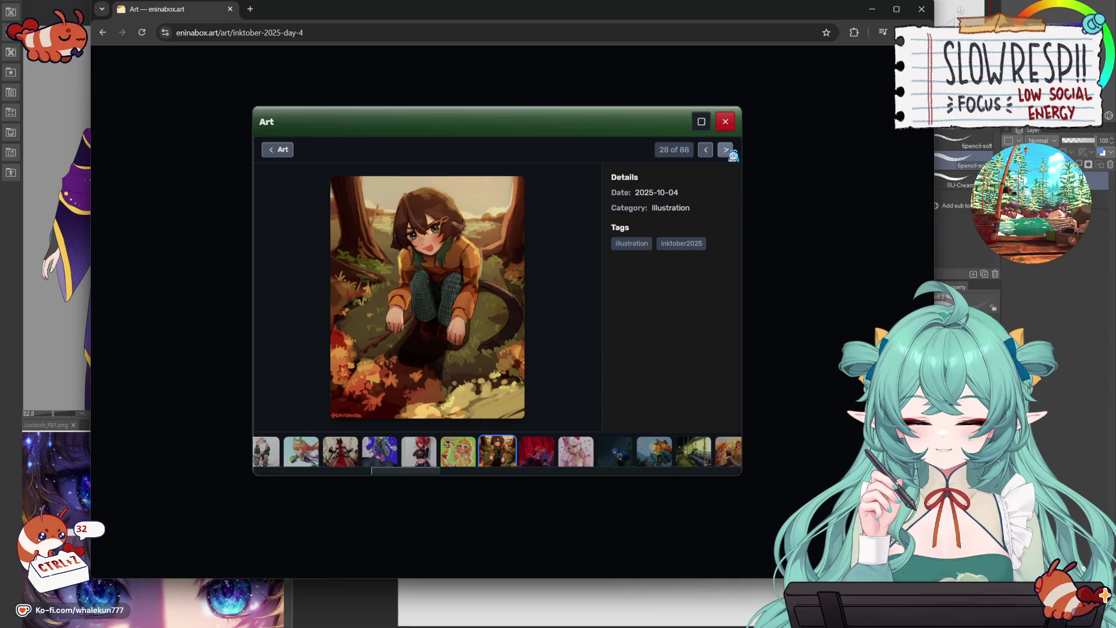
left_click(726, 151)
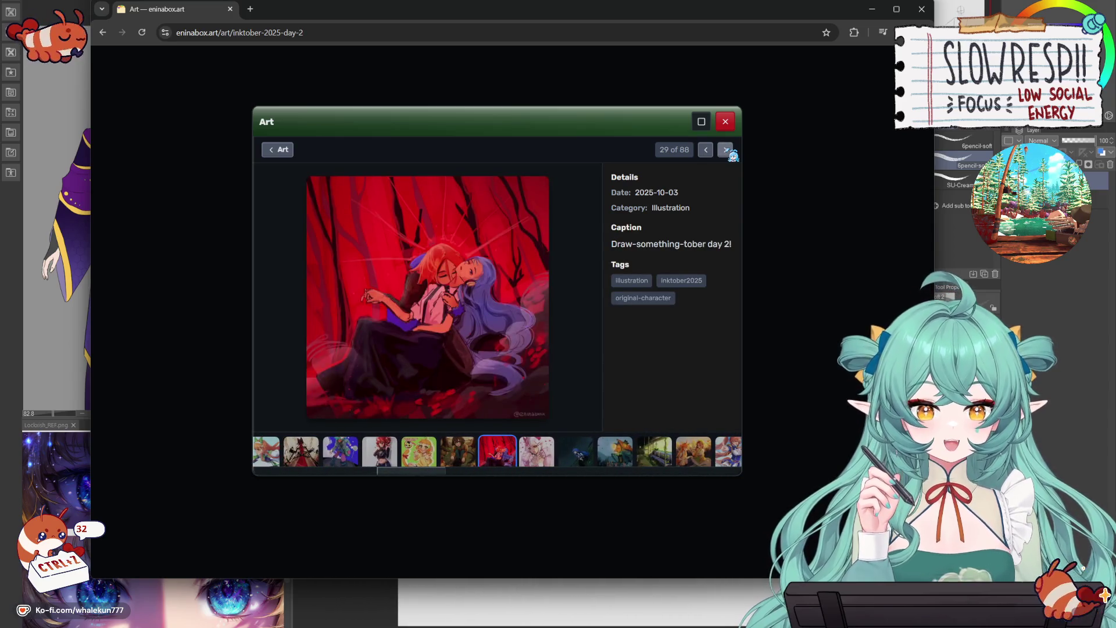
left_click(726, 151)
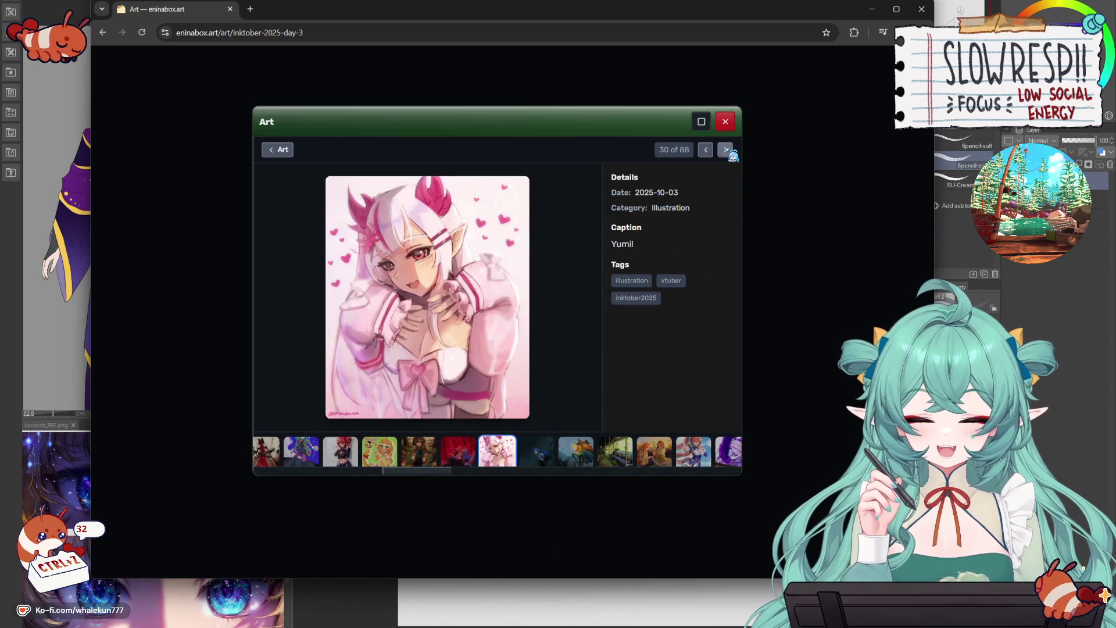
left_click(726, 151)
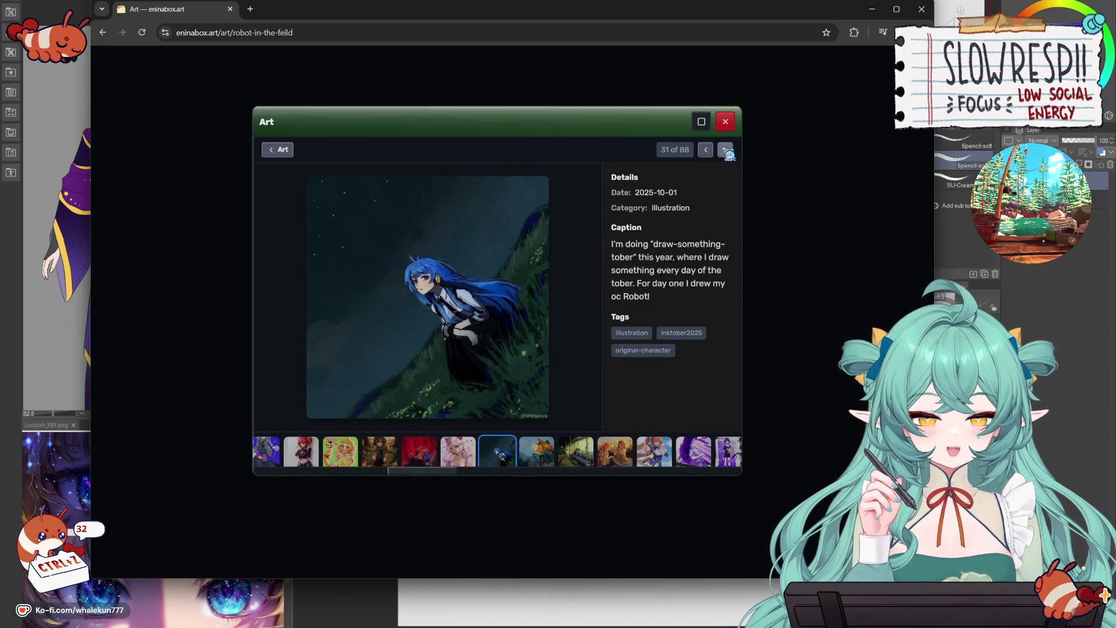
left_click(727, 151)
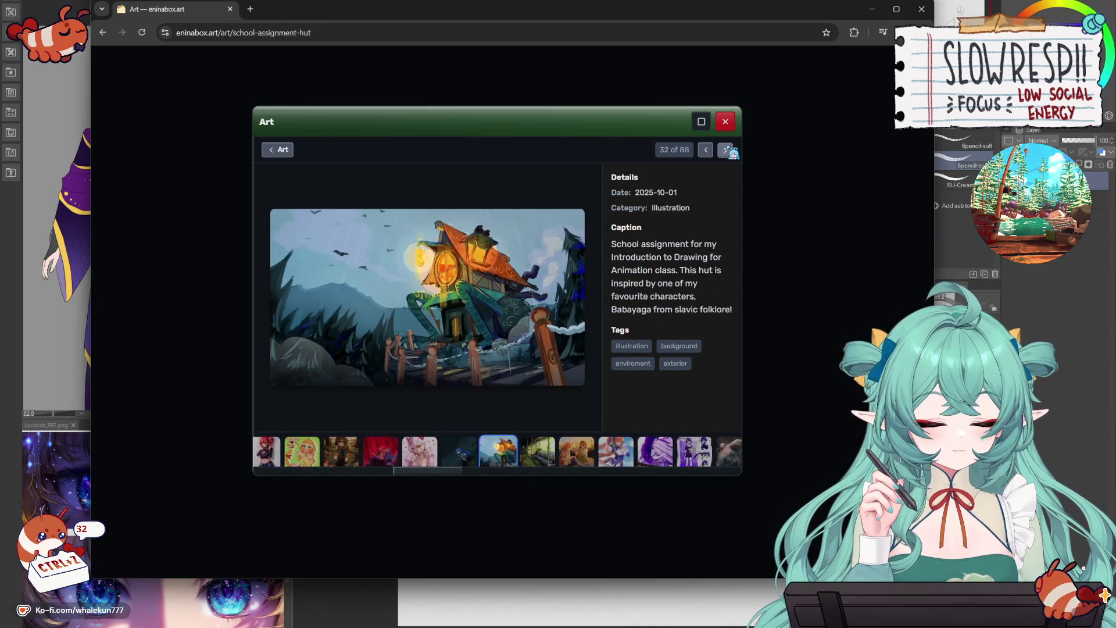
left_click(726, 151)
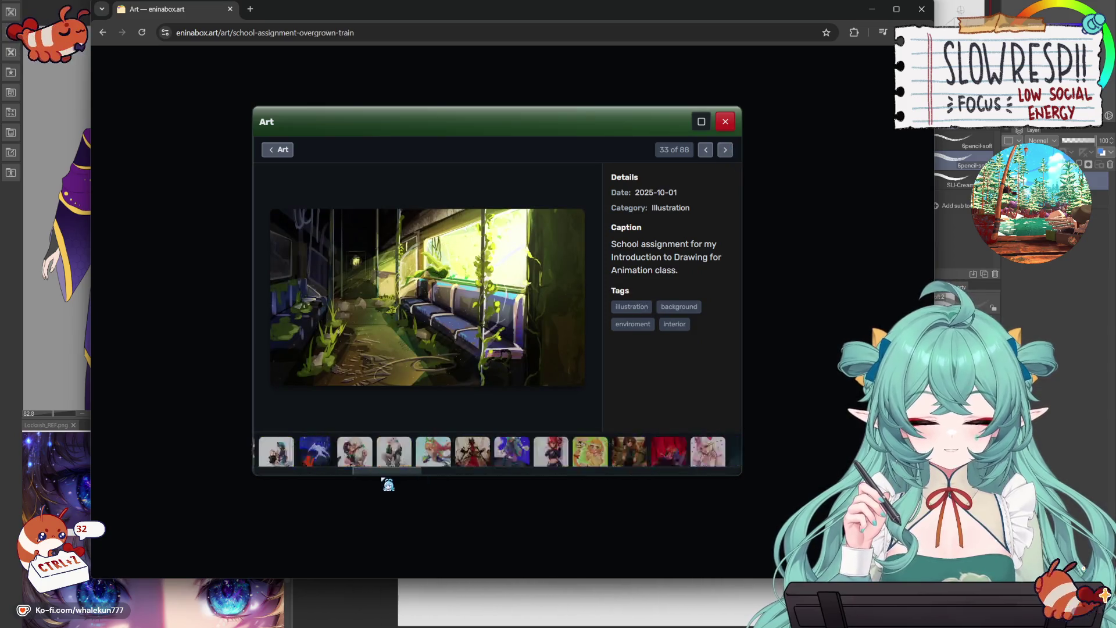
- Jump around the thumbnail strip, from the first artwork to Inktober day 28 and a much later piece
left_click(281, 462)
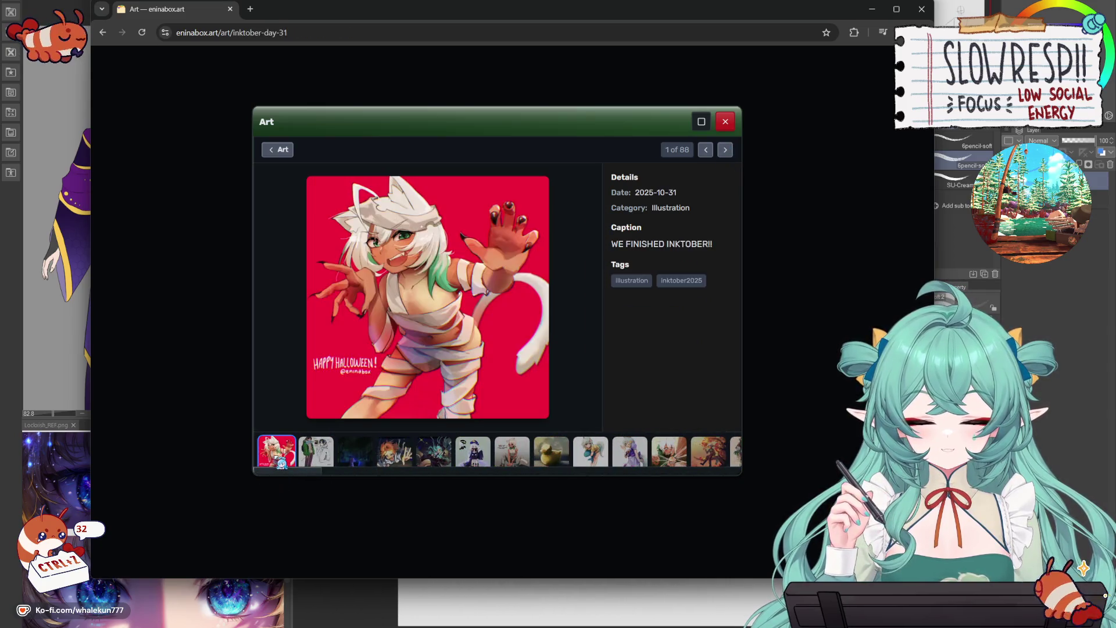
left_click(332, 462)
left_click(357, 457)
left_click(396, 458)
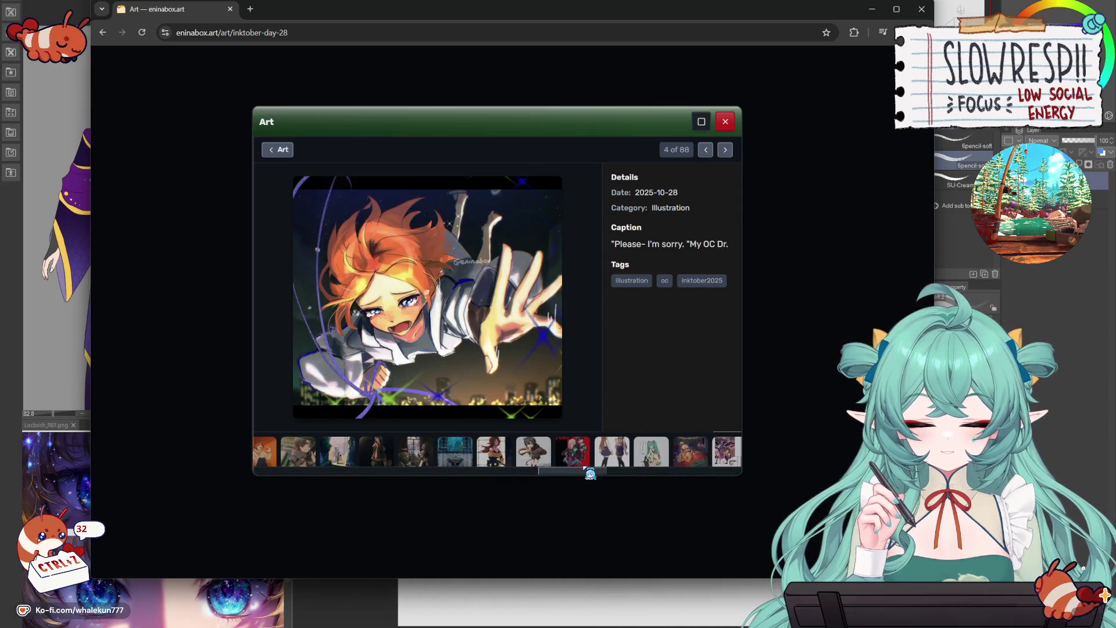
left_click(520, 459)
- Visit the Fire Force artwork, then the sky illustration (43 of 88), ending on artwork 14
left_click(725, 150)
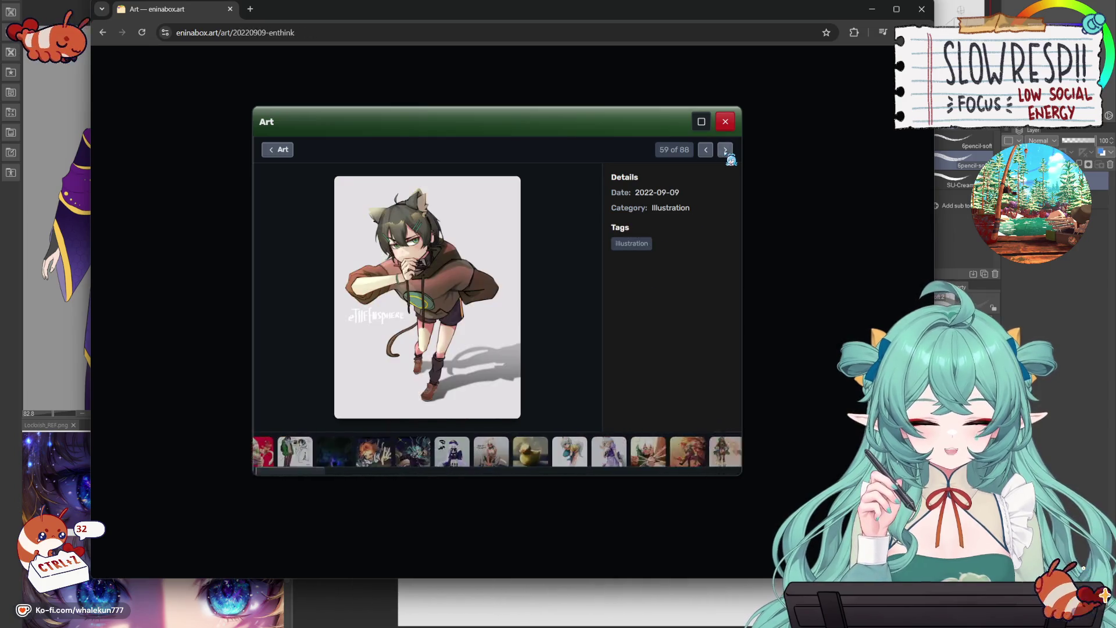
left_click(725, 150)
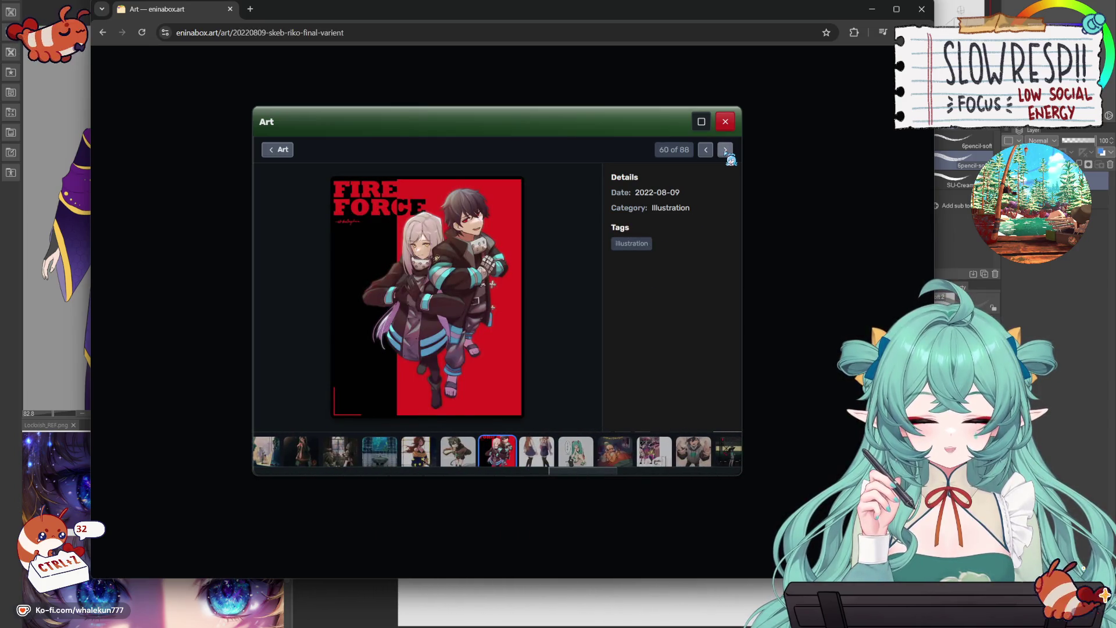
left_click(706, 150)
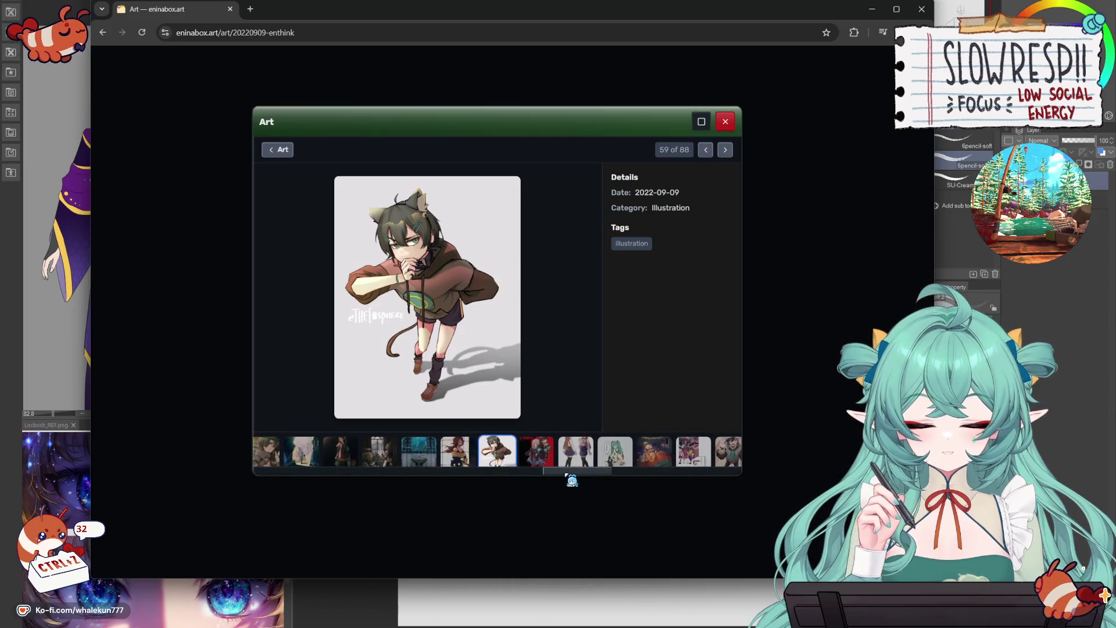
left_click(499, 461)
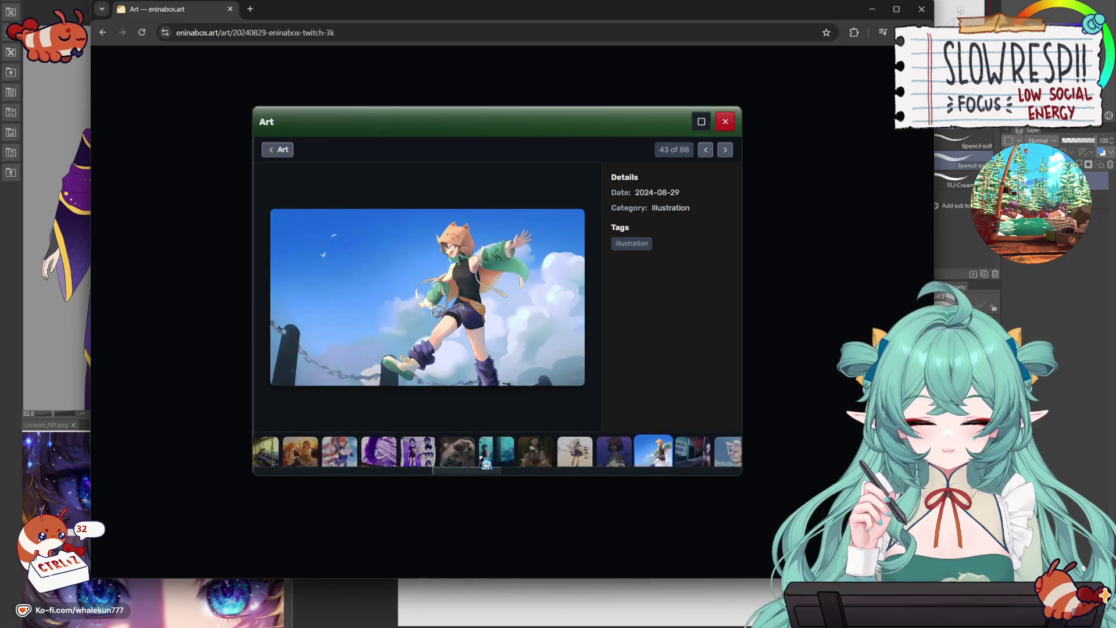
left_click_drag(494, 472, 408, 488)
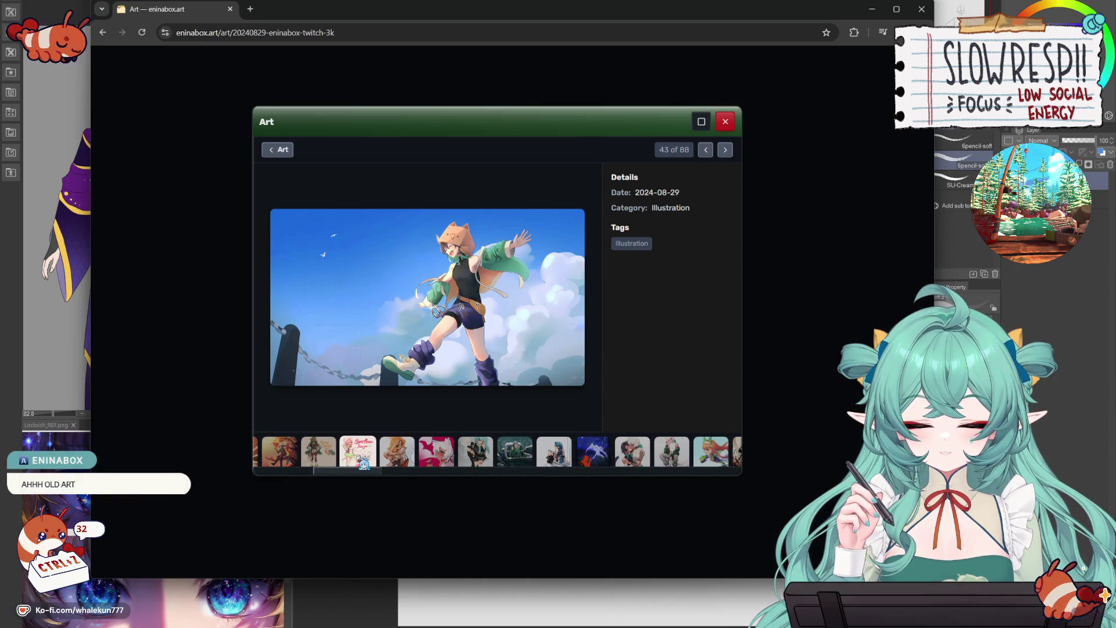
left_click(364, 463)
- Advance artwork by artwork from 14 of 88 to the hut artwork, 32 of 88
left_click(725, 150)
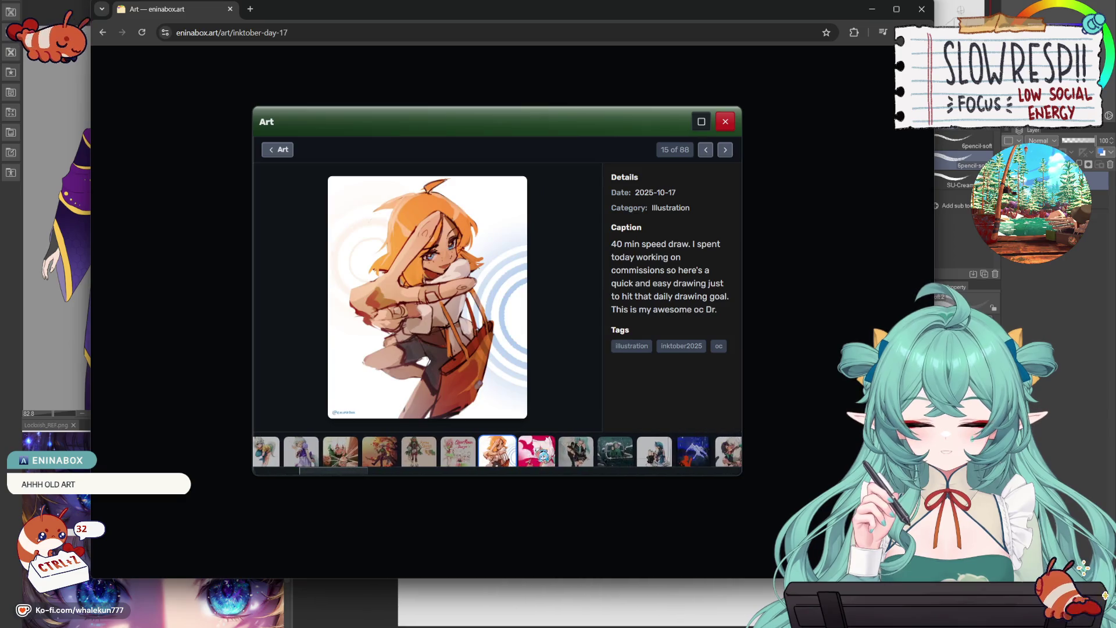
left_click(725, 150)
left_click(732, 153)
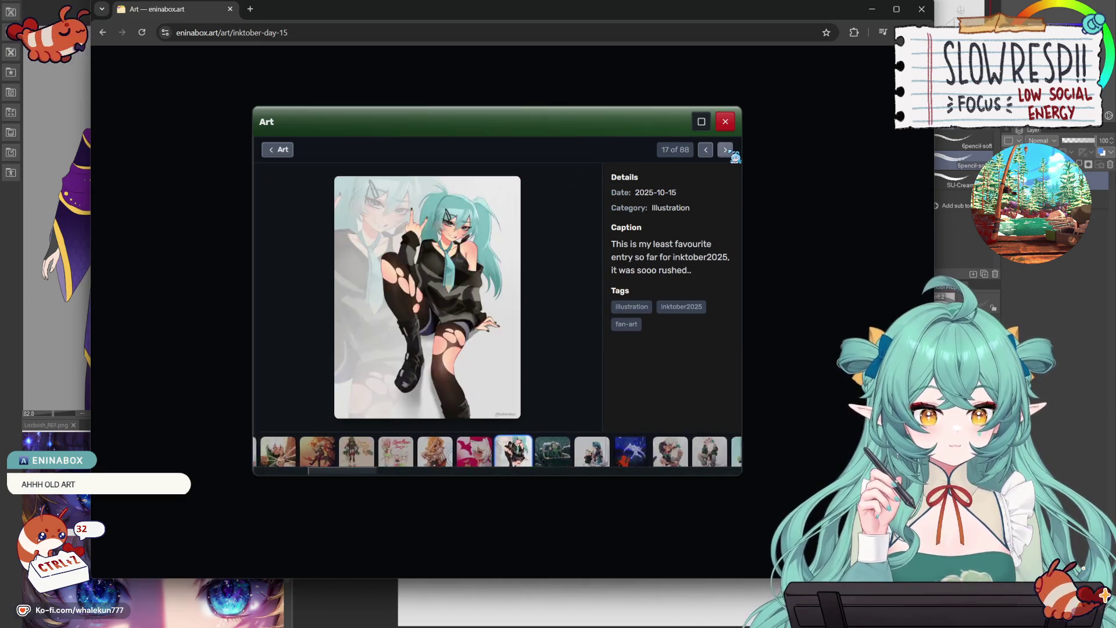
left_click(732, 152)
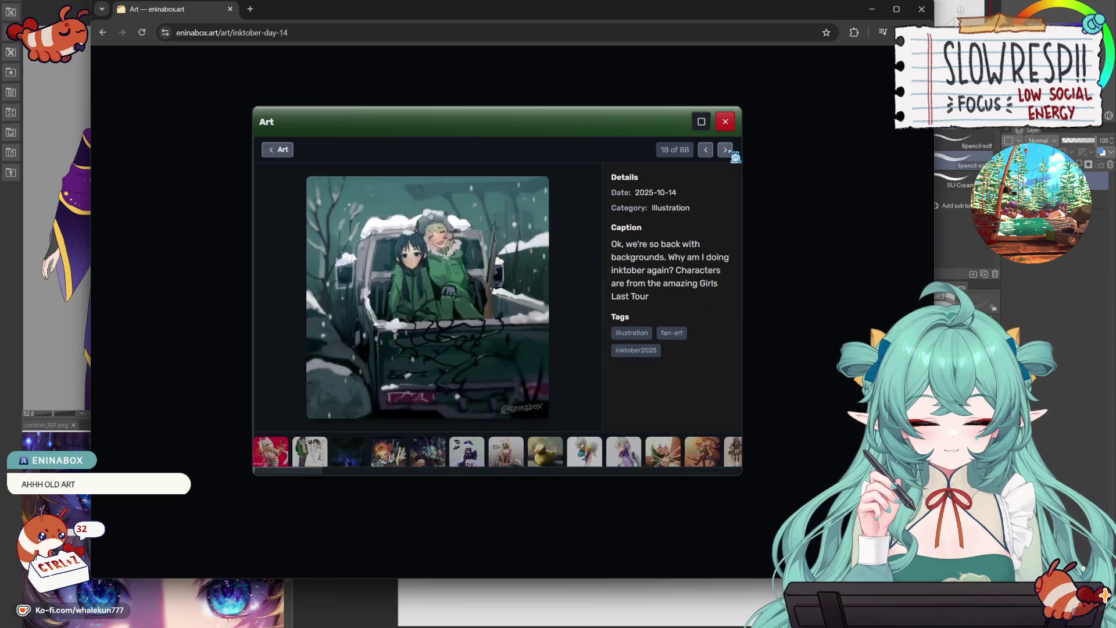
left_click(731, 153)
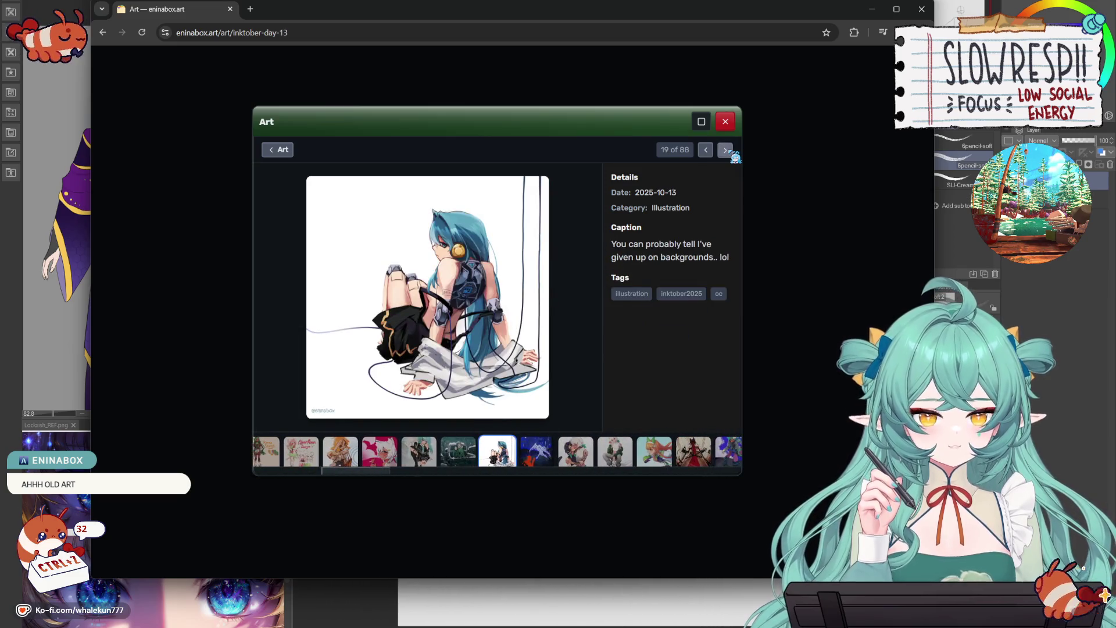
left_click(731, 152)
left_click(731, 153)
left_click(731, 153)
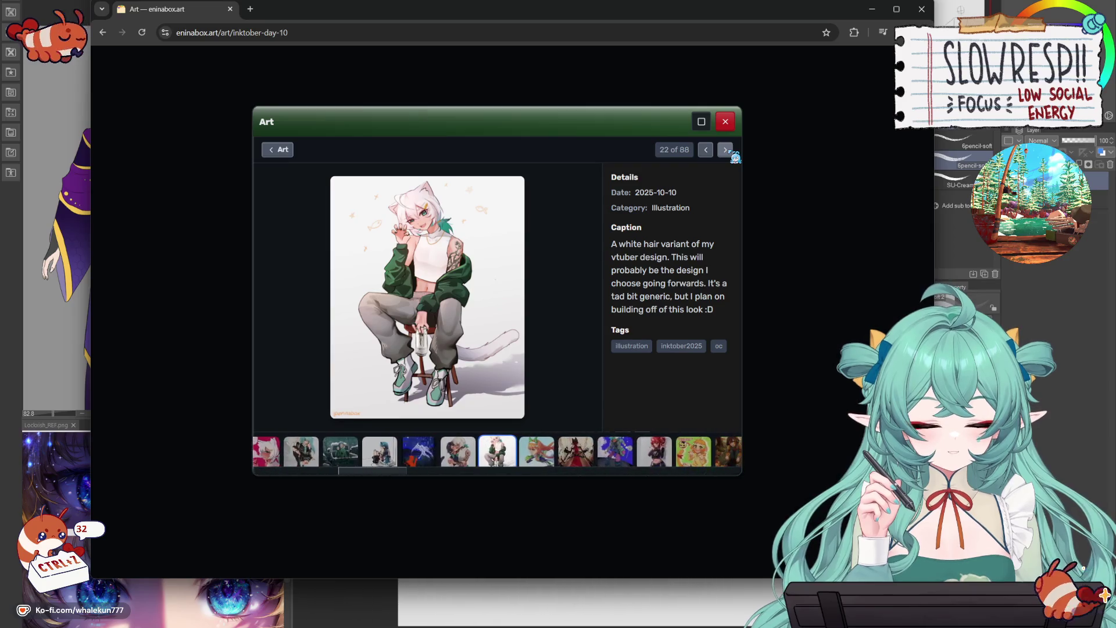
left_click(731, 153)
left_click(731, 153)
left_click(731, 153)
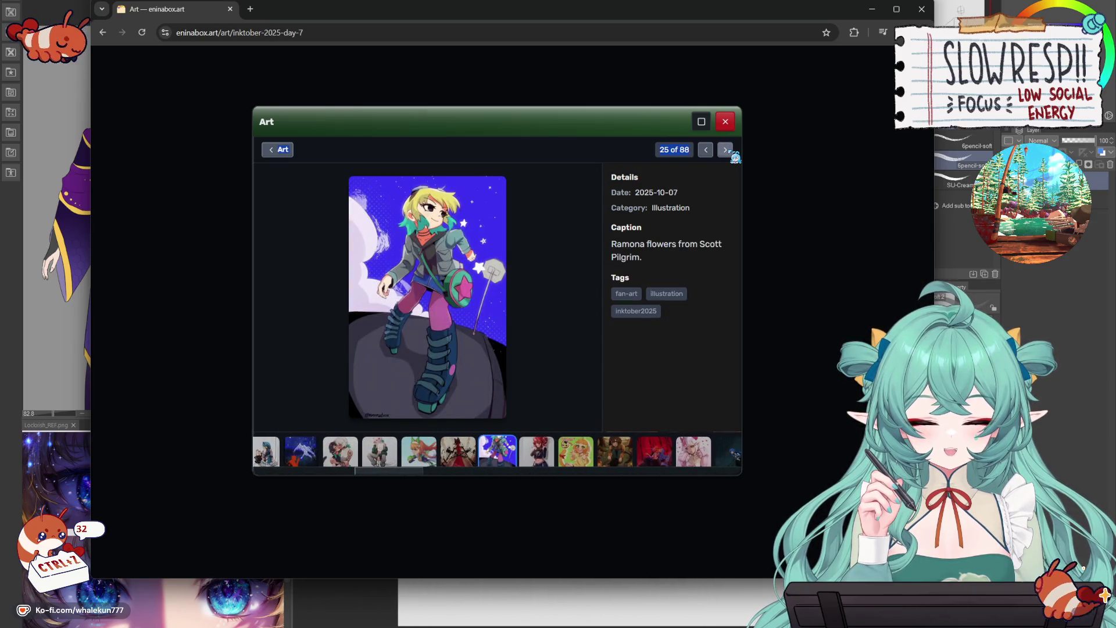
left_click(732, 153)
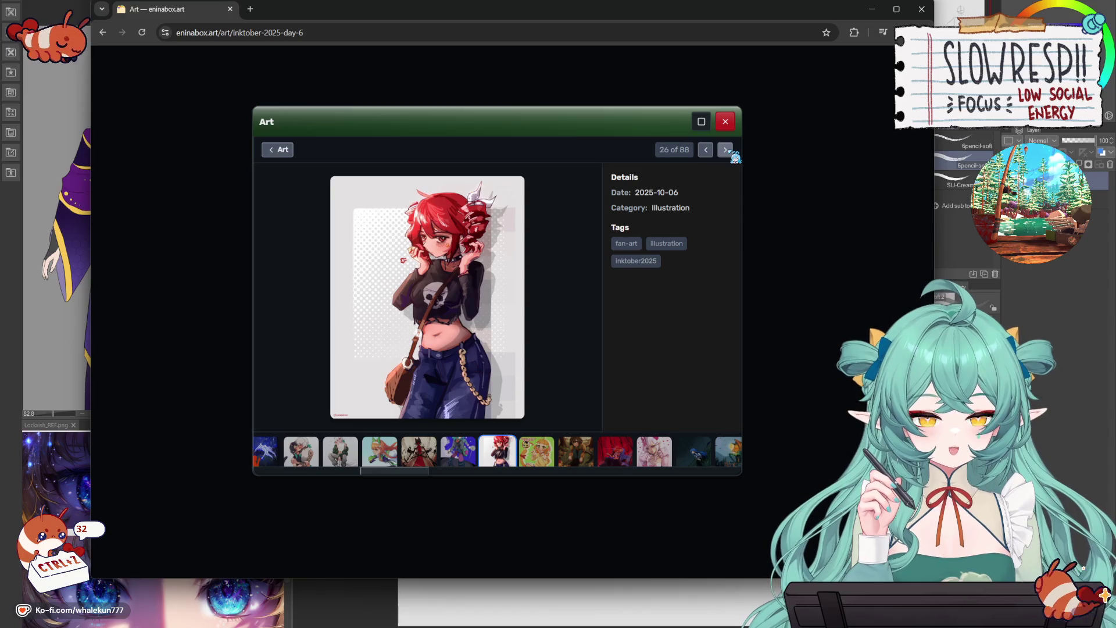
left_click(731, 152)
left_click(731, 153)
left_click(731, 152)
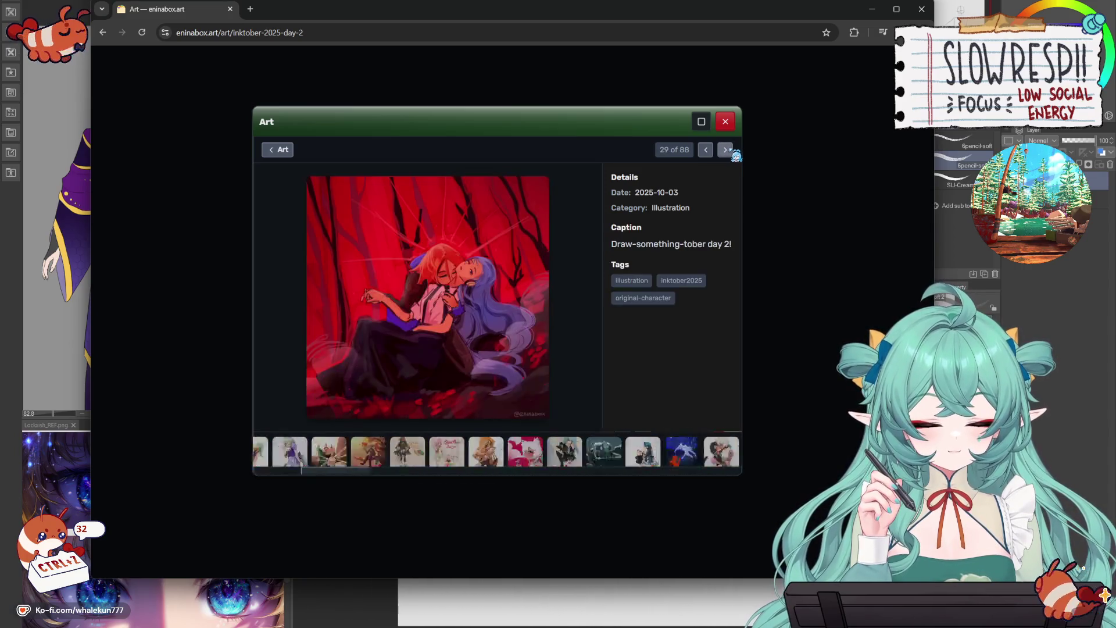
left_click(731, 153)
left_click(731, 153)
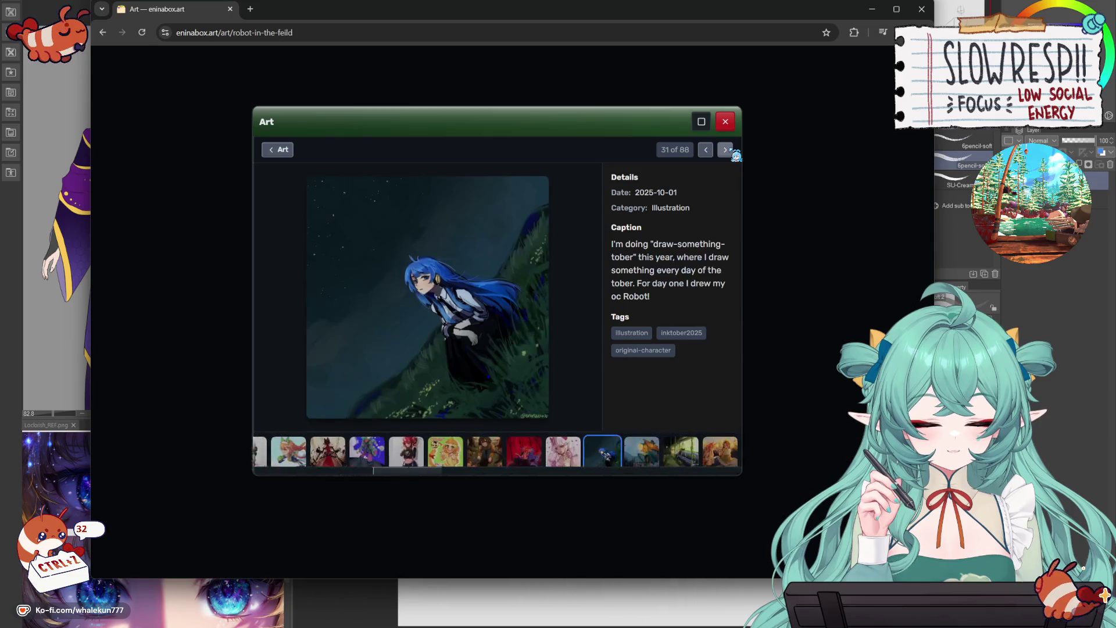
left_click(732, 153)
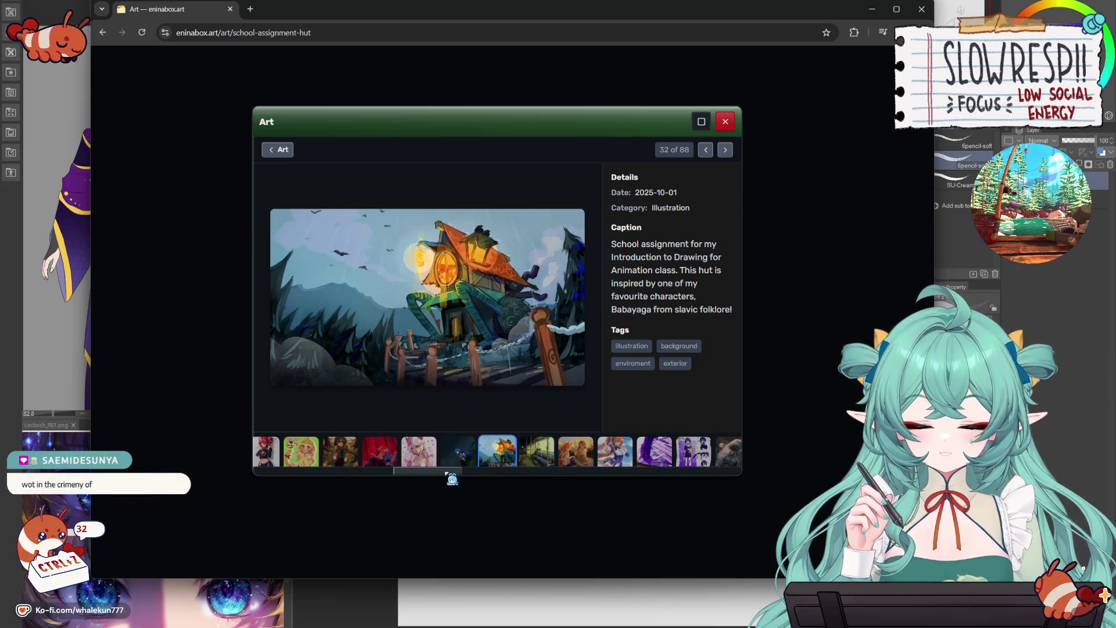
- Scroll the thumbnails back and go from artwork 1 to the Inktober day-29 piece, 3 of 88
left_click_drag(452, 479, 296, 480)
left_click(289, 462)
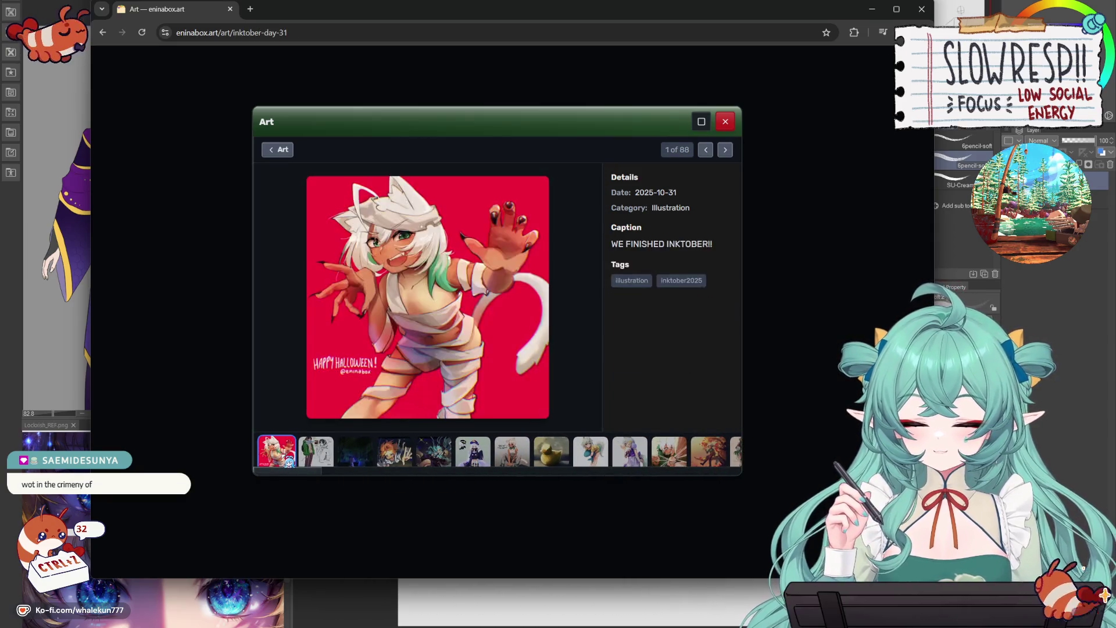
left_click(320, 455)
left_click(373, 458)
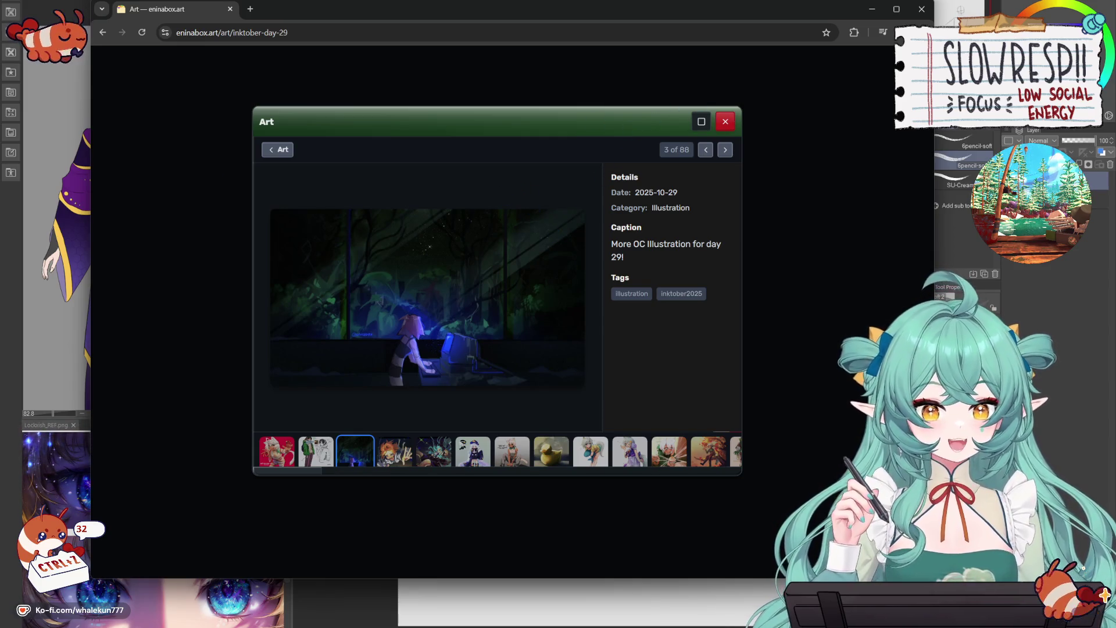
- Return to Clip Studio Paint and erase the arm, leg and box-bottom lines
key("alt+Tab")
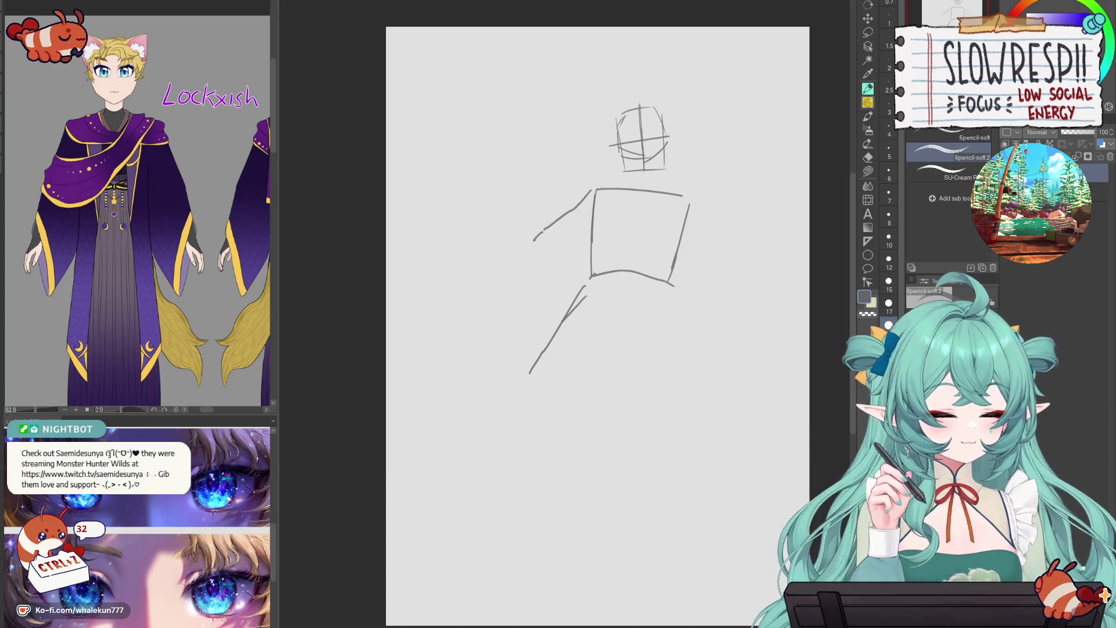
key("e")
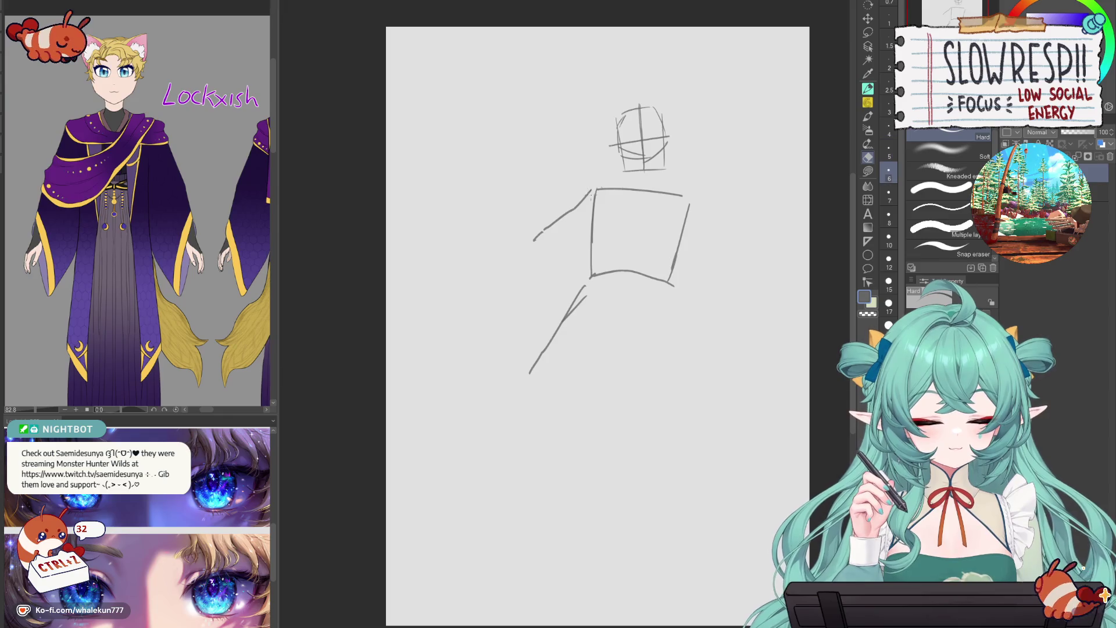
mouse_move(587, 188)
left_mouse_down()
mouse_move(567, 316)
mouse_move(655, 288)
mouse_move(675, 263)
left_mouse_up()
- Redraw a flat line under the torso box and one long line sweeping down-left
key("p")
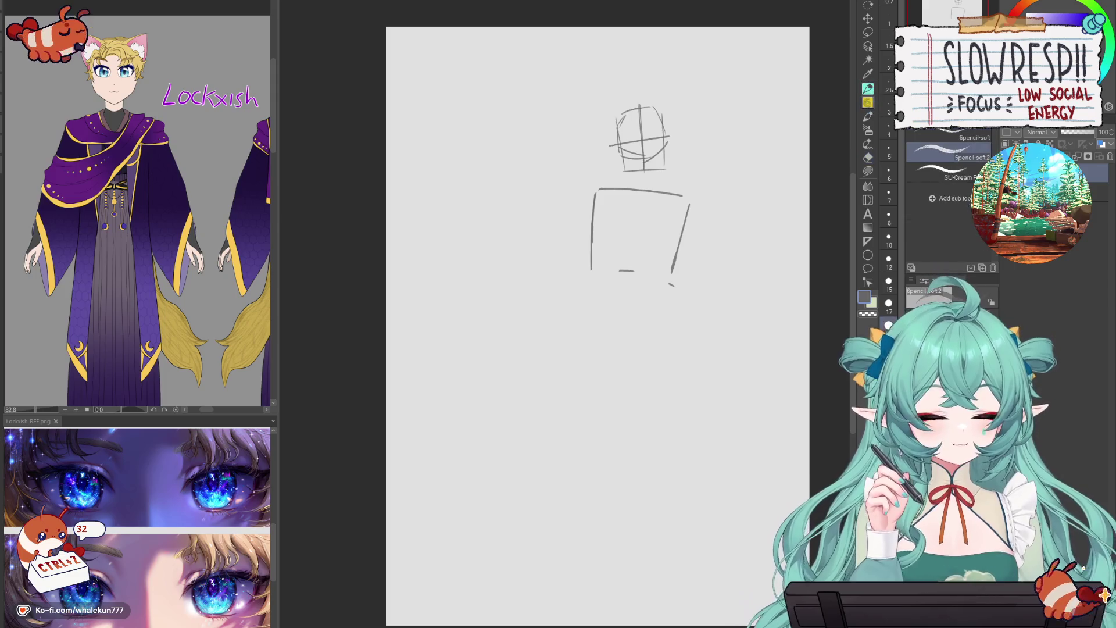
mouse_move(597, 190)
left_mouse_down()
mouse_move(597, 279)
mouse_move(686, 268)
left_mouse_up()
key("ctrl+z")
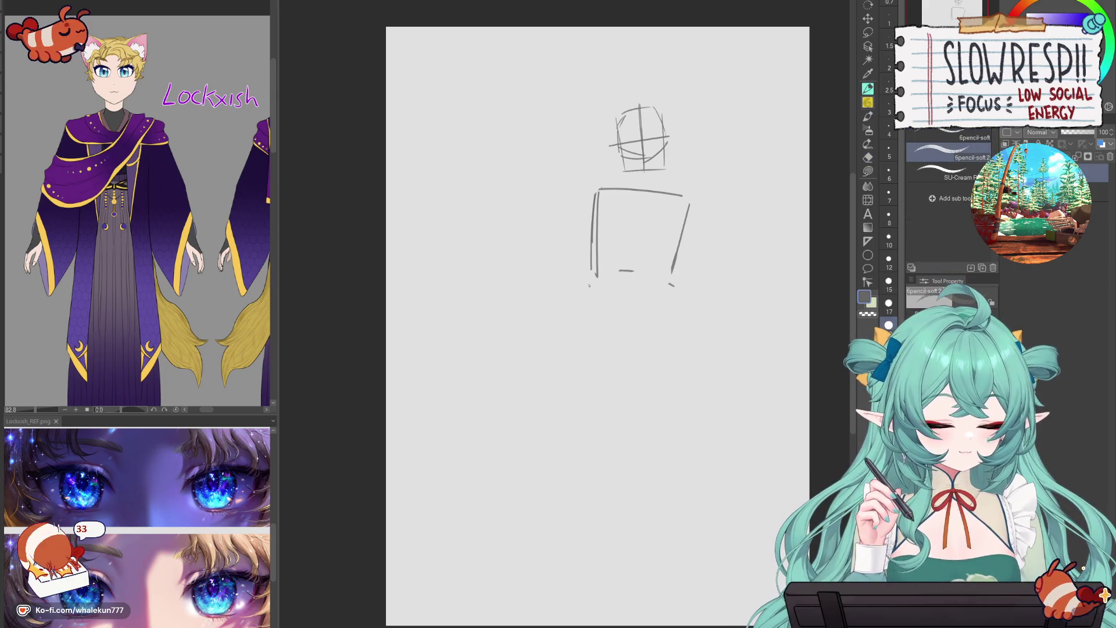
left_click_drag(582, 290, 666, 289)
mouse_move(563, 319)
left_mouse_down()
mouse_move(674, 291)
mouse_move(562, 339)
mouse_move(505, 430)
left_mouse_up()
key("ctrl+z")
left_click_drag(556, 343, 483, 533)
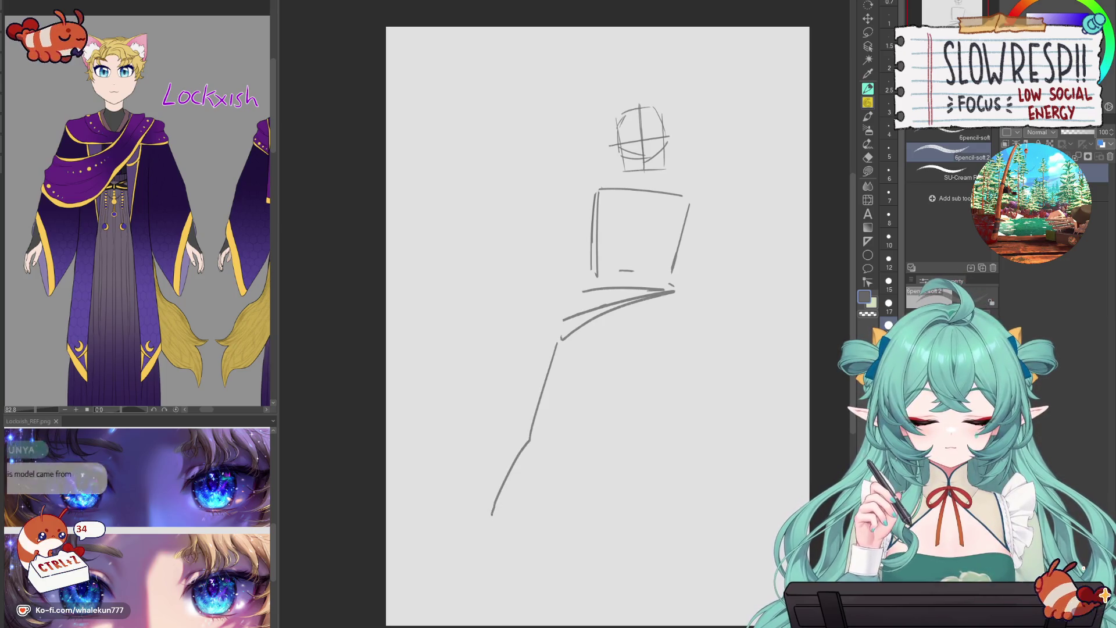
key("ctrl+z")
left_click_drag(562, 342, 517, 466)
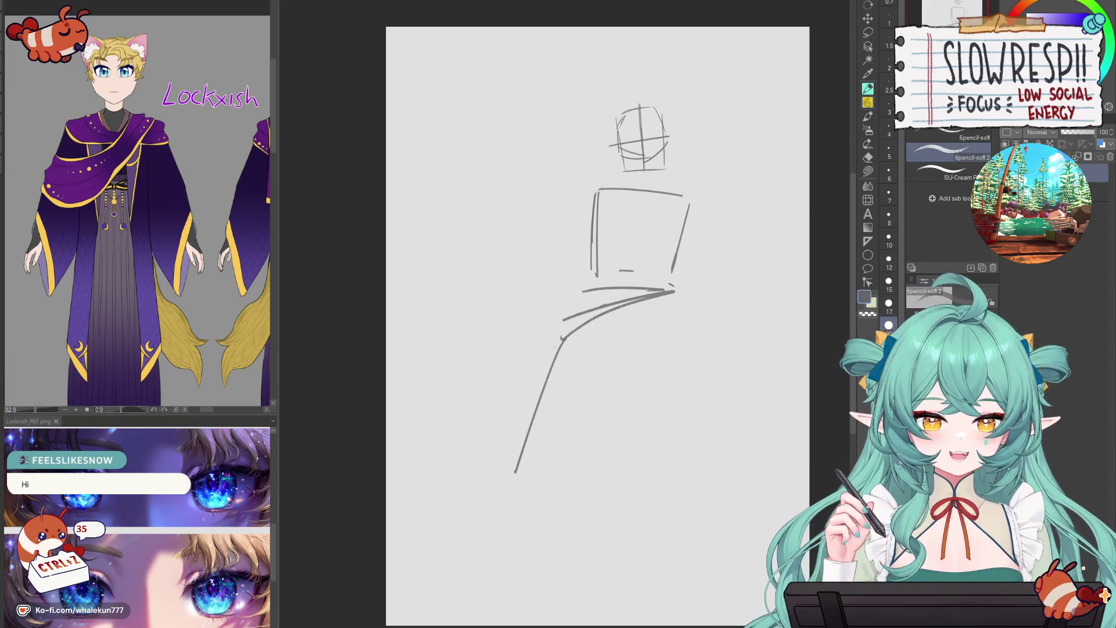
- Try out and undo several curved strokes below the torso box
key("ctrl+z")
key("ctrl+z")
key("ctrl+z")
mouse_move(567, 330)
left_mouse_down()
mouse_move(449, 281)
mouse_move(497, 424)
left_mouse_up()
key("ctrl+z")
mouse_move(423, 281)
left_mouse_down()
mouse_move(426, 321)
mouse_move(520, 430)
left_mouse_up()
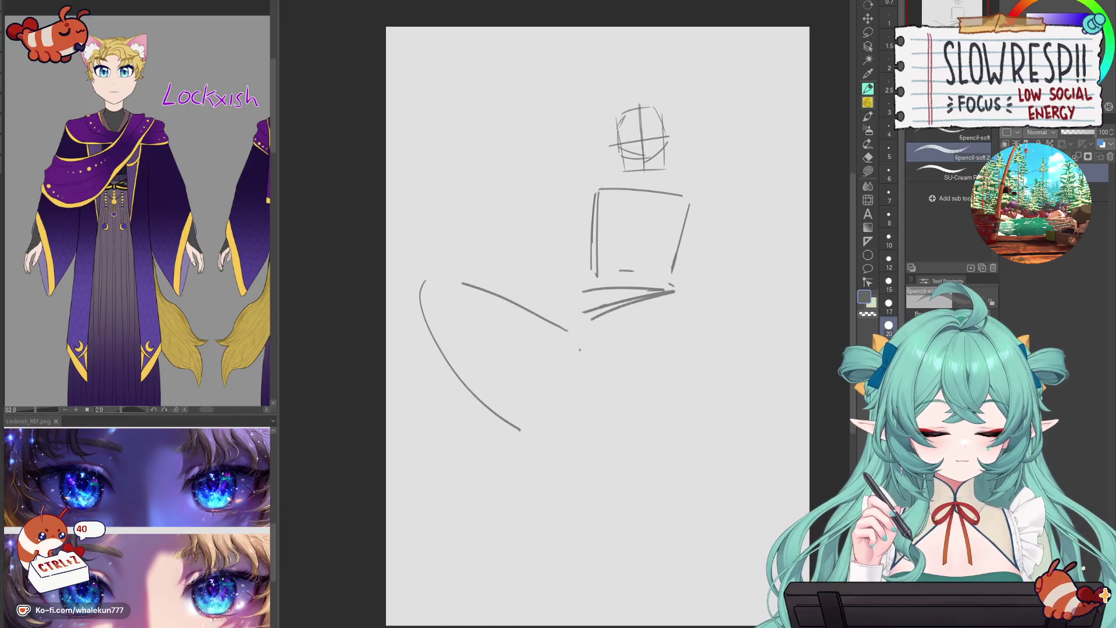
key("ctrl+z")
key("ctrl+z")
- Draw the pointed folded shape jutting left from the box base, with a line running down-right beneath
mouse_move(578, 310)
left_mouse_down()
mouse_move(470, 249)
mouse_move(526, 418)
left_mouse_up()
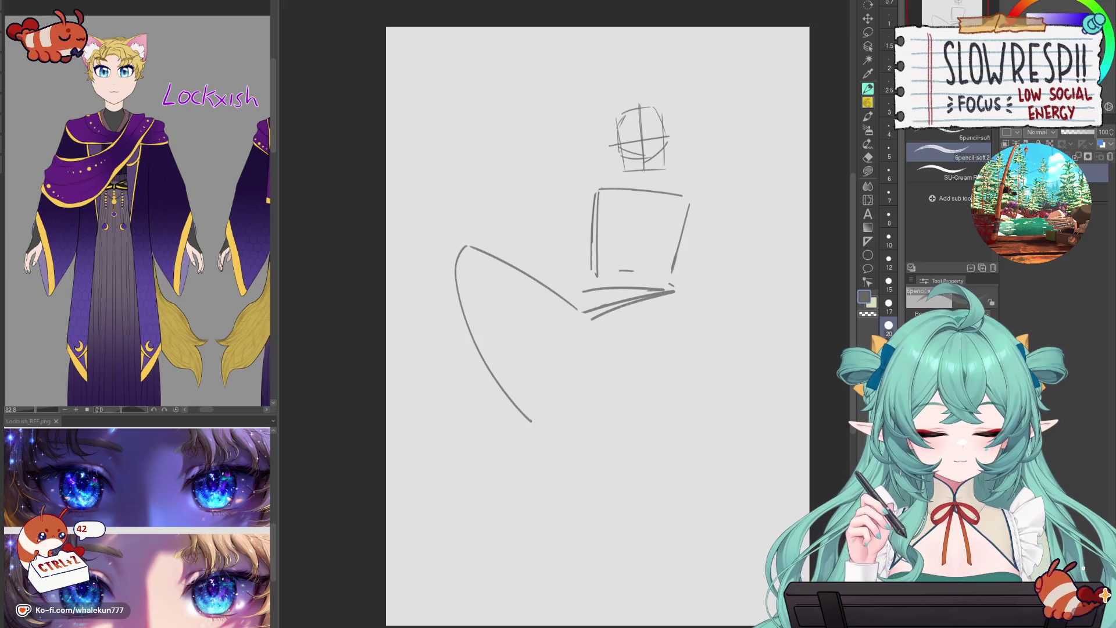
left_click_drag(621, 316, 582, 325)
key("ctrl+z")
mouse_move(657, 302)
left_mouse_down()
mouse_move(546, 385)
mouse_move(584, 529)
left_mouse_up()
key("ctrl+z")
left_click_drag(542, 401, 598, 525)
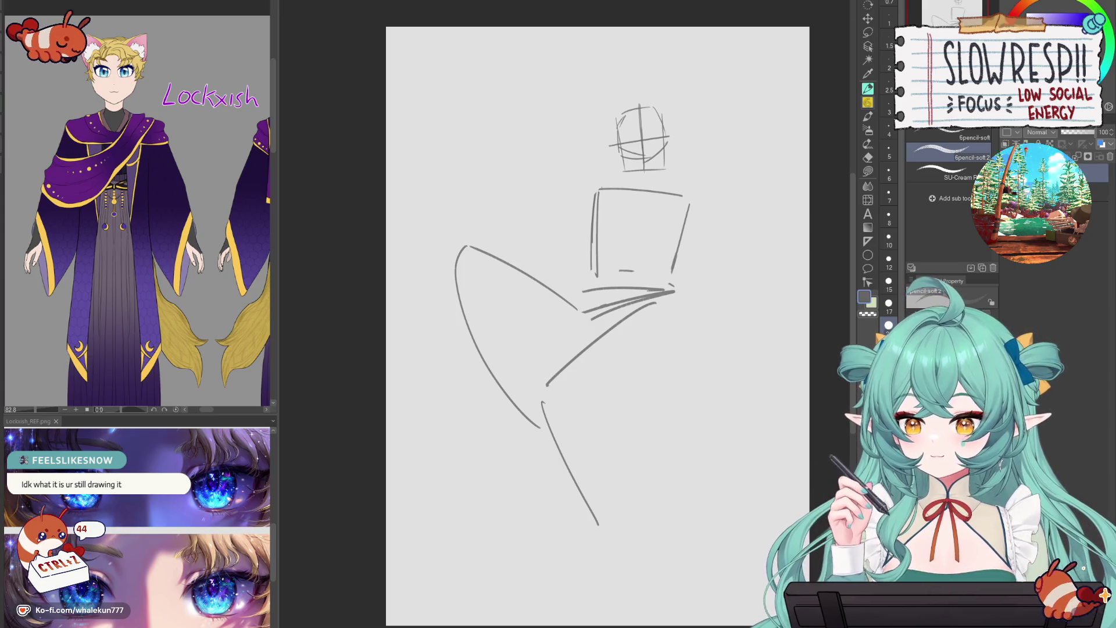
key("i")
left_click_drag(752, 182, 719, 179)
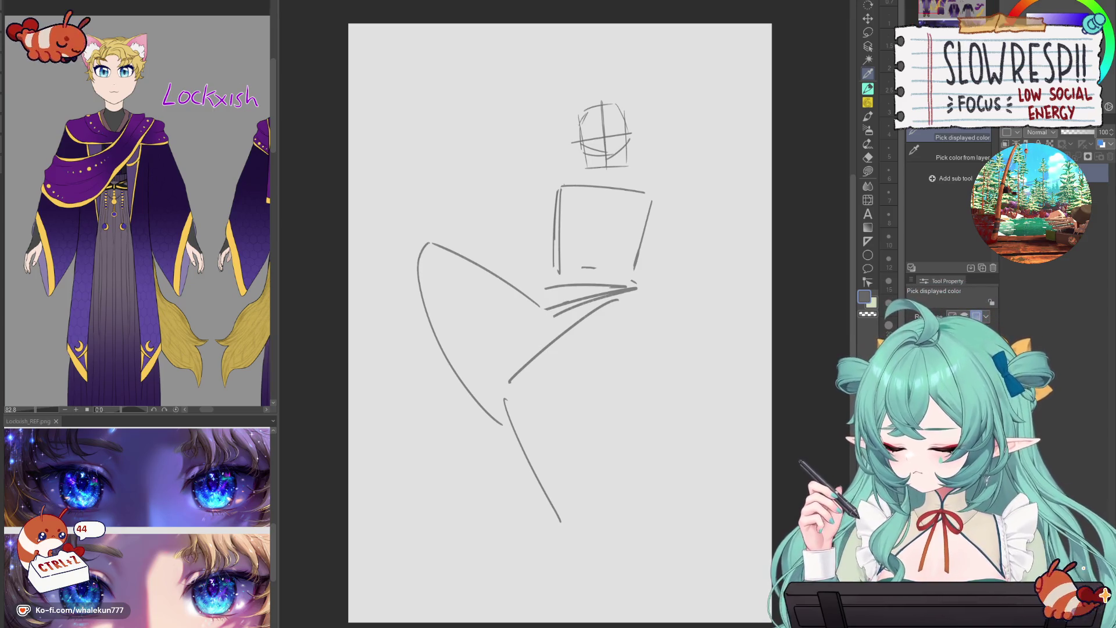
- Reveal the character's full front and back reference views, then clear the sketch and zoom out the canvas
left_click_drag(151, 290, 160, 117)
scroll(139, 210, "down", 2)
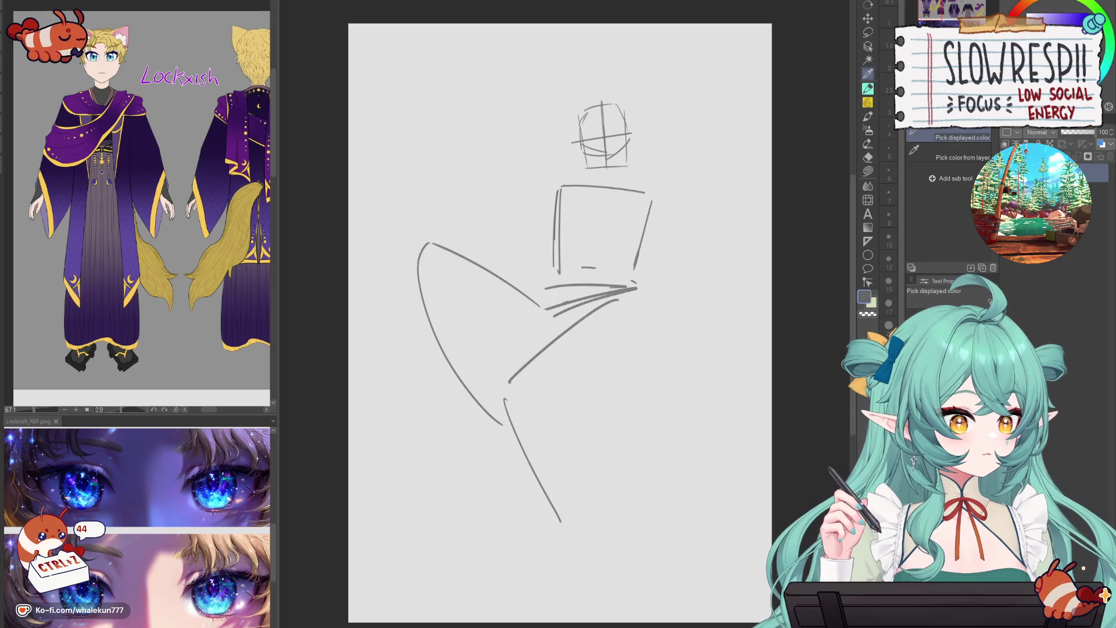
key("p")
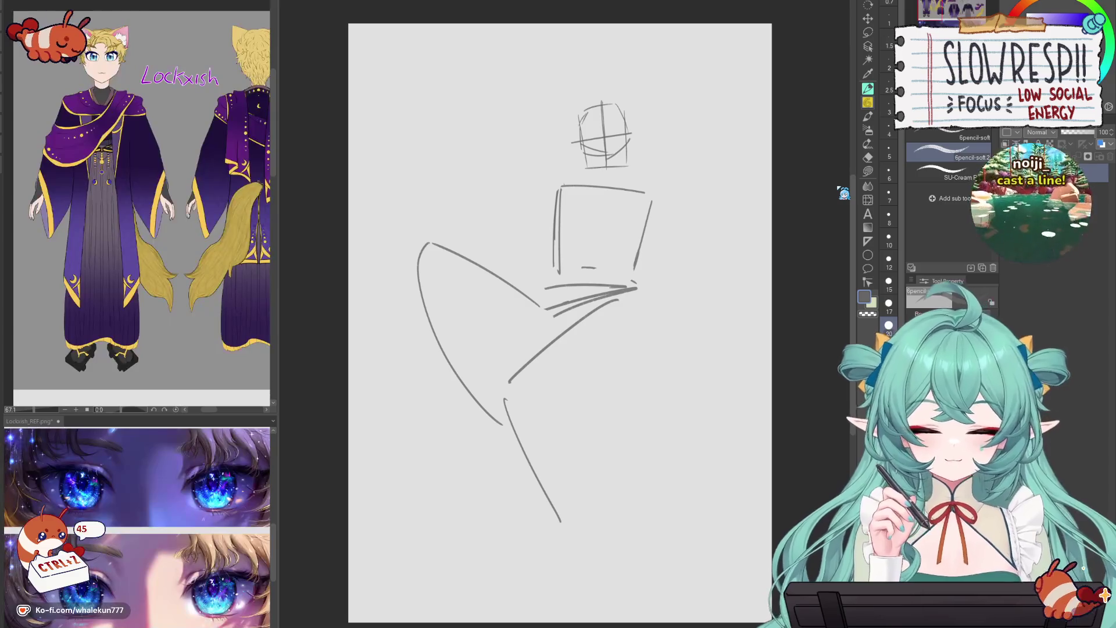
left_click_drag(621, 370, 650, 342)
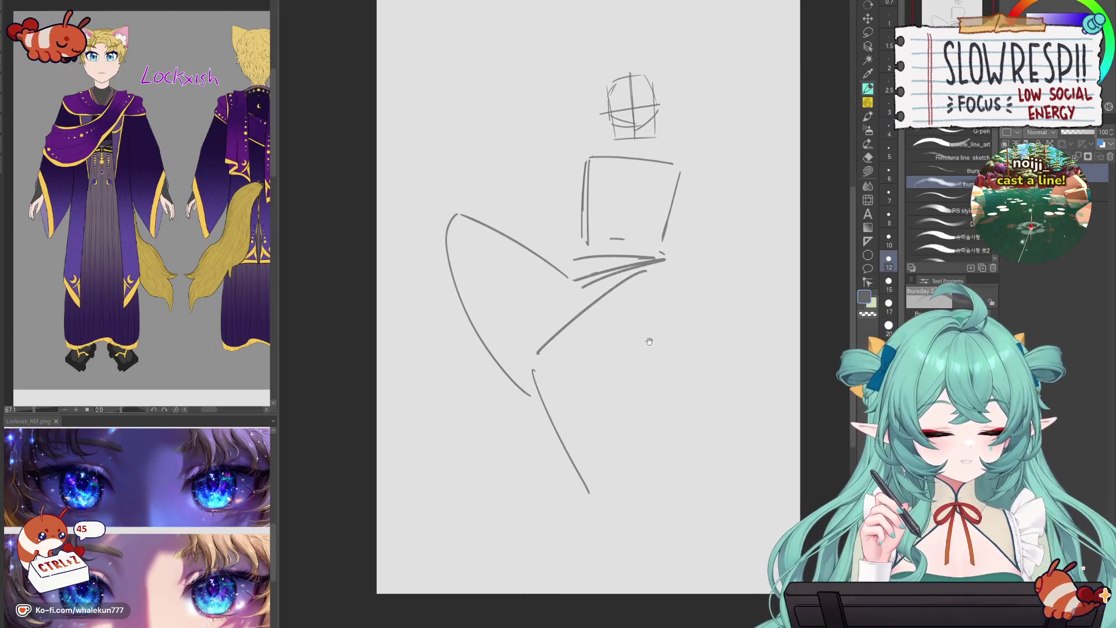
key("Delete")
left_click(610, 391, "alt")
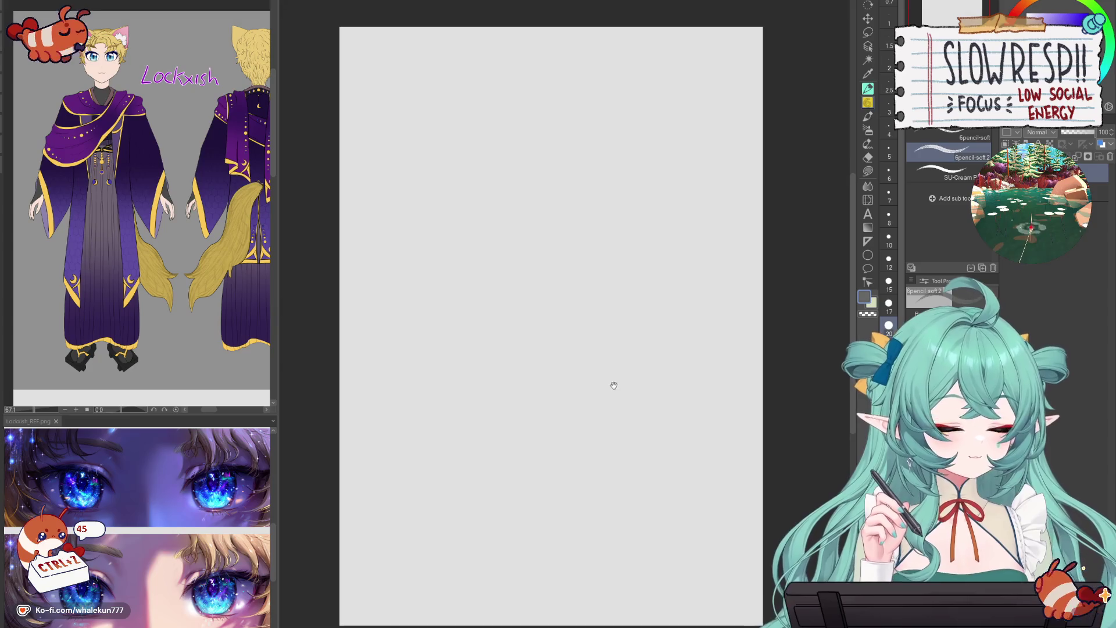
- Sketch the head's top-left curve and the large right-hand rounded shape, redoing strokes as needed
left_click(617, 404, "alt")
scroll(616, 404, "up", 1)
scroll(638, 386, "down", 1)
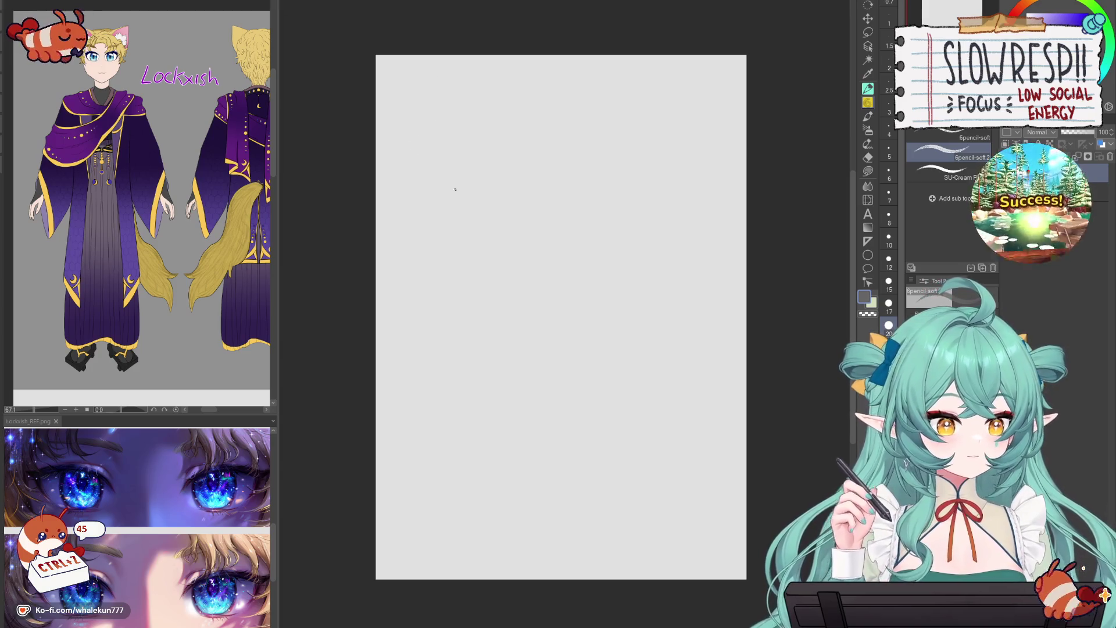
mouse_move(558, 250)
left_mouse_down()
mouse_move(519, 257)
mouse_move(423, 347)
mouse_move(430, 399)
left_mouse_up()
mouse_move(460, 433)
left_mouse_down()
mouse_move(551, 451)
mouse_move(622, 433)
mouse_move(657, 378)
left_mouse_up()
key("ctrl+z")
mouse_move(583, 405)
left_mouse_down()
mouse_move(661, 381)
mouse_move(742, 390)
mouse_move(540, 451)
mouse_move(639, 516)
mouse_move(747, 493)
left_mouse_up()
key("ctrl+z")
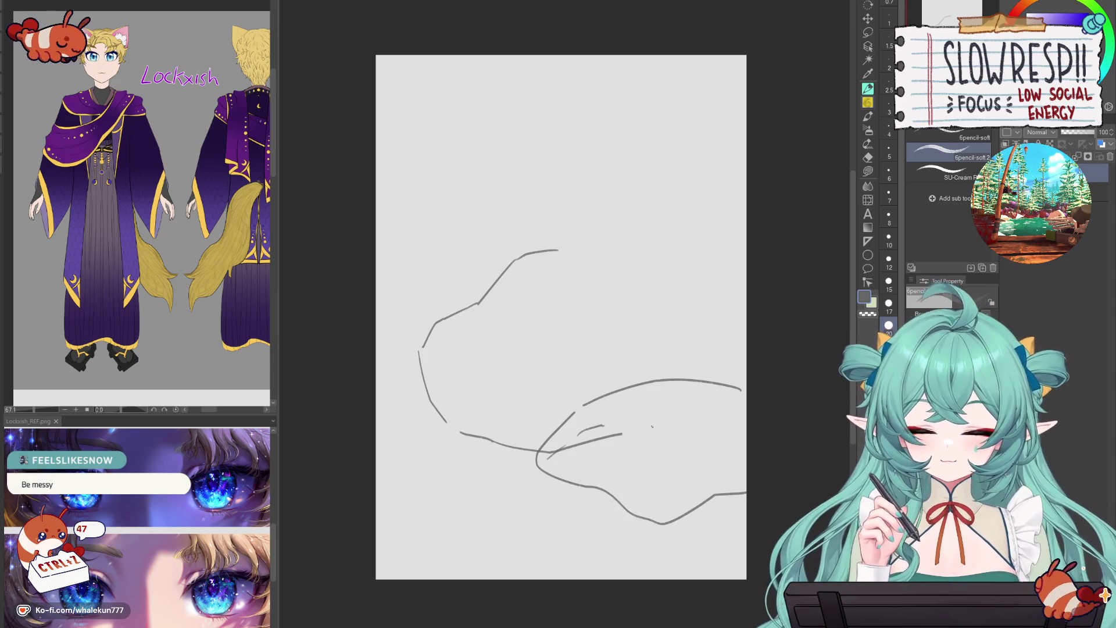
left_click_drag(658, 465, 663, 508)
key("ctrl+z")
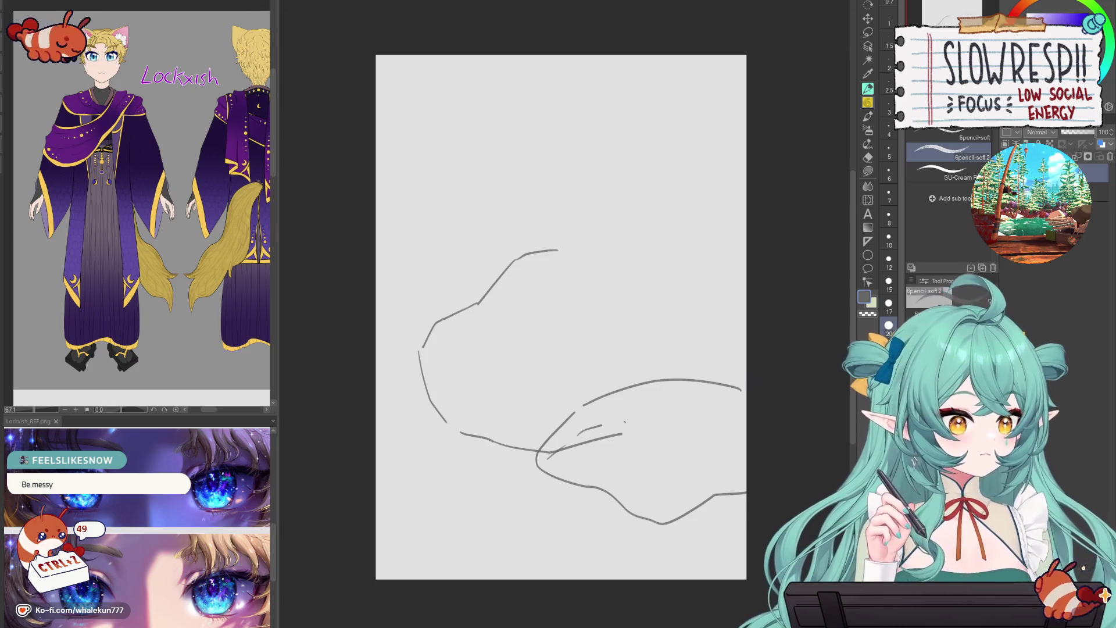
key("ctrl+z")
key("ctrl+z")
key("ctrl+z")
mouse_move(571, 414)
left_mouse_down()
mouse_move(559, 427)
mouse_move(611, 485)
mouse_move(746, 490)
left_mouse_up()
- Add a curve from the left canvas edge and rework the head's upper-left line
mouse_move(376, 384)
left_mouse_down()
mouse_move(462, 409)
mouse_move(433, 450)
left_mouse_up()
key("ctrl+z")
mouse_move(376, 379)
left_mouse_down()
mouse_move(427, 452)
mouse_move(376, 469)
left_mouse_up()
mouse_move(577, 249)
left_mouse_down()
mouse_move(604, 250)
mouse_move(662, 284)
mouse_move(699, 361)
left_mouse_up()
key("ctrl+z")
mouse_move(582, 252)
left_mouse_down()
mouse_move(737, 334)
mouse_move(735, 387)
mouse_move(523, 254)
mouse_move(382, 344)
mouse_move(379, 371)
left_mouse_up()
key("ctrl+z")
key("ctrl+z")
left_click_drag(523, 256, 404, 354)
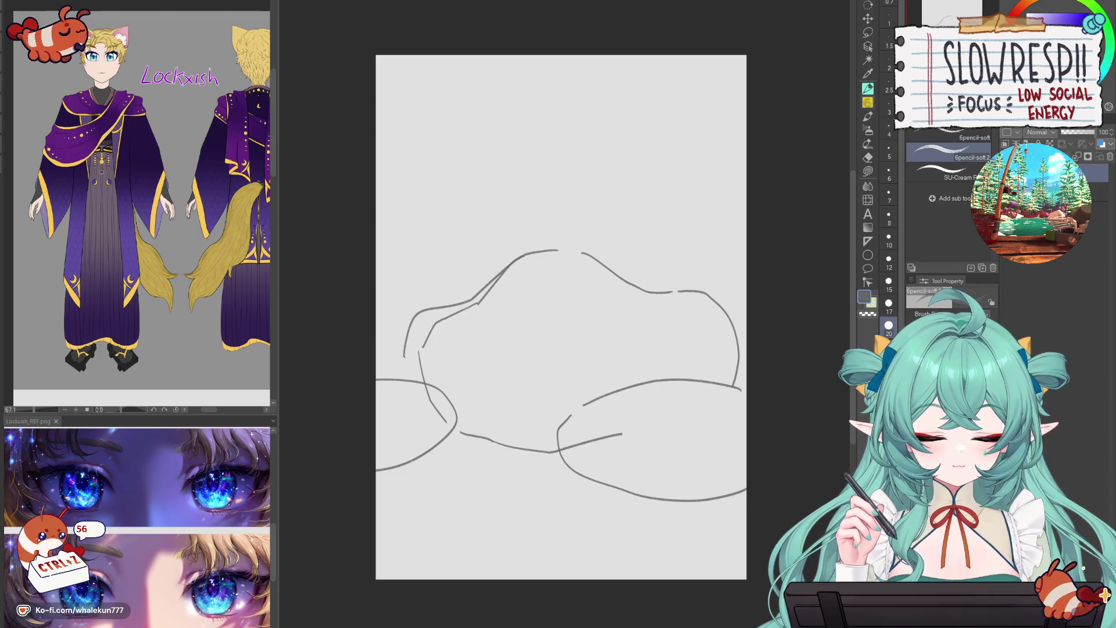
left_click_drag(448, 439, 527, 453)
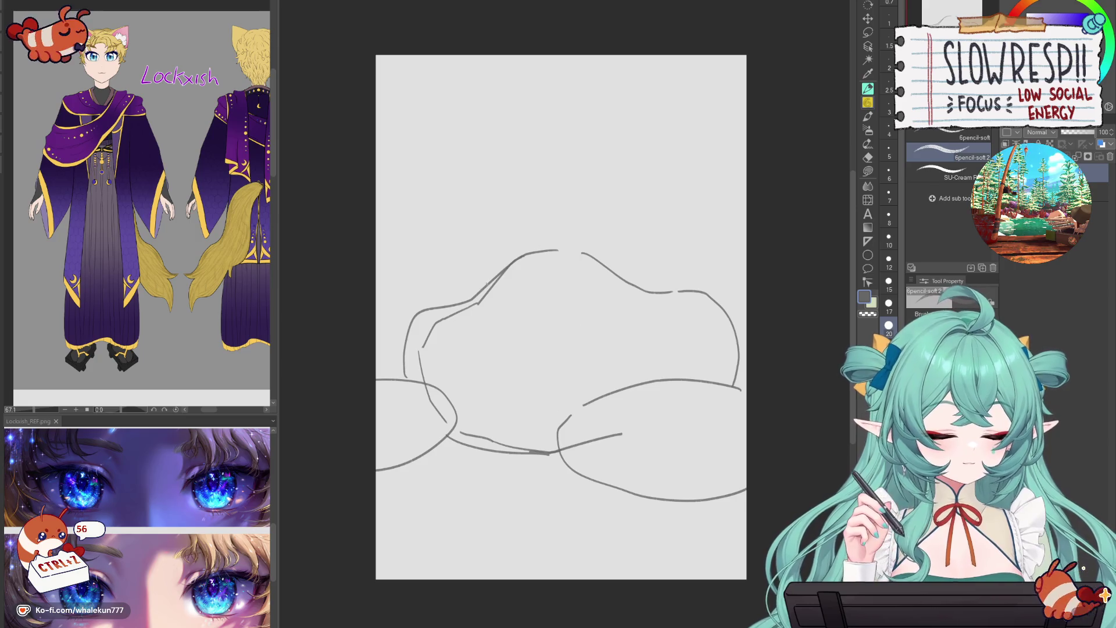
key("ctrl+z")
left_click_drag(468, 299, 578, 257)
key("ctrl+z")
- Outline the head top, brow line and both sides of the face
mouse_move(490, 302)
left_mouse_down()
mouse_move(540, 266)
mouse_move(634, 265)
mouse_move(664, 303)
left_mouse_up()
mouse_move(541, 291)
left_mouse_down()
mouse_move(627, 295)
mouse_move(509, 340)
mouse_move(500, 370)
mouse_move(550, 381)
mouse_move(651, 362)
left_mouse_up()
left_click_drag(638, 297, 628, 361)
left_click_drag(561, 320, 594, 316)
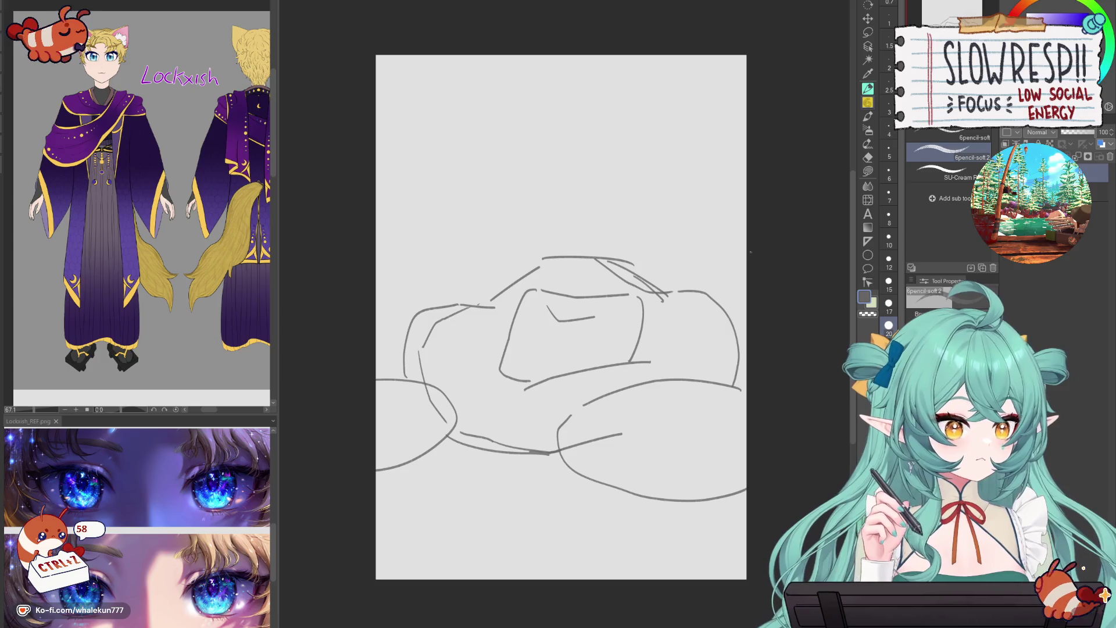
left_click_drag(745, 272, 730, 329)
key("ctrl+z")
mouse_move(739, 273)
left_mouse_down()
mouse_move(699, 289)
mouse_move(746, 251)
left_mouse_up()
key("ctrl+z")
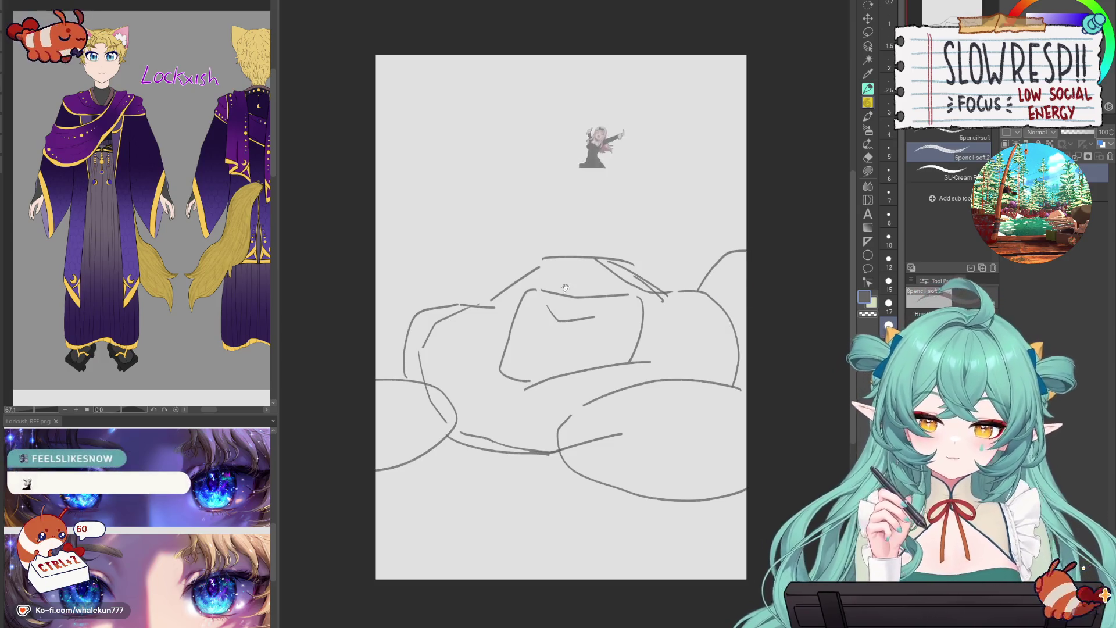
- Recentre the sketch and try a free-transform skew of it, then cancel back to the original
scroll(646, 385, "up", 2)
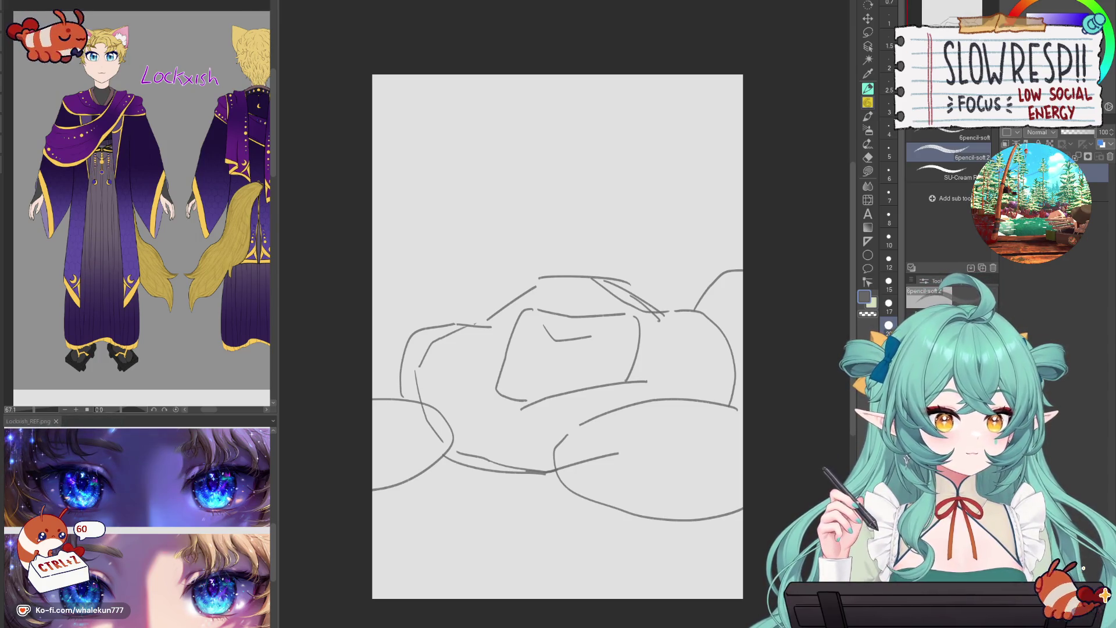
left_click_drag(621, 430, 623, 382)
key("k")
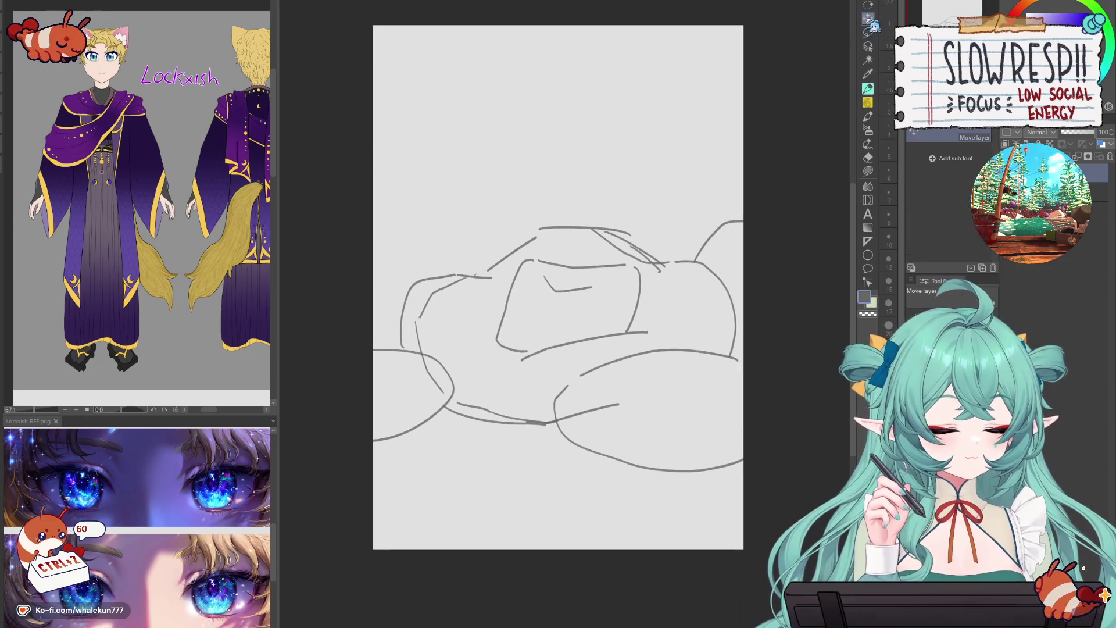
scroll(645, 375, "down", 1)
key("ctrl+t")
left_click_drag(428, 454, 476, 473)
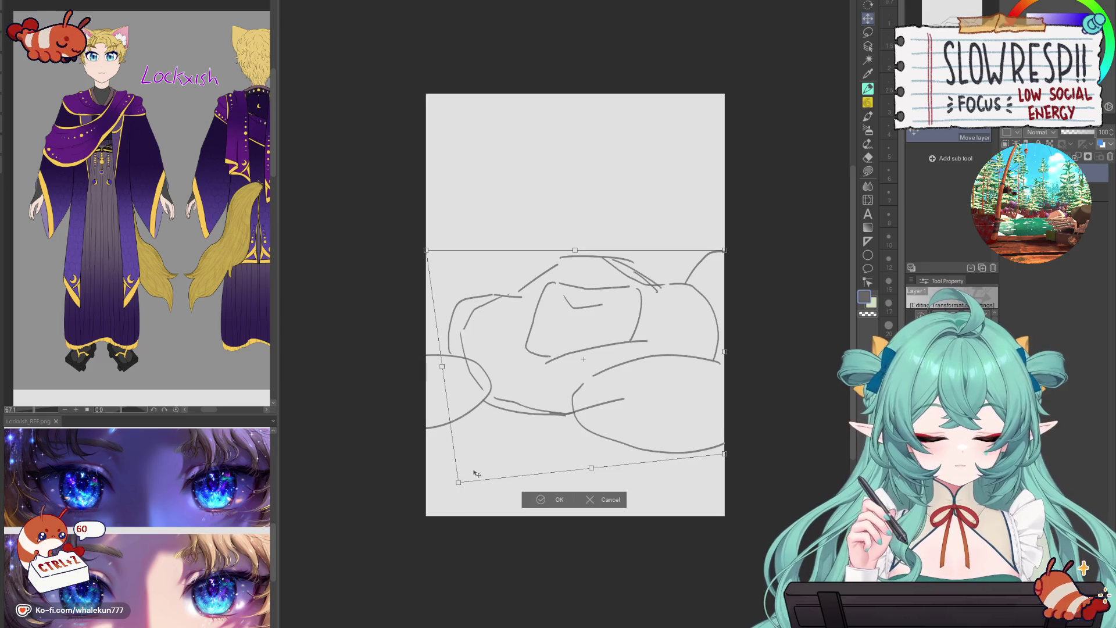
left_click(616, 499)
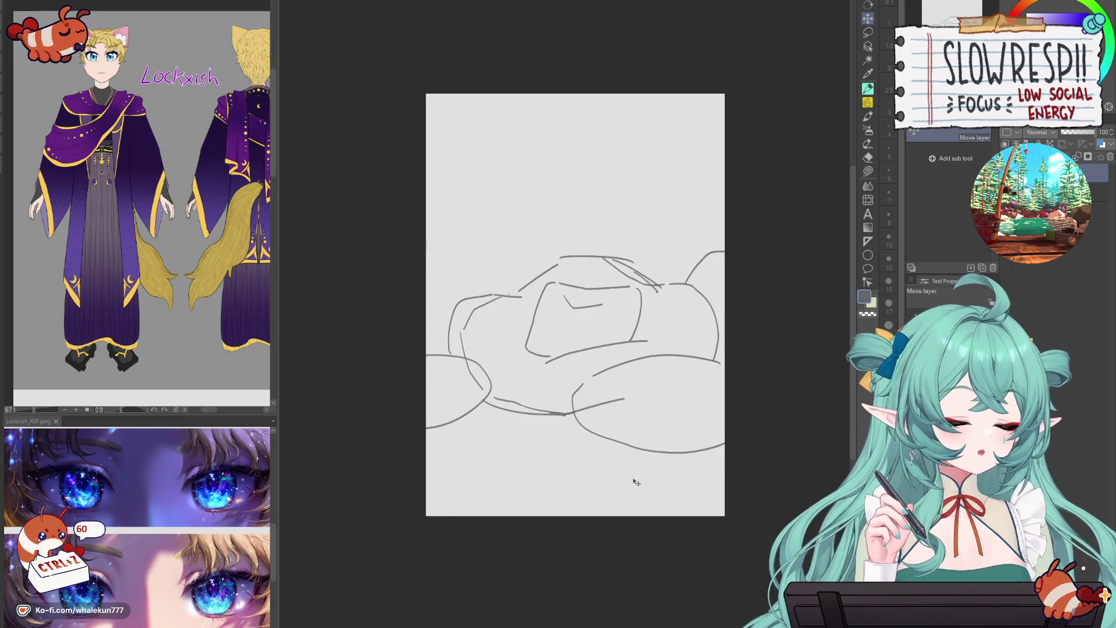
- Clear the layer and draw a diagonal curtain edge from the top left with the pencil
key("p")
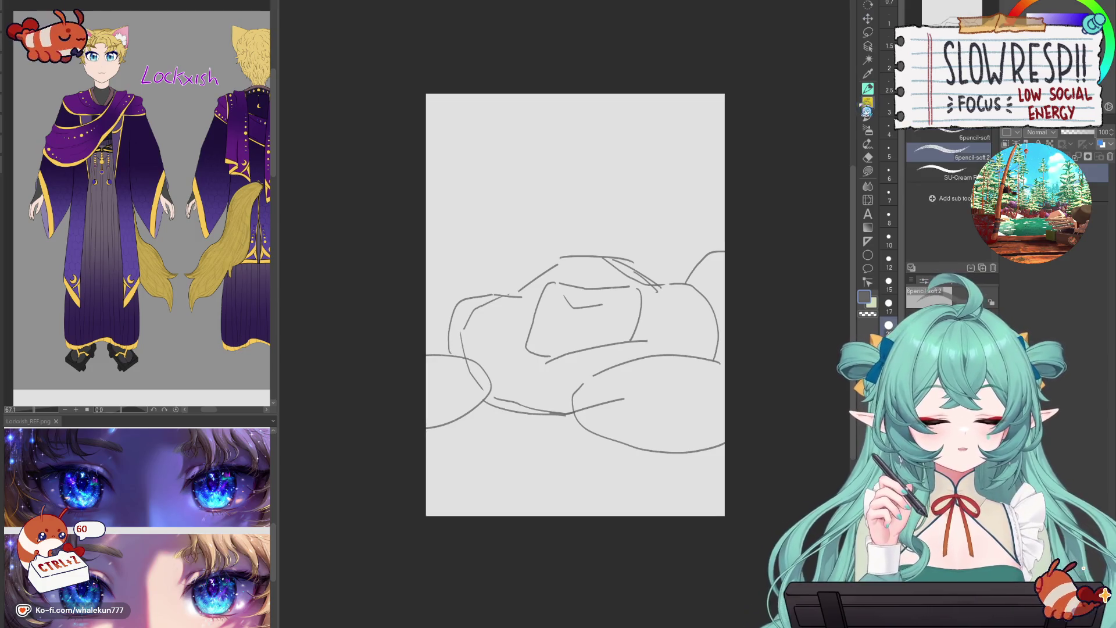
key("Delete")
left_click_drag(454, 95, 550, 381)
key("ctrl+z")
left_click_drag(442, 95, 504, 304)
- Try extra vertical, horizontal and short strokes around the curtain edge, undoing them
left_click_drag(686, 96, 678, 283)
key("ctrl+z")
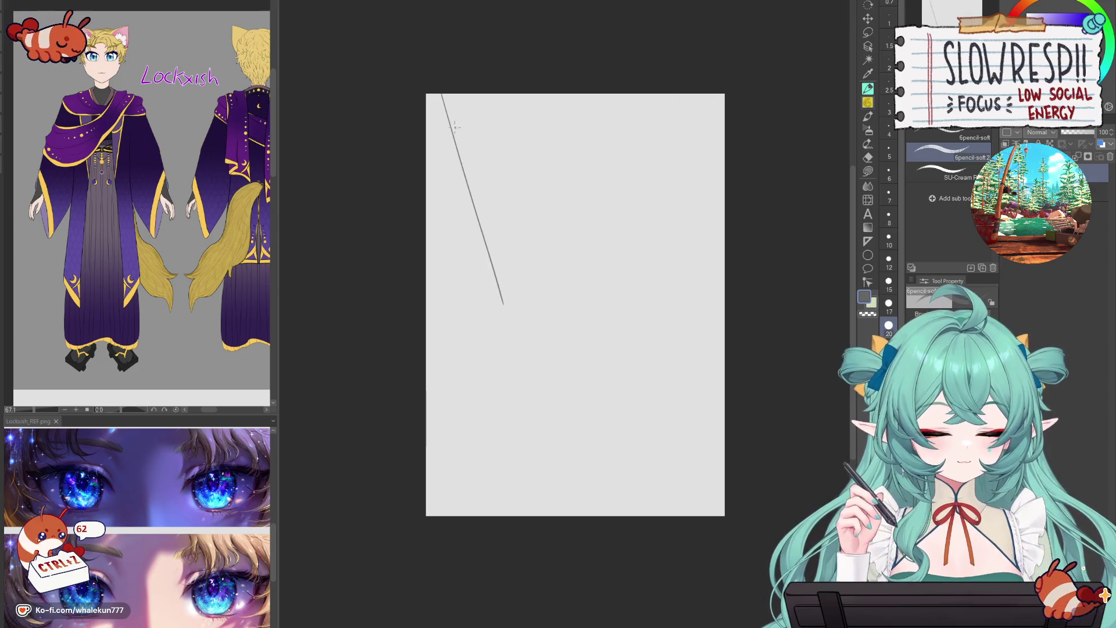
left_click_drag(437, 97, 480, 94)
left_click_drag(498, 271, 428, 342)
key("ctrl+z")
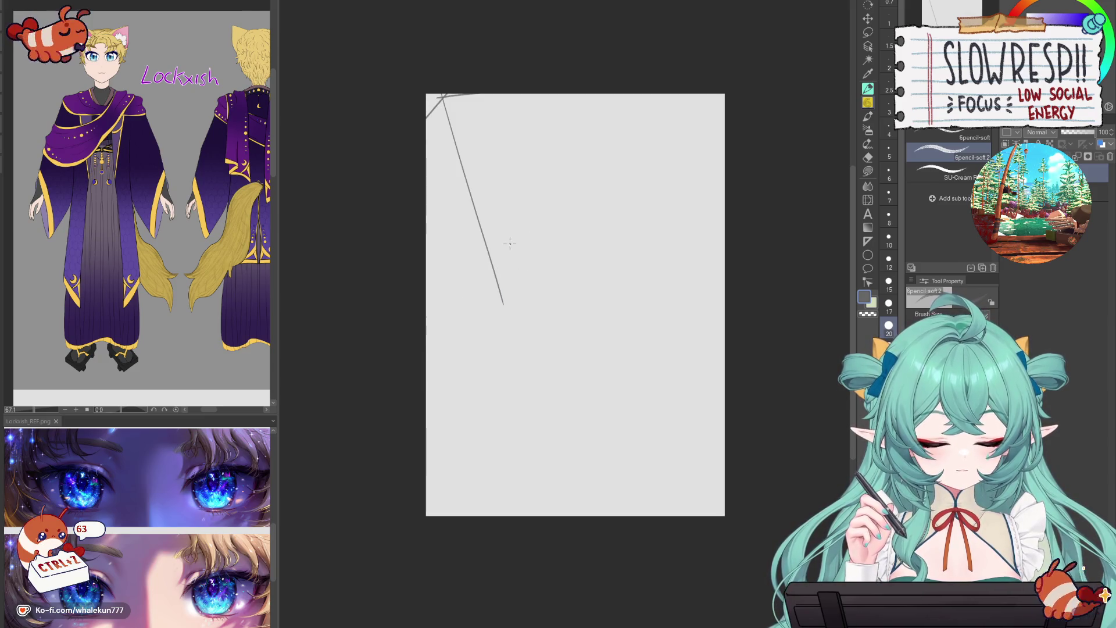
left_click_drag(512, 241, 543, 231)
key("ctrl+z")
key("ctrl+z")
key("ctrl+z")
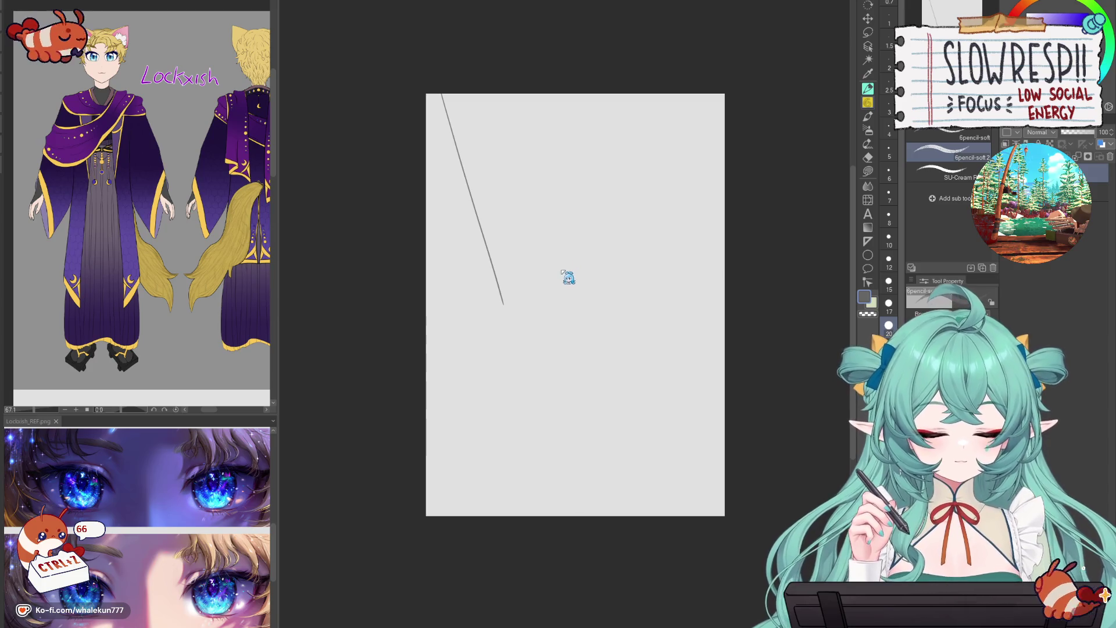
- Stretch the layer wider with Ctrl+T and commit the transform
key("ctrl+t")
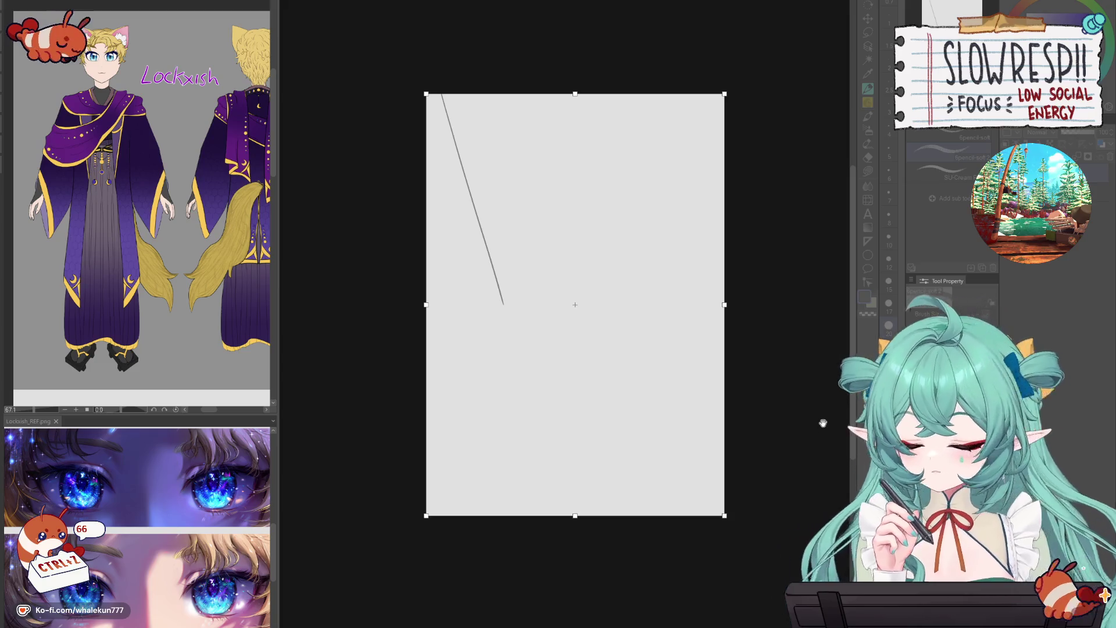
left_click_drag(725, 304, 756, 304)
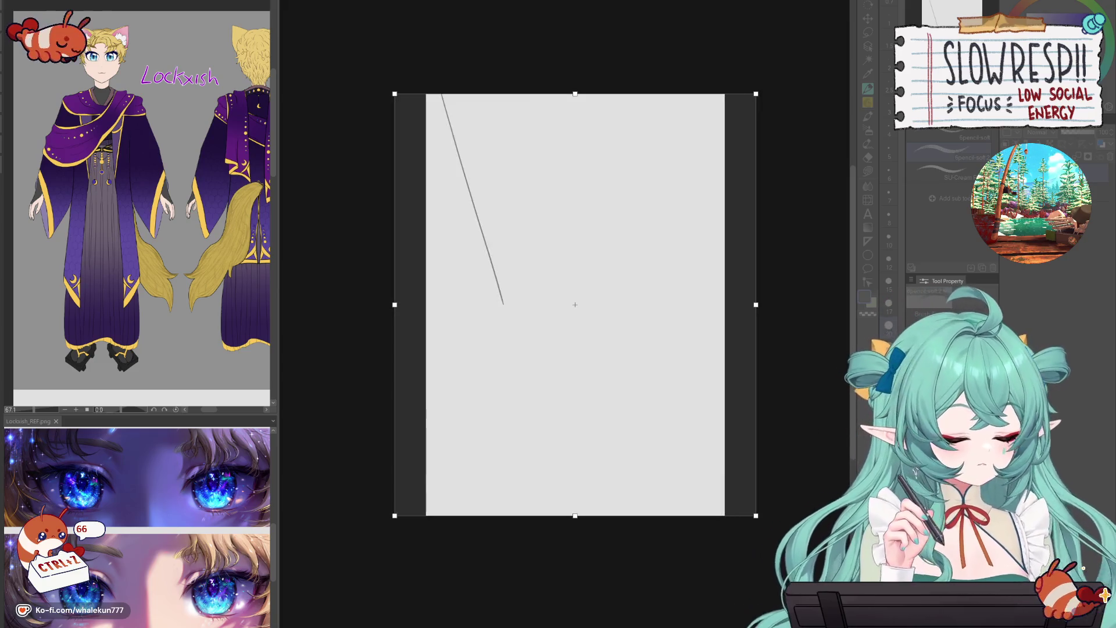
key("Return")
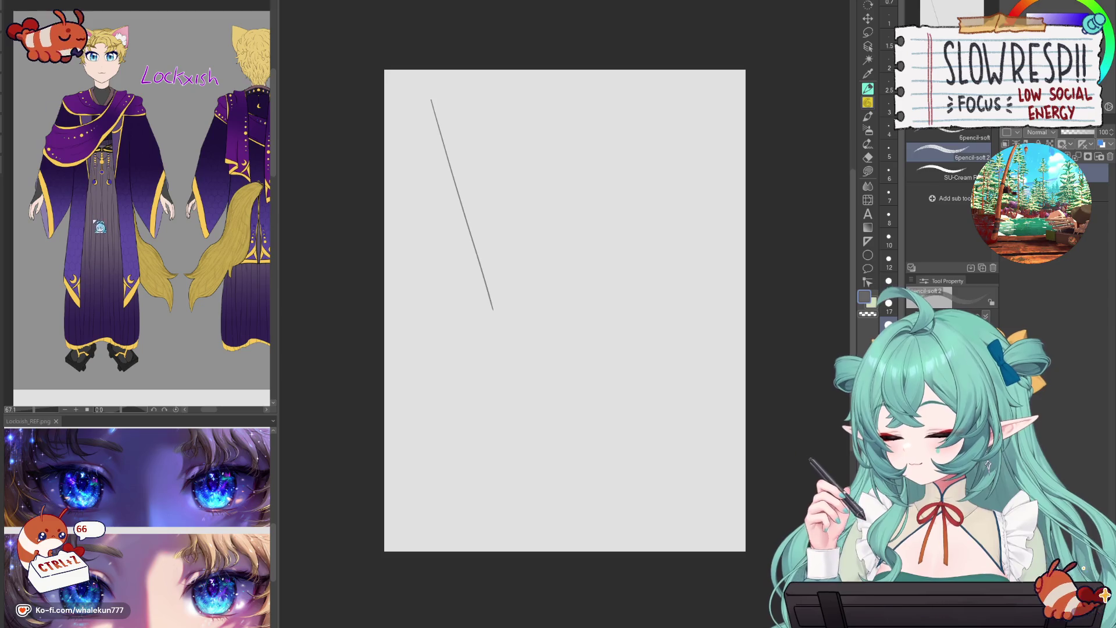
- Commit a second transform, undo the curtain line, and start a new head's left curve
key("ctrl+alt+c")
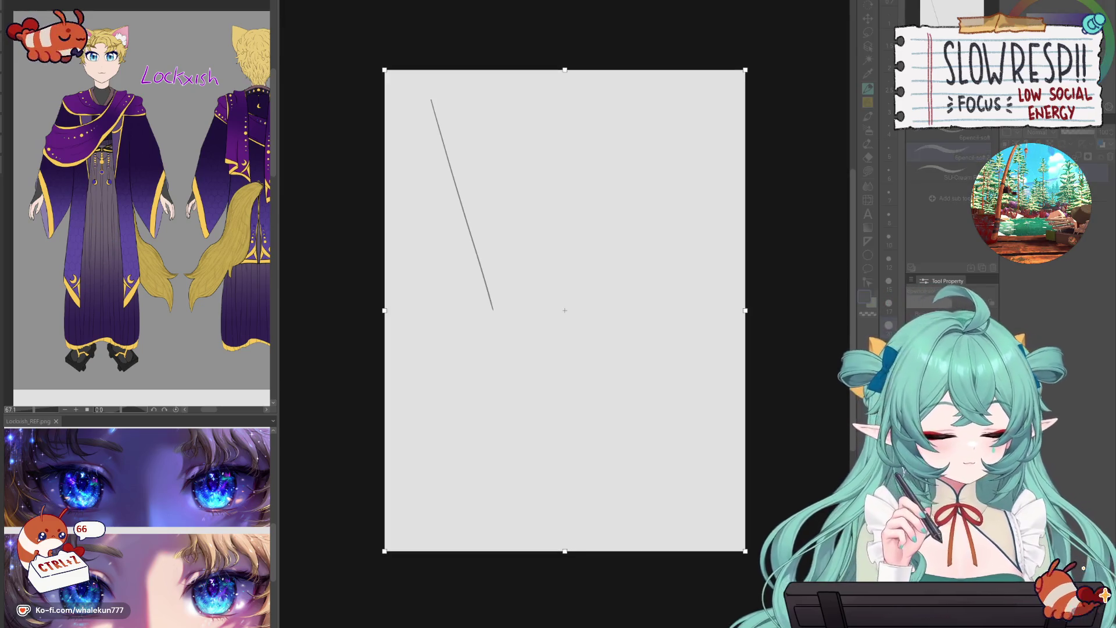
key("Return")
key("ctrl+z")
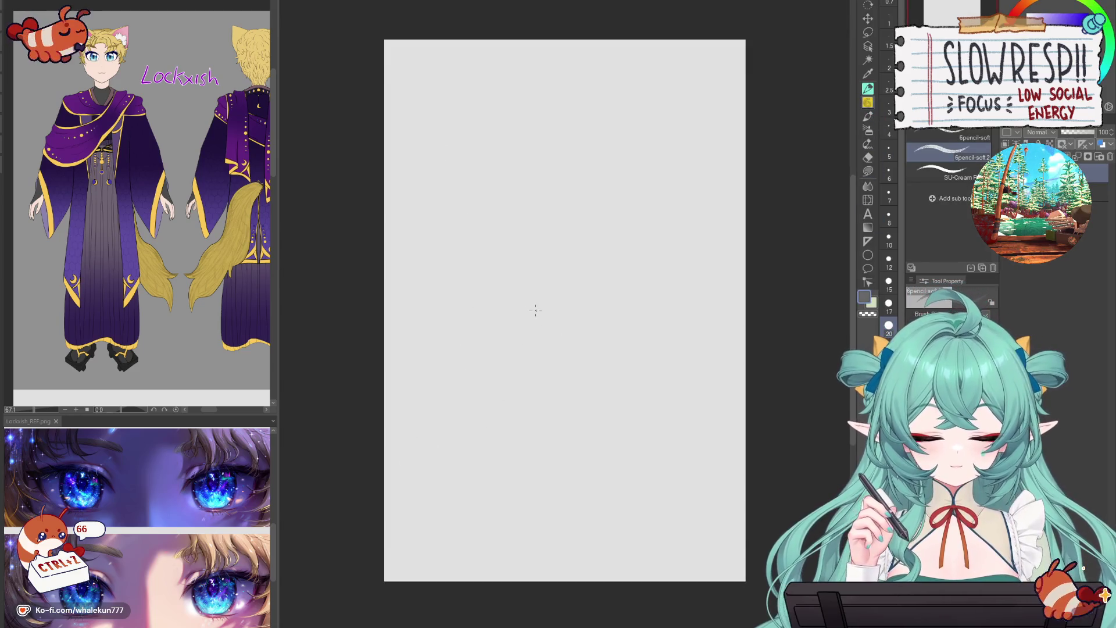
mouse_move(547, 243)
left_mouse_down()
mouse_move(501, 265)
mouse_move(463, 391)
left_mouse_up()
left_click_drag(530, 424, 616, 378)
key("ctrl+z")
key("ctrl+z")
key("ctrl+z")
left_click_drag(567, 239, 621, 256)
left_click_drag(501, 273, 470, 347)
left_click_drag(527, 262, 641, 270)
mouse_move(476, 395)
left_mouse_down()
mouse_move(535, 444)
mouse_move(654, 407)
left_mouse_up()
mouse_move(664, 394)
left_mouse_down()
mouse_move(702, 329)
mouse_move(580, 273)
left_mouse_up()
mouse_move(471, 382)
left_mouse_down()
mouse_move(462, 436)
mouse_move(494, 440)
left_mouse_up()
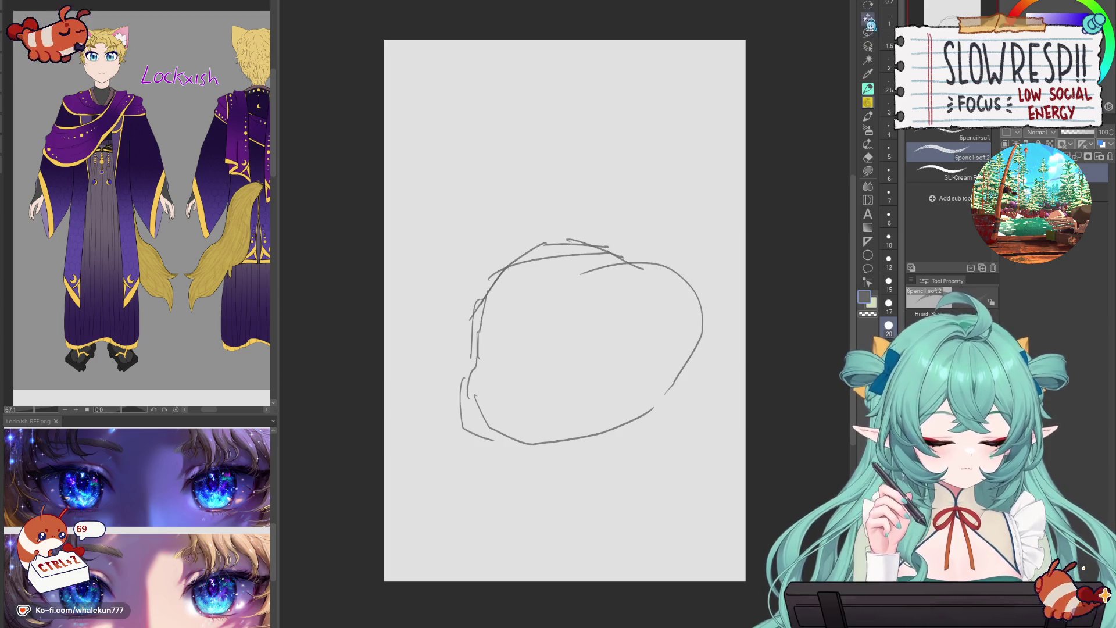
key("ctrl+t")
left_click_drag(665, 328, 640, 289)
key("Return")
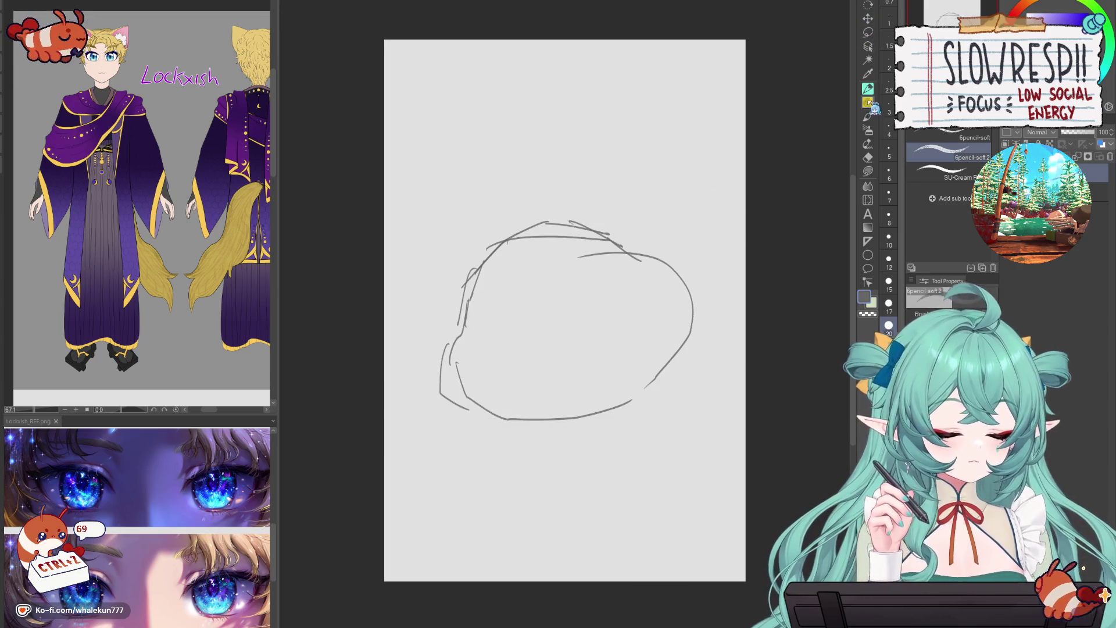
left_click(867, 102)
key("Delete")
left_click(868, 102)
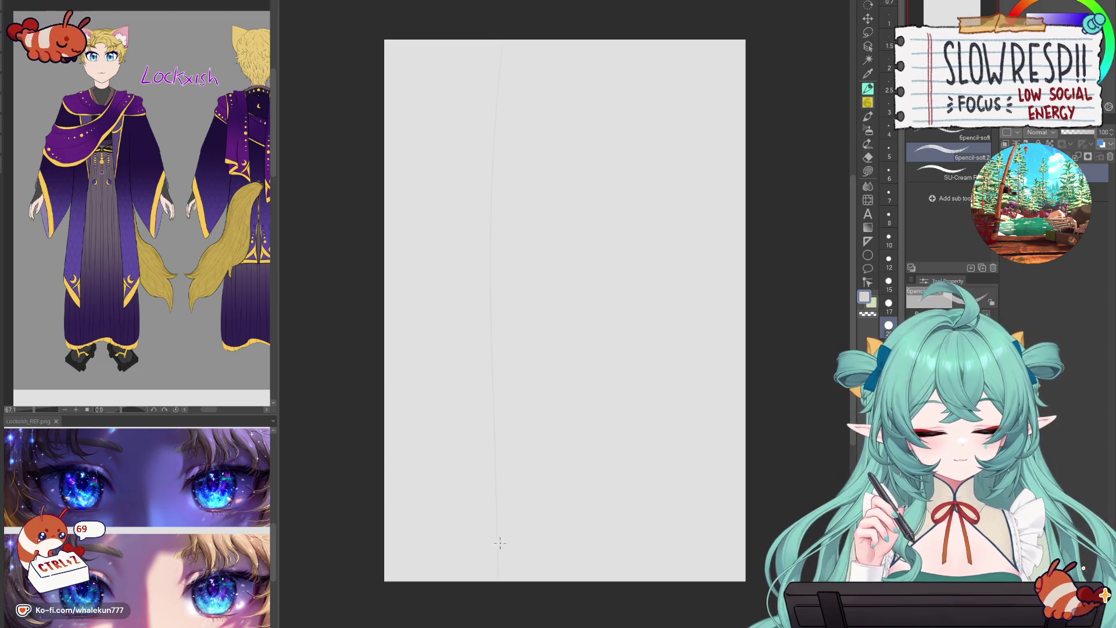
left_click(868, 241)
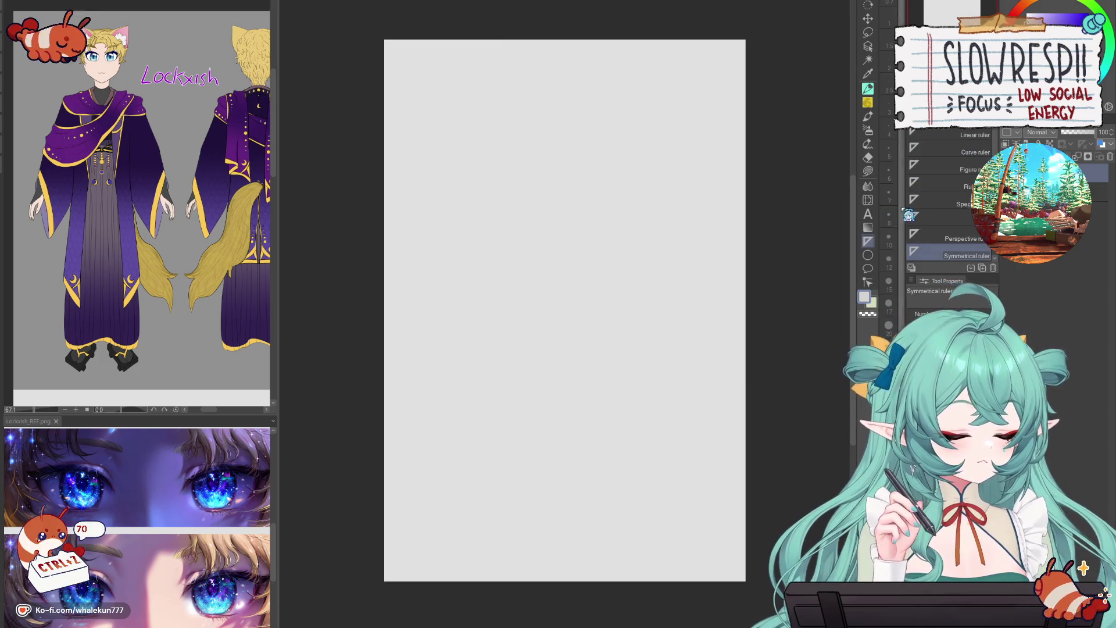
left_click(868, 254)
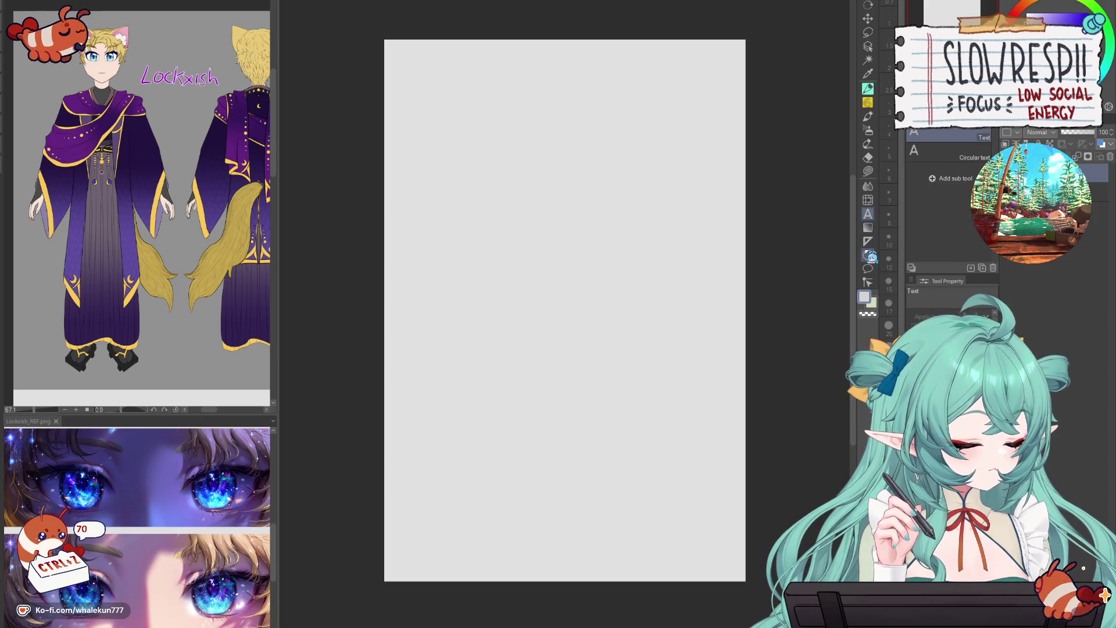
left_click(972, 134)
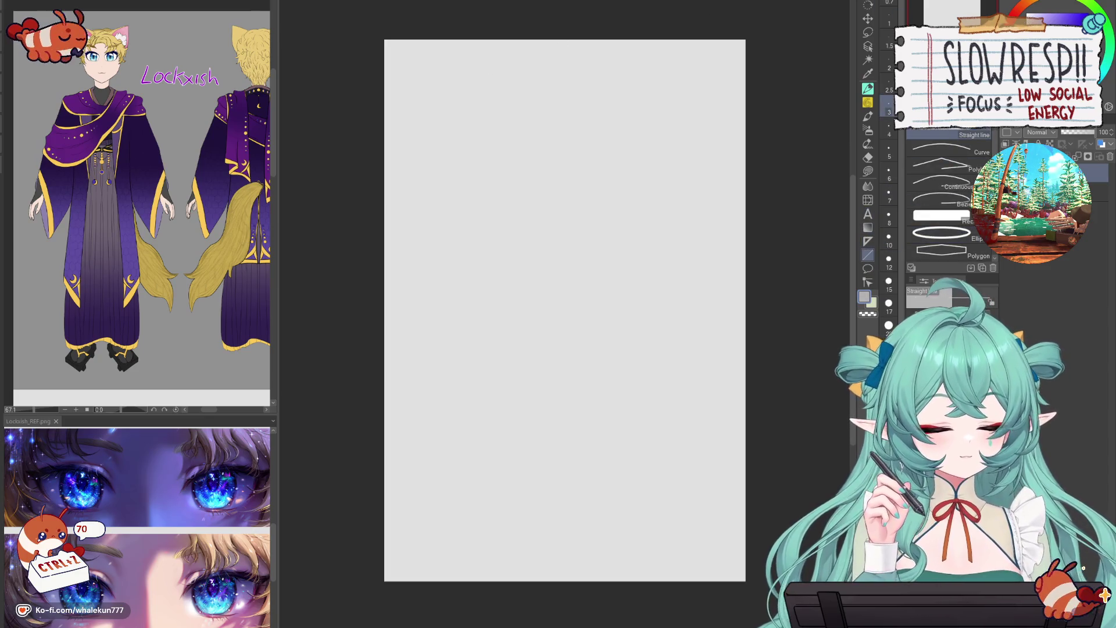
key("k")
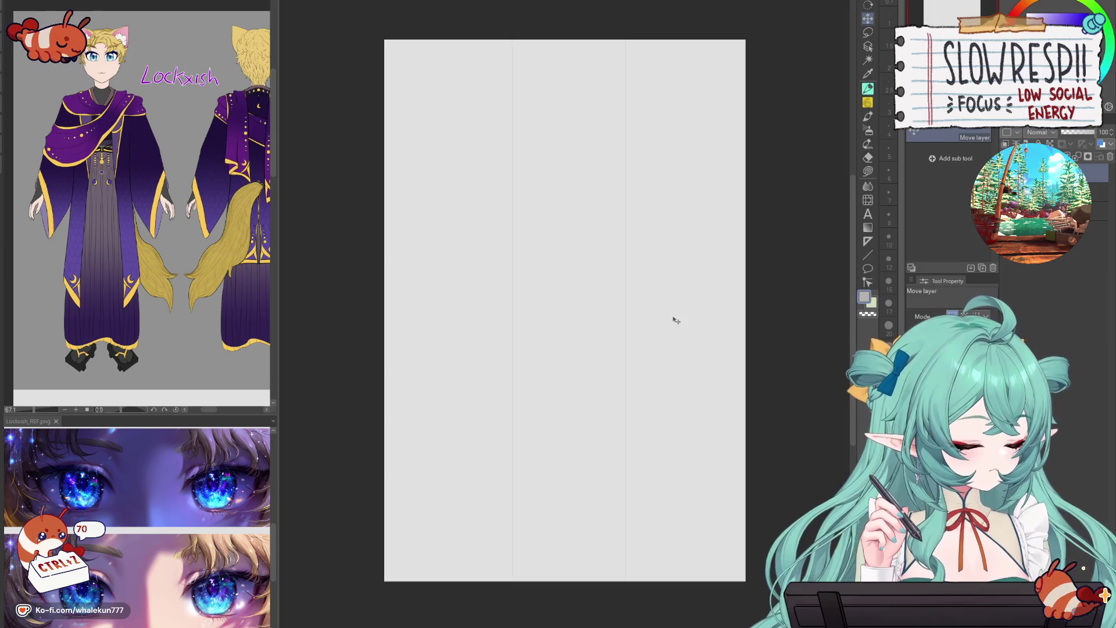
key("ctrl+r")
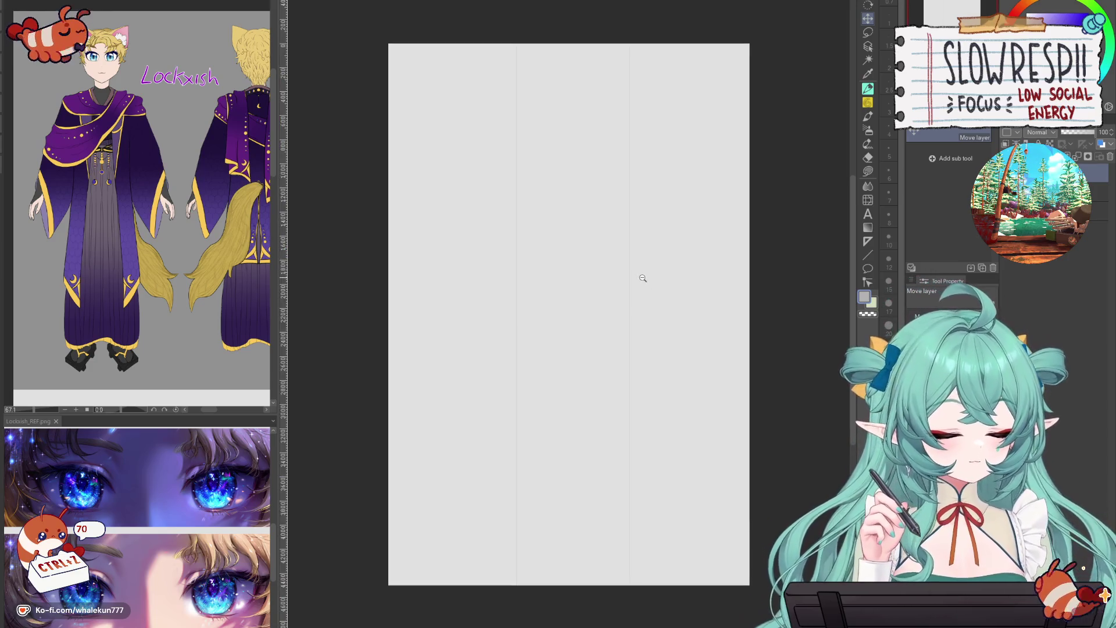
scroll(642, 279, "up", 3)
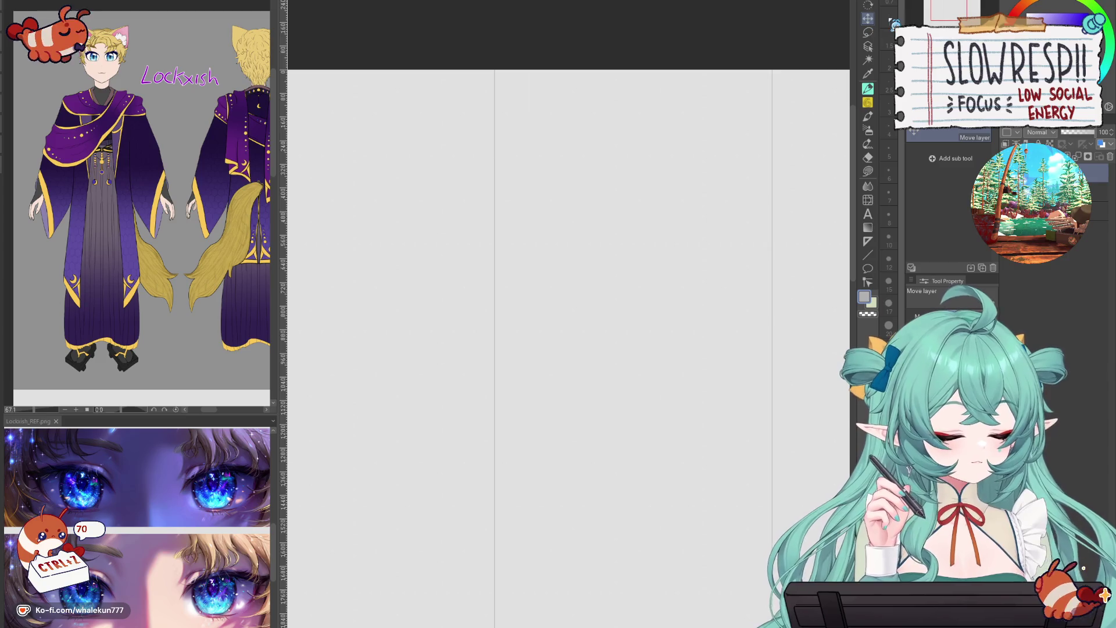
scroll(547, 113, "up", 1)
scroll(546, 114, "up", 1)
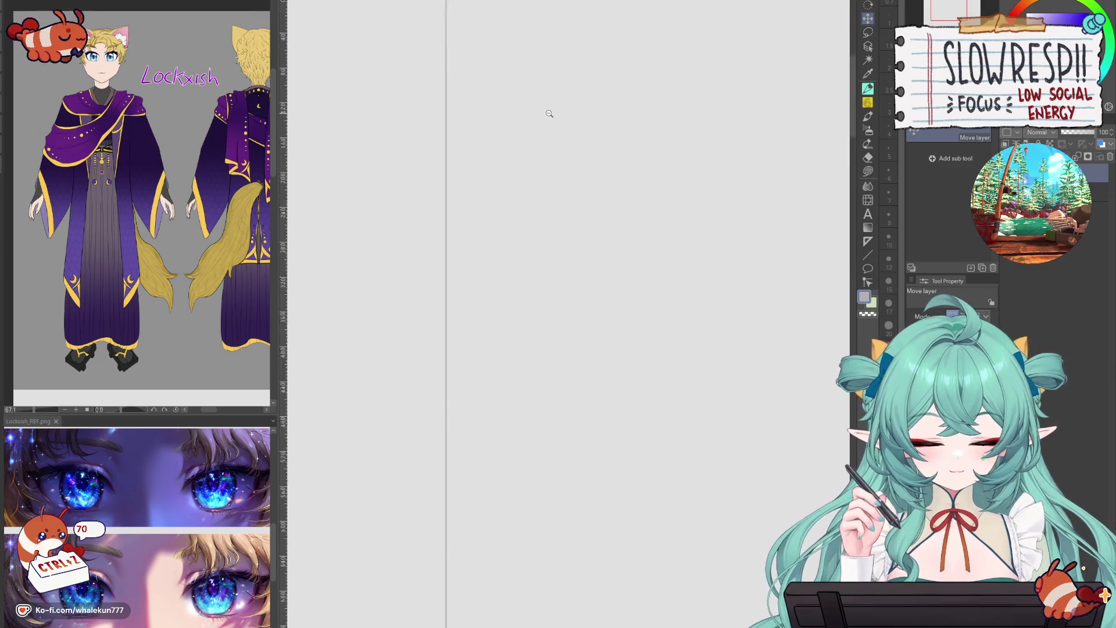
scroll(407, 256, "up", 3)
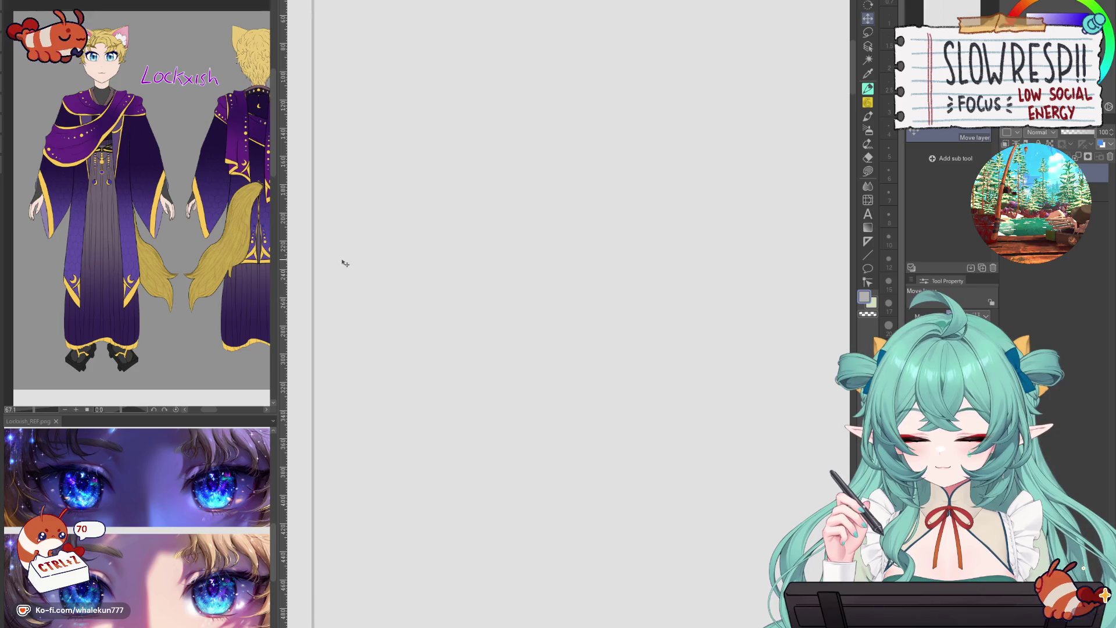
mouse_move(368, 254)
left_mouse_down()
mouse_move(642, 256)
mouse_move(705, 332)
mouse_move(418, 366)
mouse_move(782, 356)
mouse_move(444, 378)
mouse_move(393, 366)
left_mouse_up()
scroll(441, 364, "down", 2)
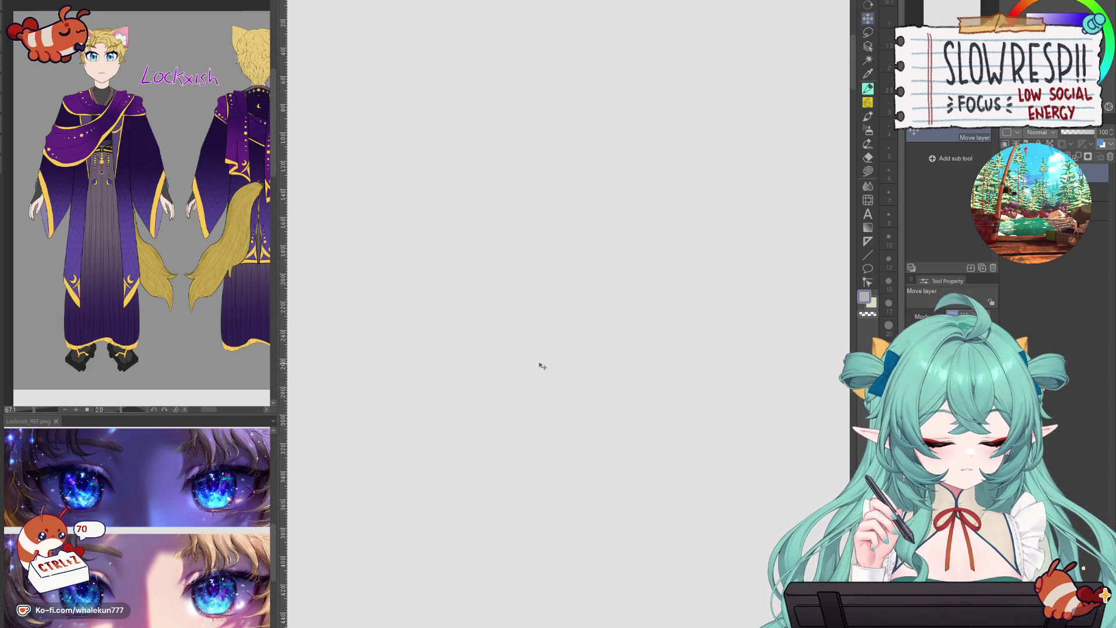
mouse_move(542, 381)
left_mouse_down()
mouse_move(580, 381)
mouse_move(476, 386)
left_mouse_up()
scroll(573, 389, "down", 3)
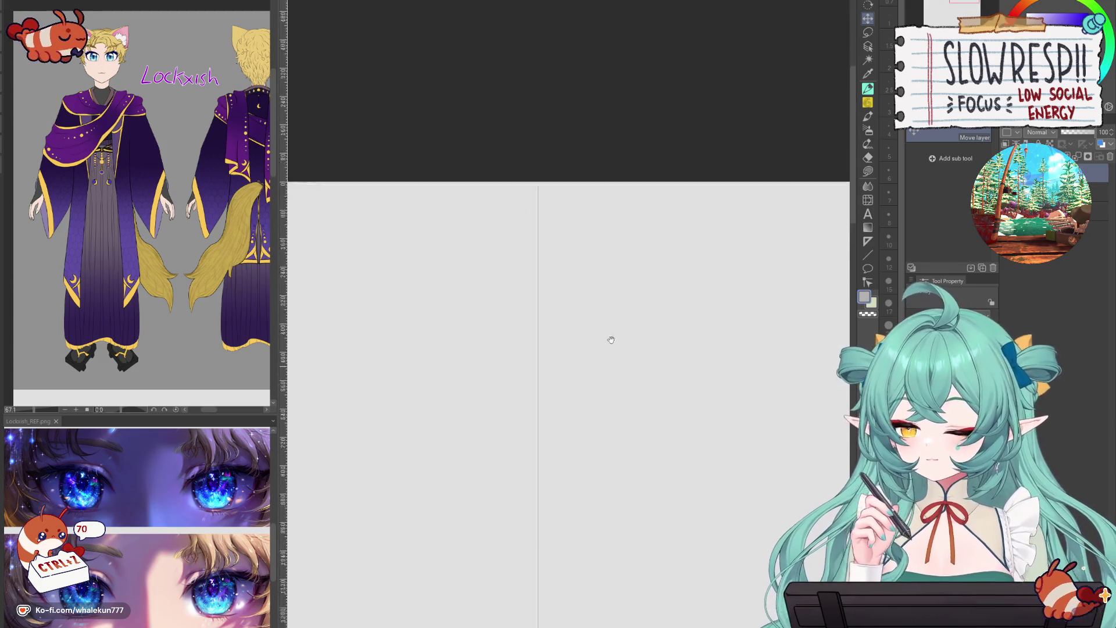
scroll(655, 294, "up", 1)
mouse_move(715, 316)
left_mouse_down()
mouse_move(690, 331)
mouse_move(678, 289)
mouse_move(636, 287)
mouse_move(645, 374)
mouse_move(361, 463)
left_mouse_up()
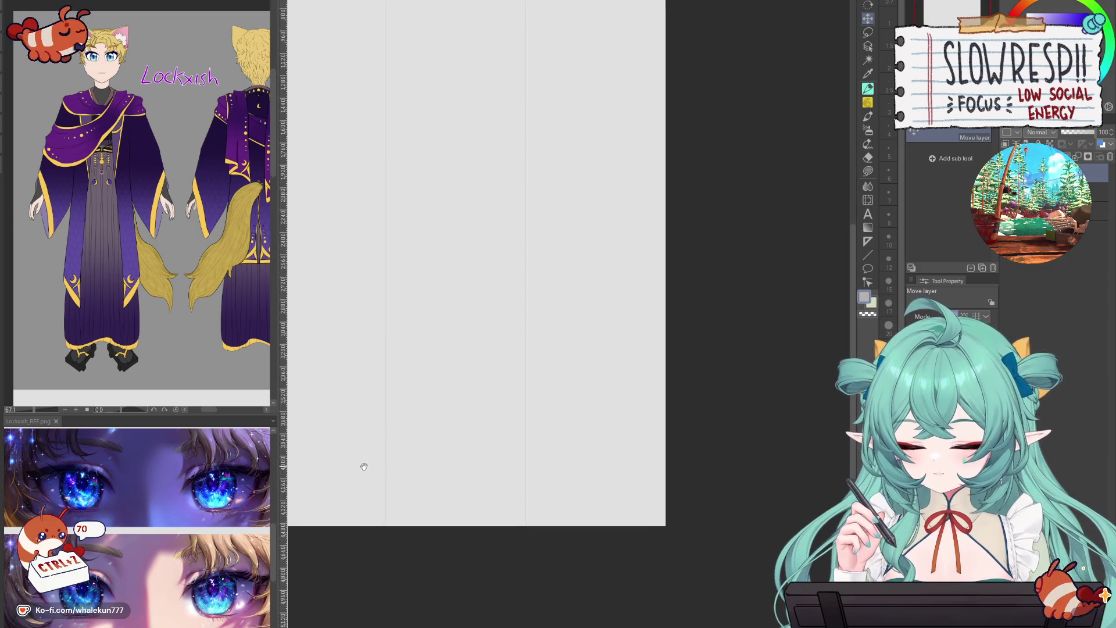
scroll(346, 476, "up", 5)
scroll(413, 506, "down", 3)
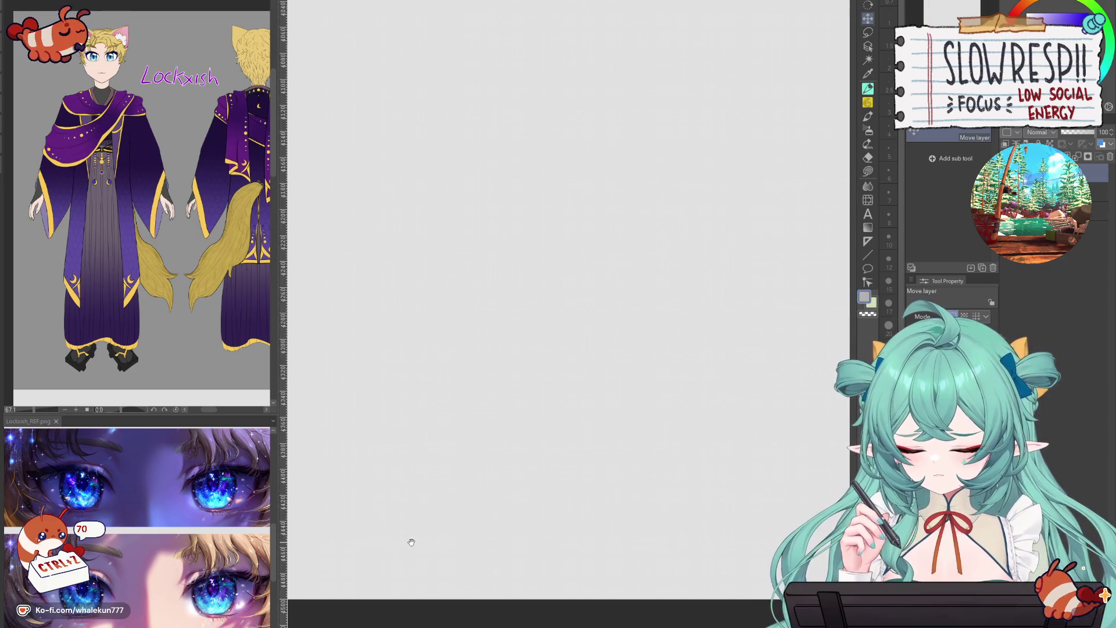
left_click_drag(411, 542, 511, 442)
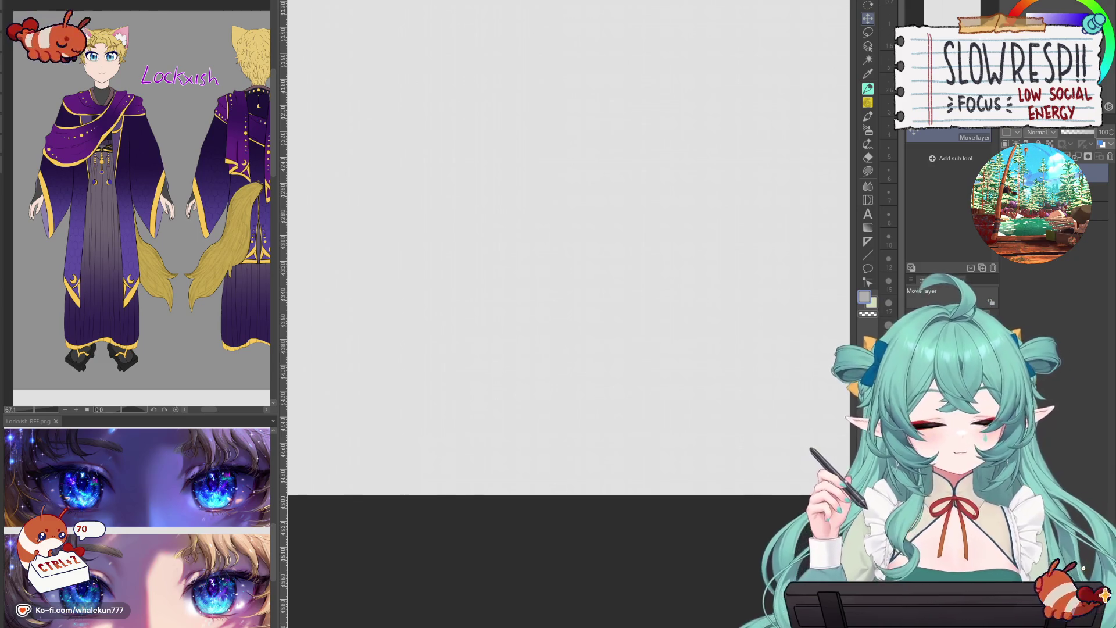
scroll(759, 200, "down", 5)
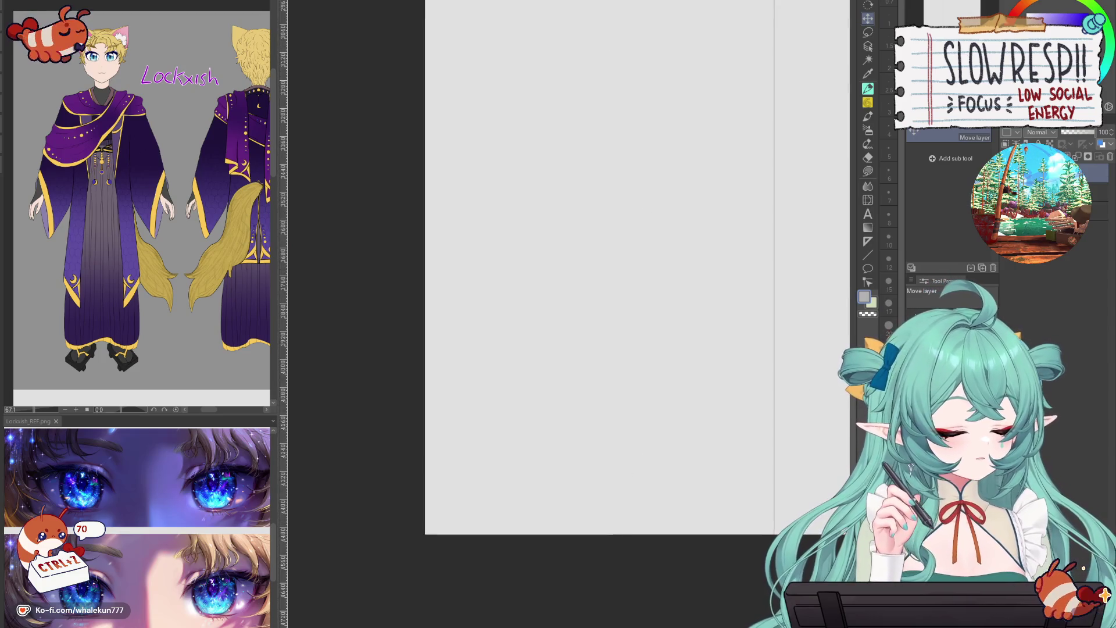
left_click_drag(647, 198, 571, 555)
key("u")
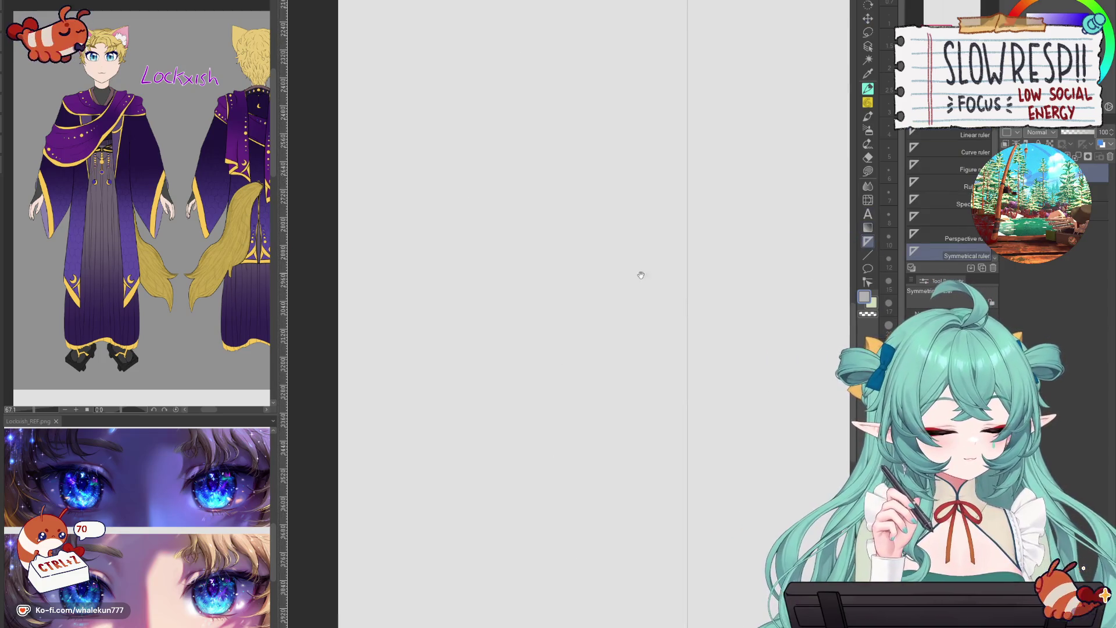
- Select the Figure tool, then the Move layer tool
left_click(869, 257)
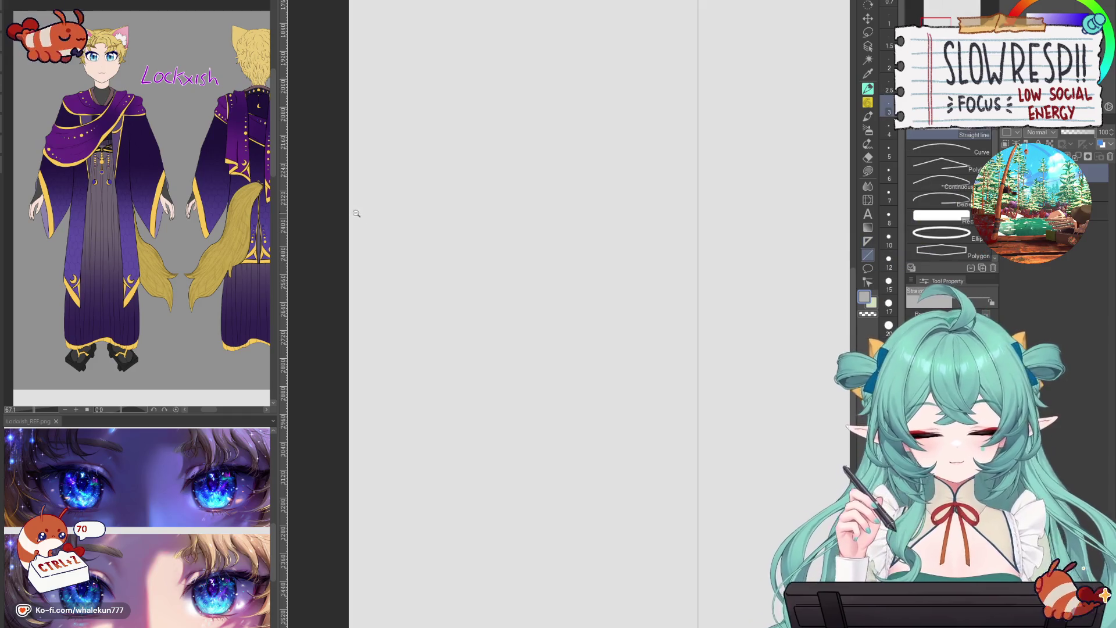
scroll(362, 218, "up", 5)
scroll(349, 273, "down", 5)
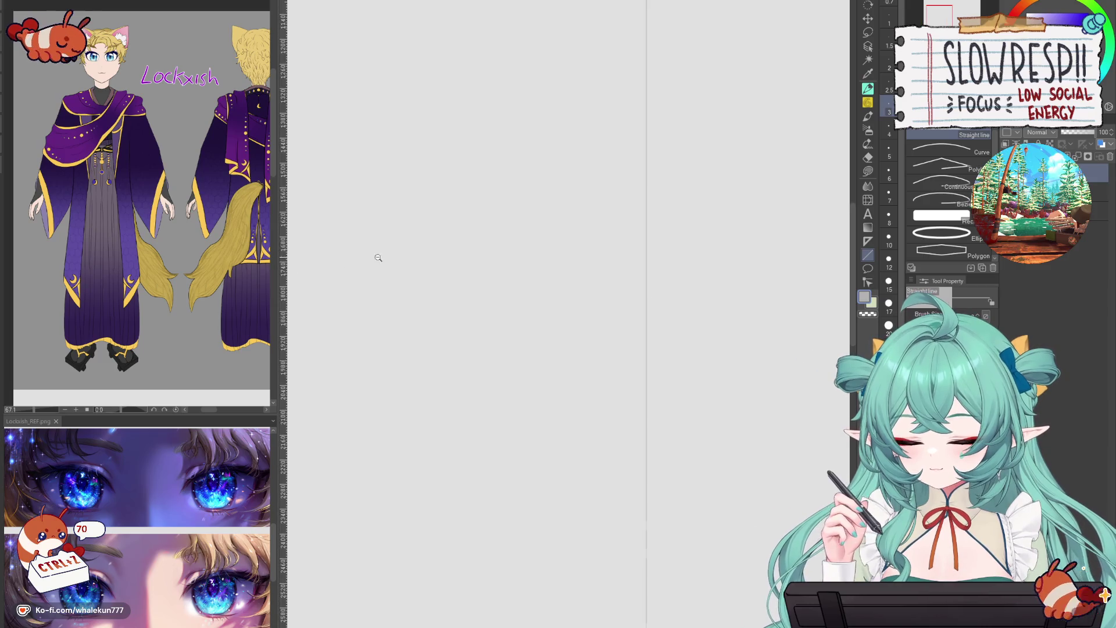
scroll(381, 257, "down", 2)
left_click(868, 18)
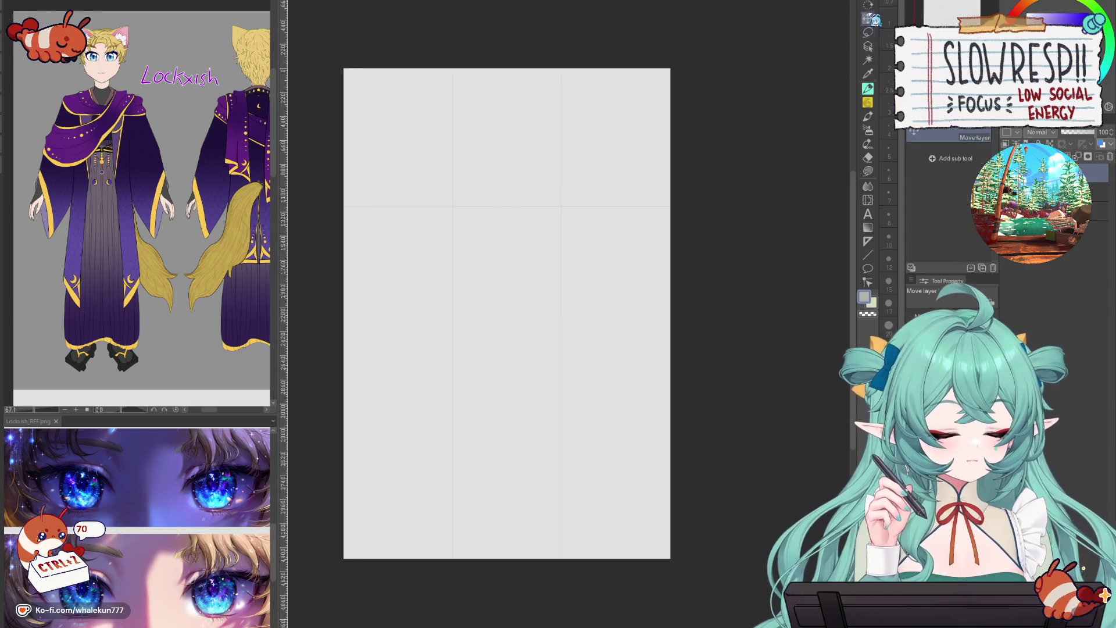
scroll(390, 246, "up", 6)
scroll(390, 246, "up", 5)
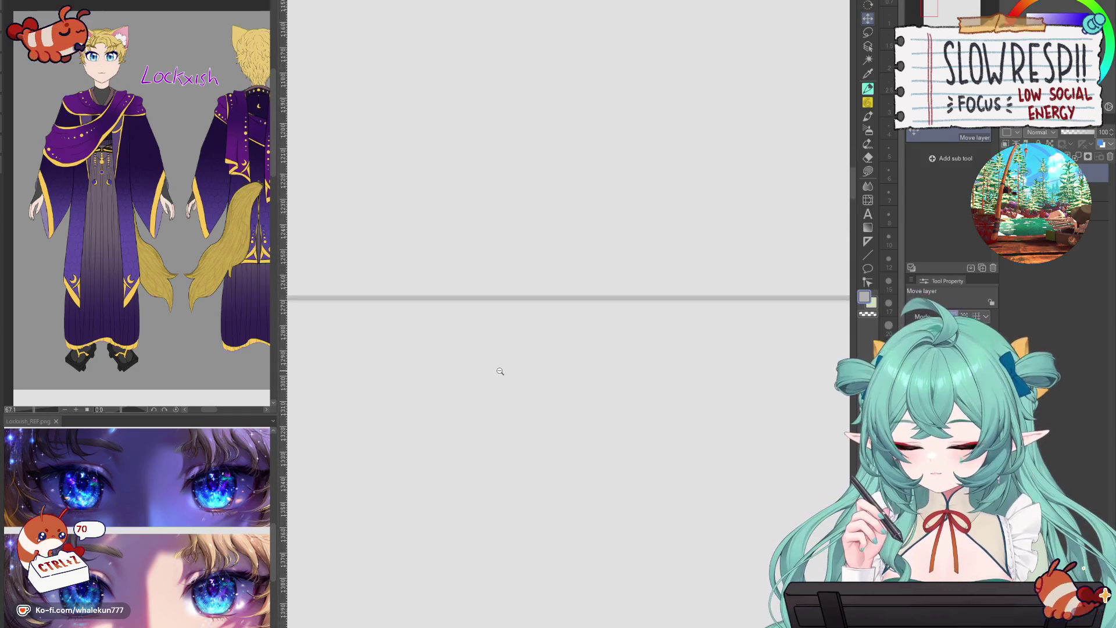
- Drag the horizontal line layer down until it sits at the page's upper third
mouse_move(504, 347)
left_mouse_down()
mouse_move(496, 600)
mouse_move(533, 153)
left_mouse_up()
left_click_drag(505, 315, 490, 548)
scroll(493, 544, "down", 15)
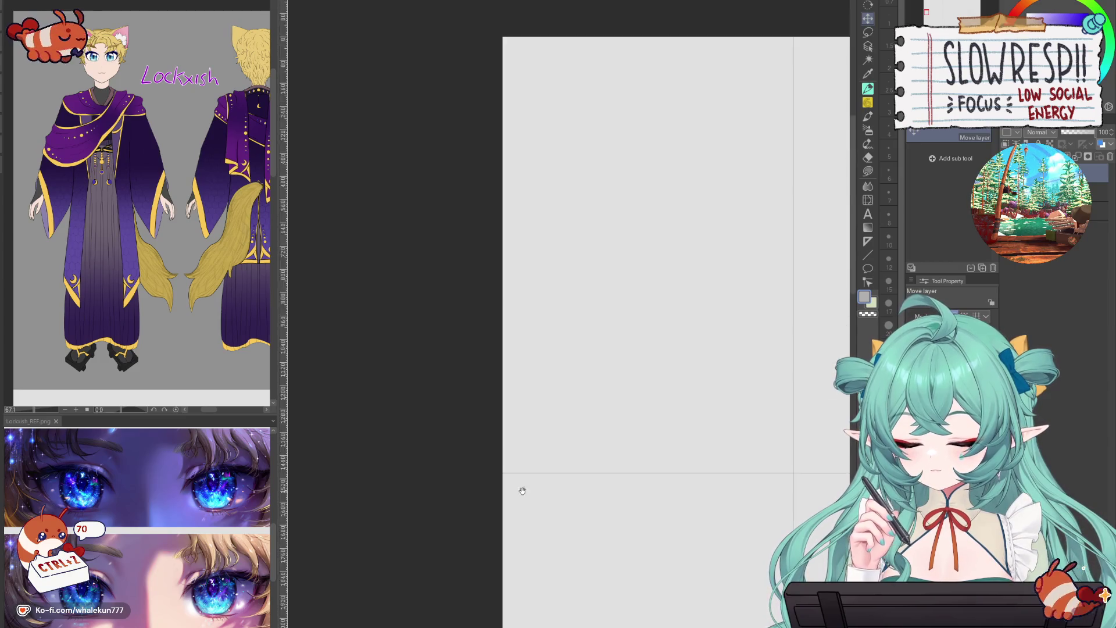
scroll(548, 296, "up", 5)
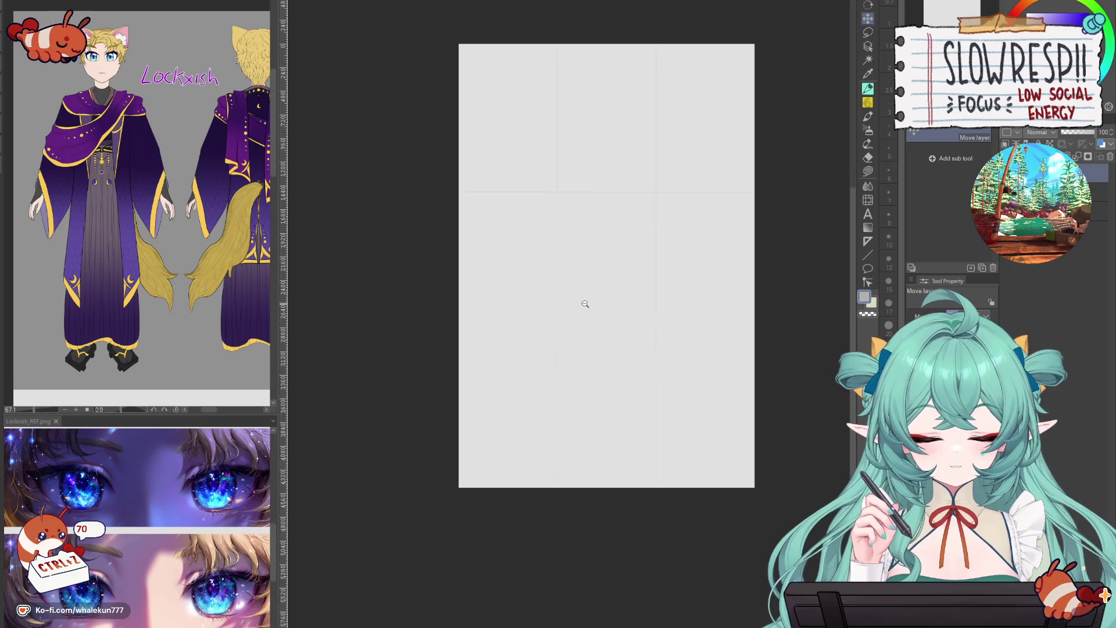
scroll(546, 308, "up", 4)
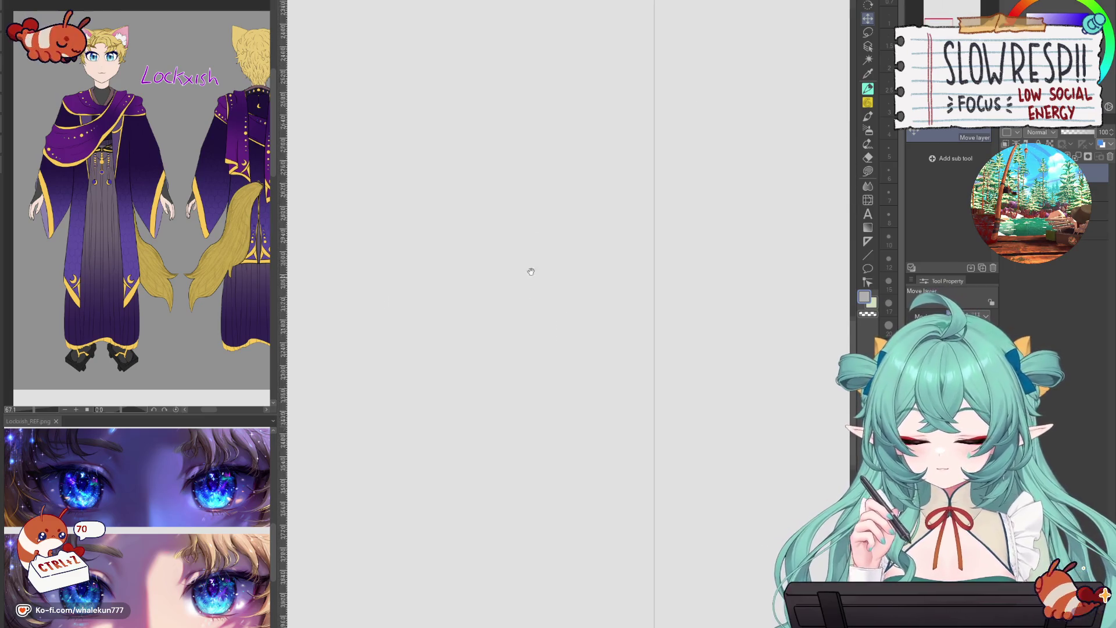
scroll(538, 294, "down", 2)
mouse_move(531, 287)
left_mouse_down()
mouse_move(525, 436)
mouse_move(542, 290)
left_mouse_up()
scroll(541, 289, "up", 3)
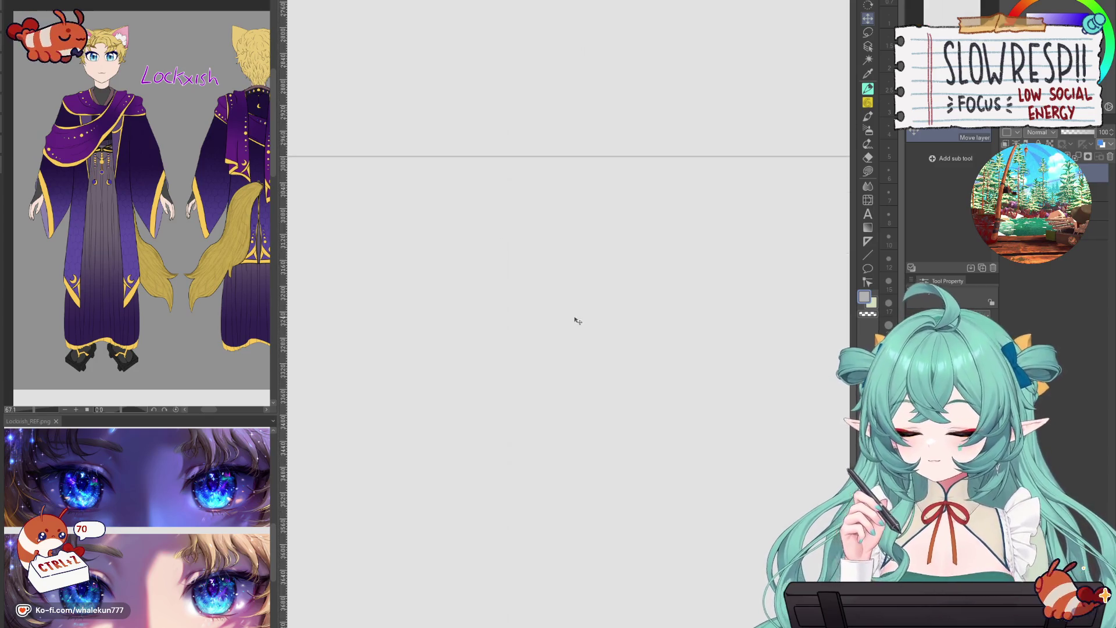
scroll(573, 316, "down", 3)
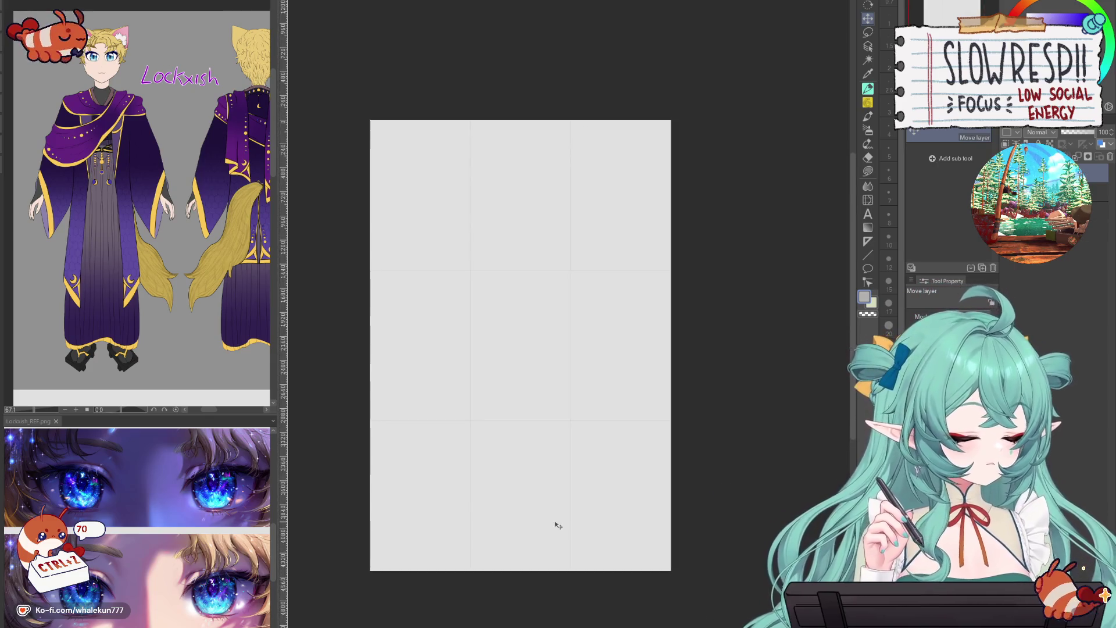
- Hide the rulers, choose the Pen tool's thursday 2 brush, and recentre the page
key("ctrl+r")
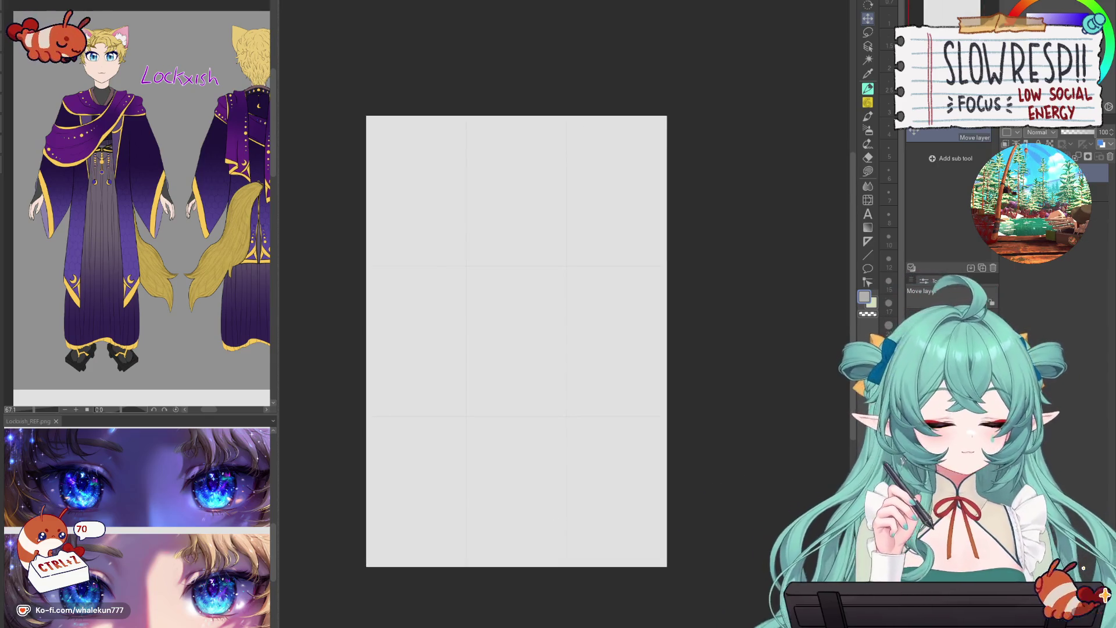
left_click(867, 89)
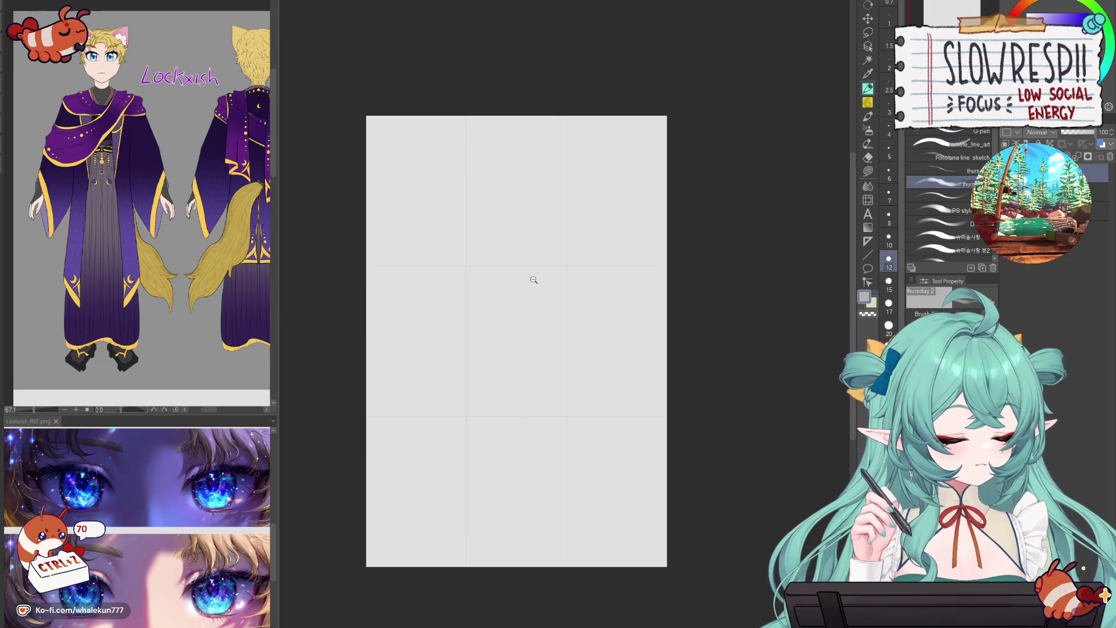
scroll(533, 278, "up", 3)
scroll(552, 256, "down", 1)
scroll(556, 258, "up", 1)
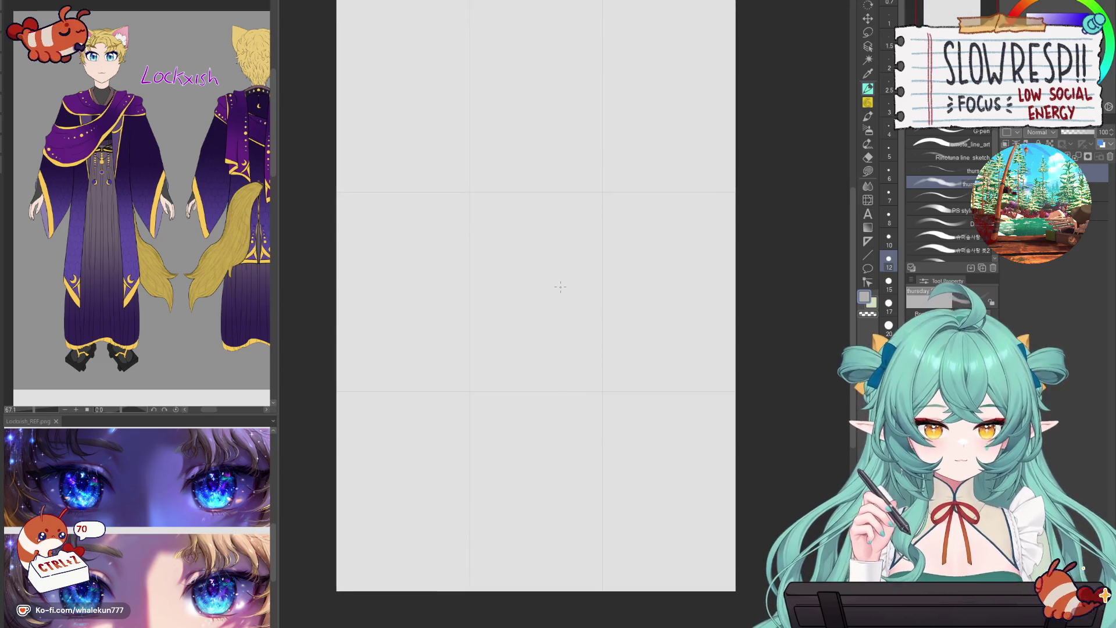
left_click_drag(608, 369, 599, 391)
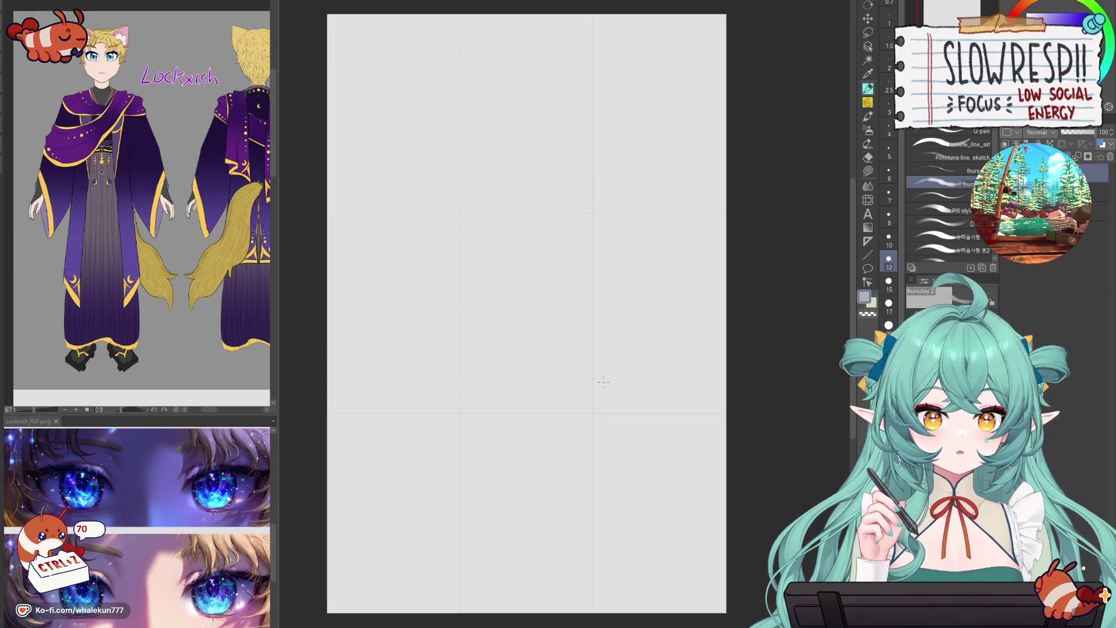
left_click_drag(601, 379, 603, 384)
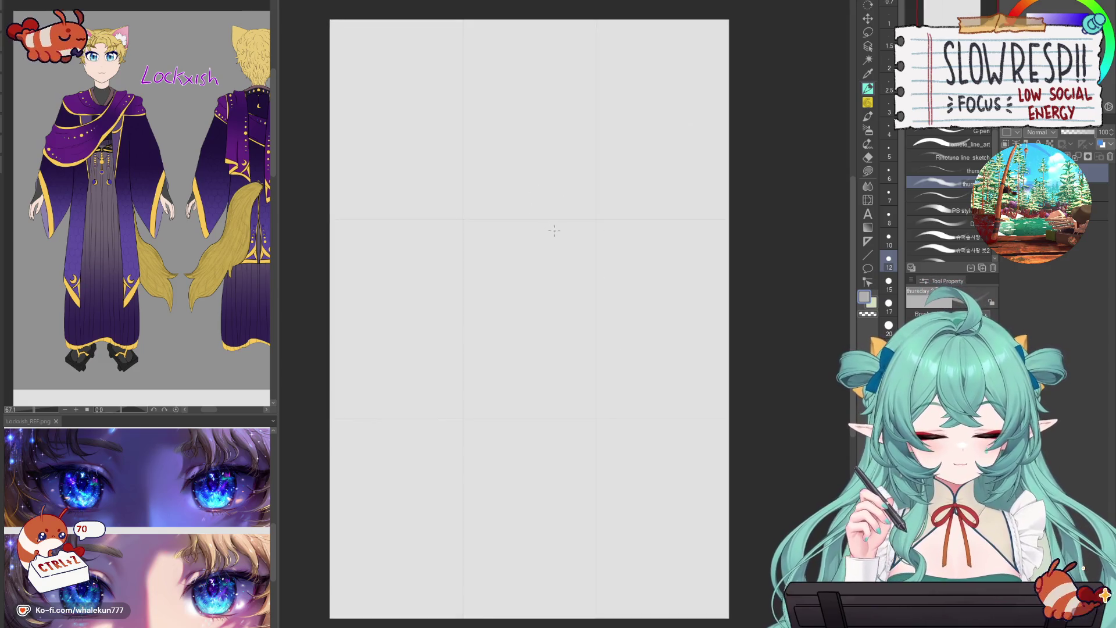
- Sketch the head outline, shoulder line and boxy torso sides
left_click_drag(357, 22, 448, 233)
key("ctrl+z")
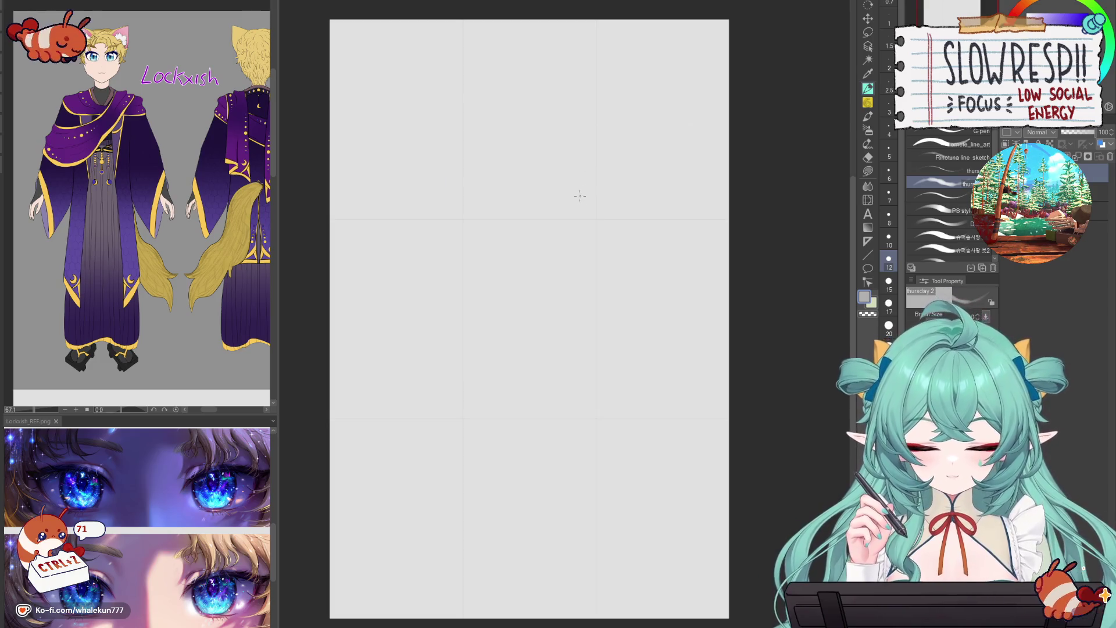
left_click_drag(566, 198, 565, 241)
key("ctrl+z")
mouse_move(590, 178)
left_mouse_down()
mouse_move(580, 185)
mouse_move(588, 251)
mouse_move(634, 285)
left_mouse_up()
key("ctrl+z")
key("ctrl+z")
left_click_drag(540, 254, 634, 286)
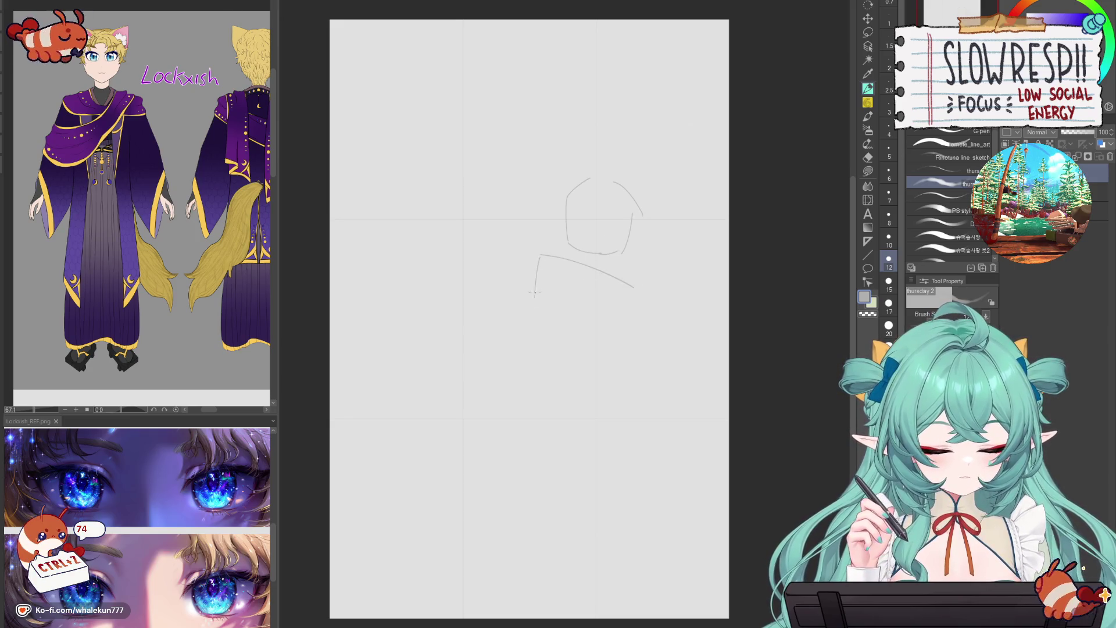
left_click_drag(538, 293, 533, 328)
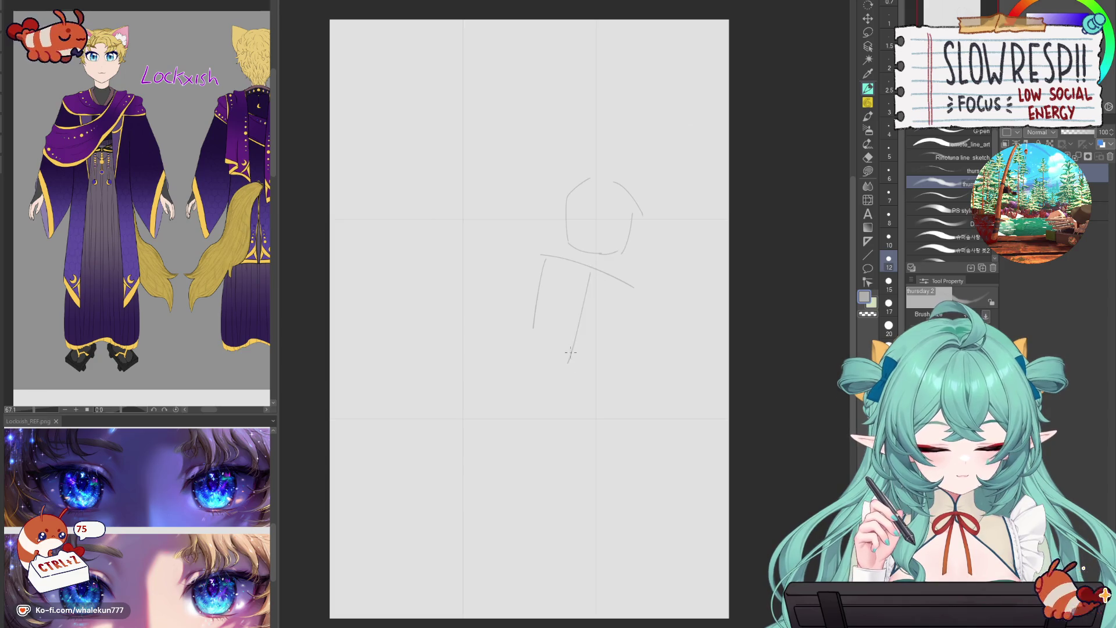
left_click_drag(600, 363, 639, 299)
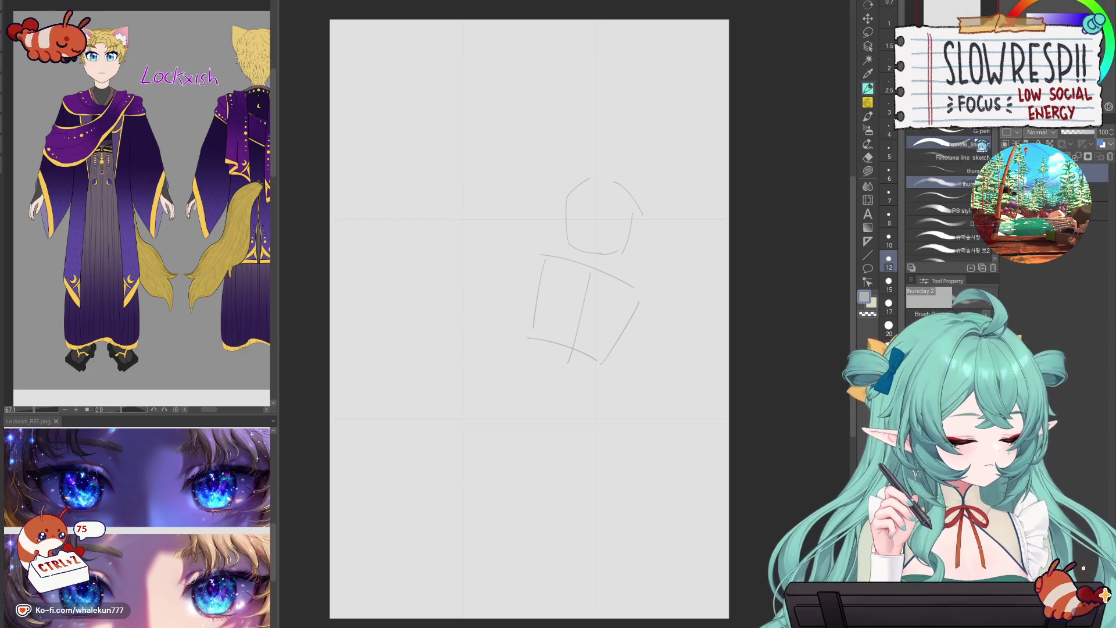
- Switch to the Pencil tool, undo the last stroke, and clear the rough sketch
left_click(867, 102)
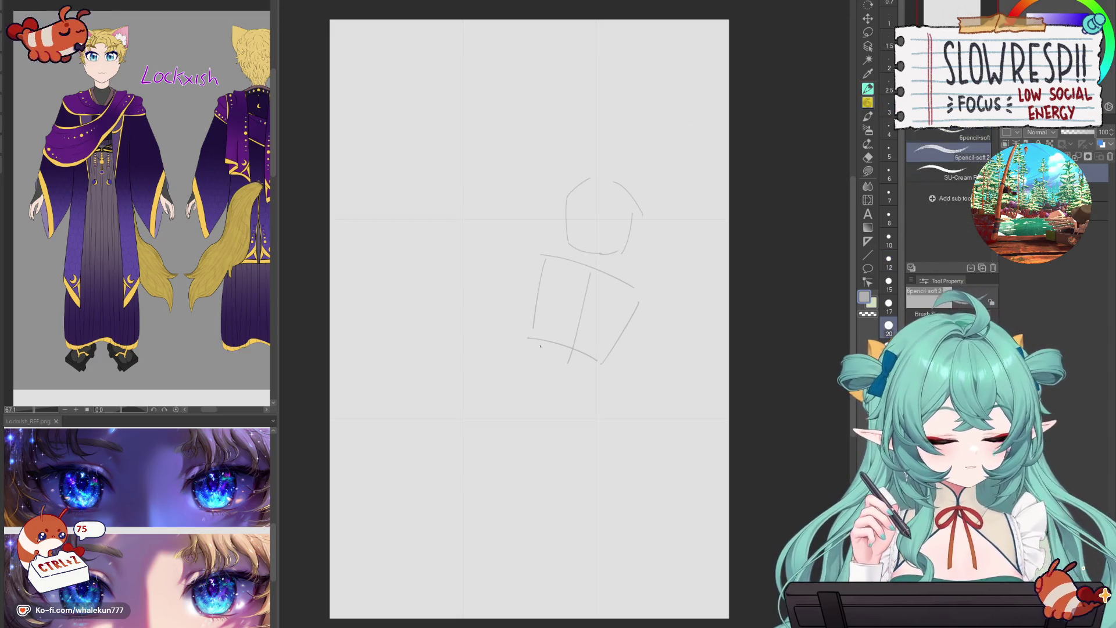
key("ctrl+z")
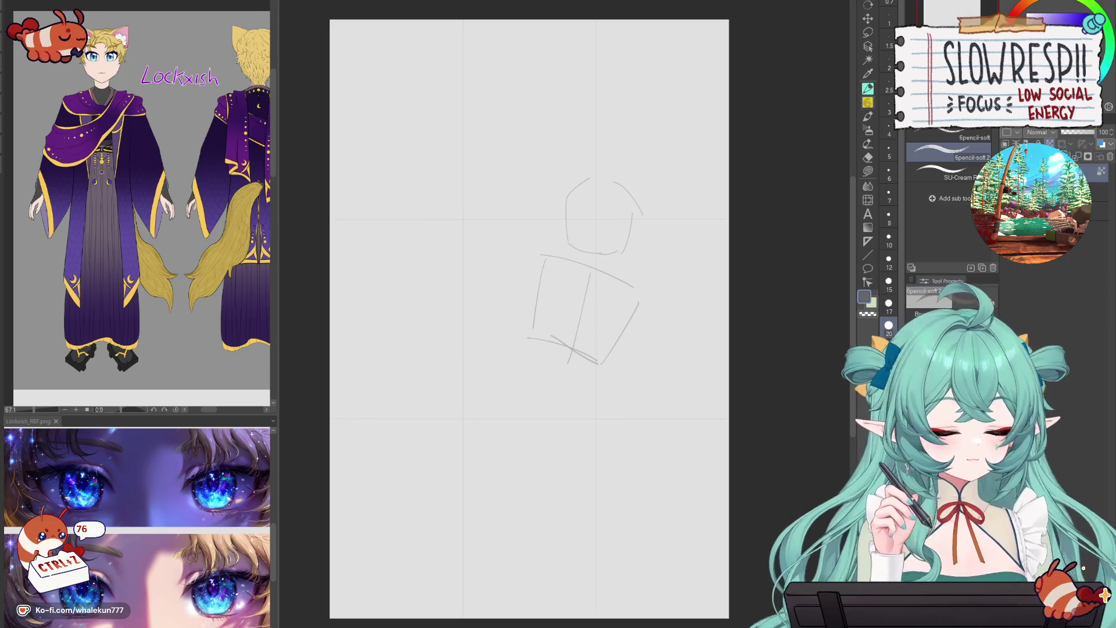
key("Delete")
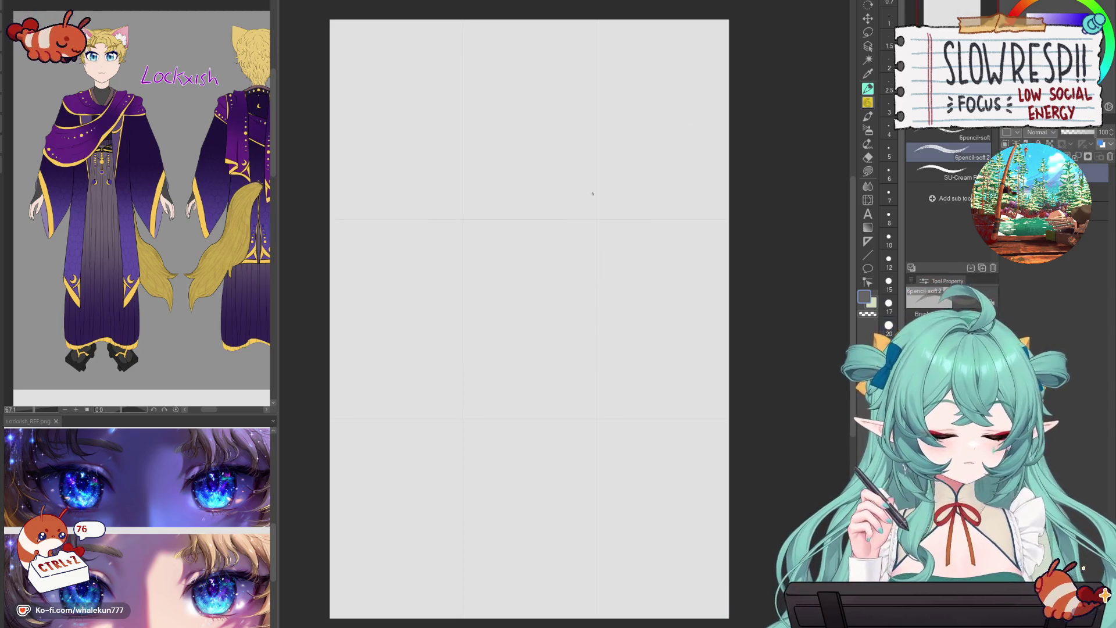
- Sketch the head with a vertical centre line and a horizontal cross line
left_click_drag(588, 187, 637, 225)
key("ctrl+z")
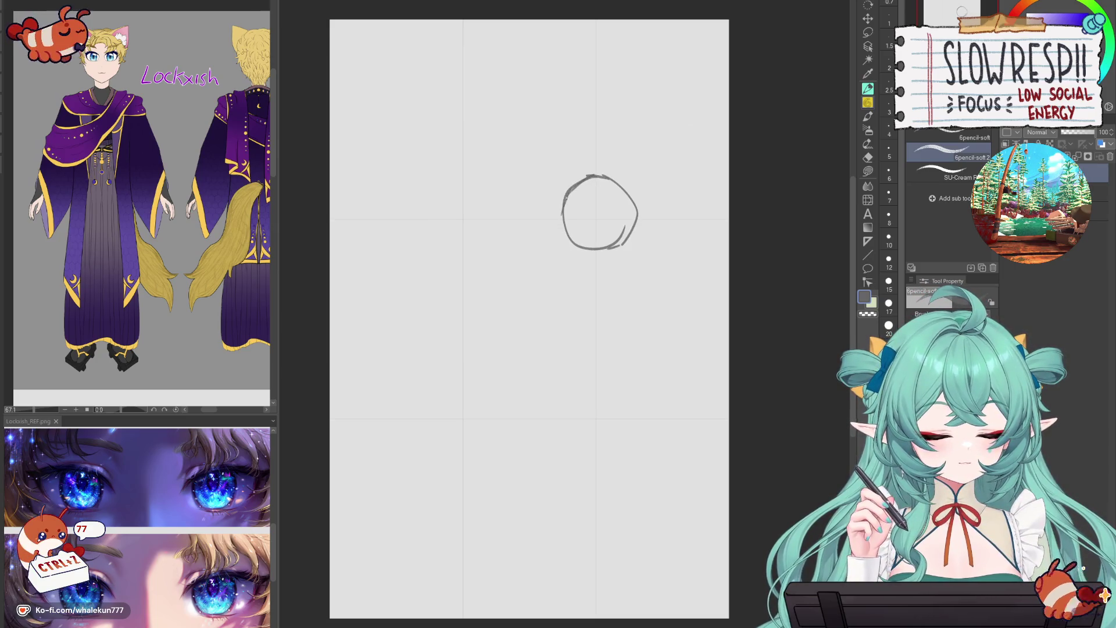
key("ctrl+z")
left_click_drag(539, 260, 629, 285)
key("ctrl+z")
left_click_drag(598, 180, 589, 262)
key("ctrl+z")
left_click_drag(602, 164, 583, 277)
left_click_drag(550, 218, 626, 228)
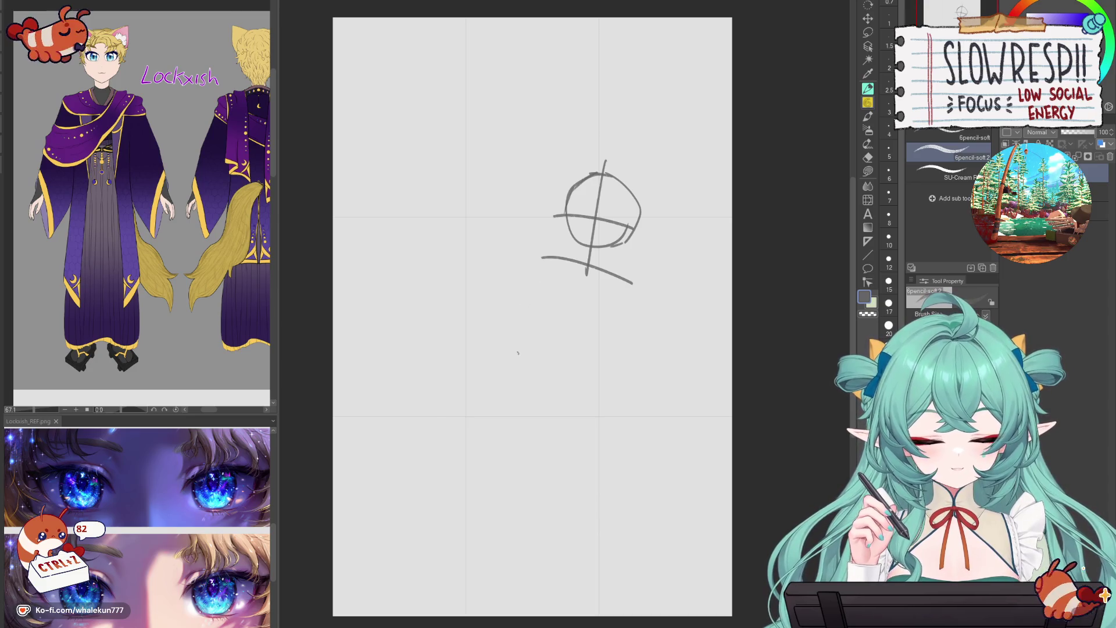
- Draw the boxy torso sides and a long thigh line running left from the hips
left_click_drag(549, 351, 584, 372)
key("ctrl+z")
left_click_drag(508, 357, 572, 390)
left_click_drag(577, 382, 631, 295)
left_click_drag(535, 278, 516, 352)
key("ctrl+z")
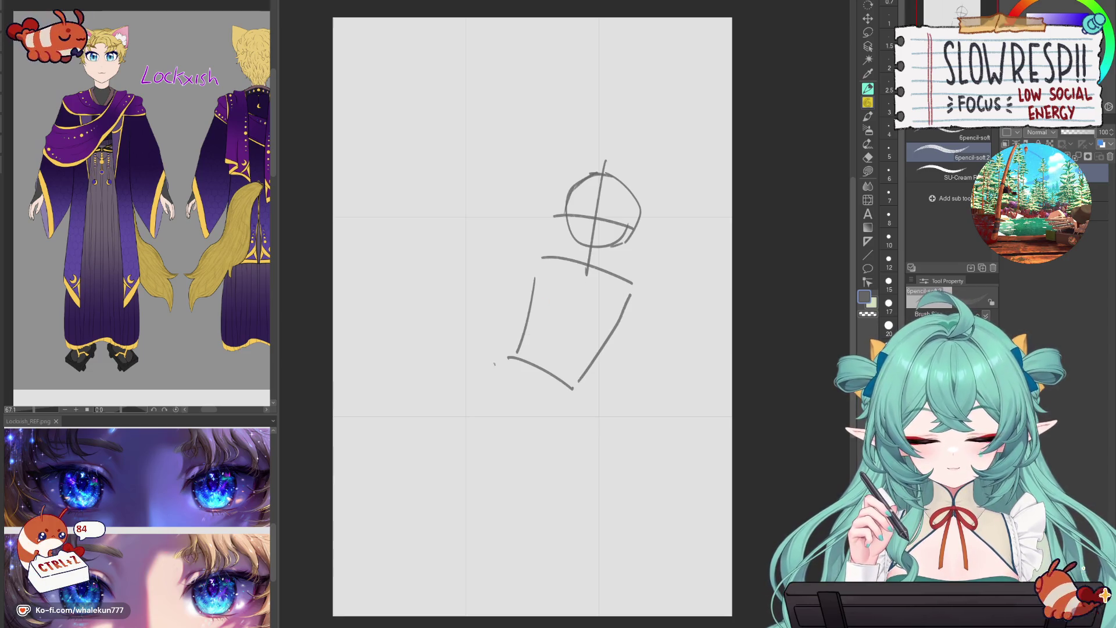
mouse_move(507, 356)
left_mouse_down()
mouse_move(402, 318)
mouse_move(351, 396)
left_mouse_up()
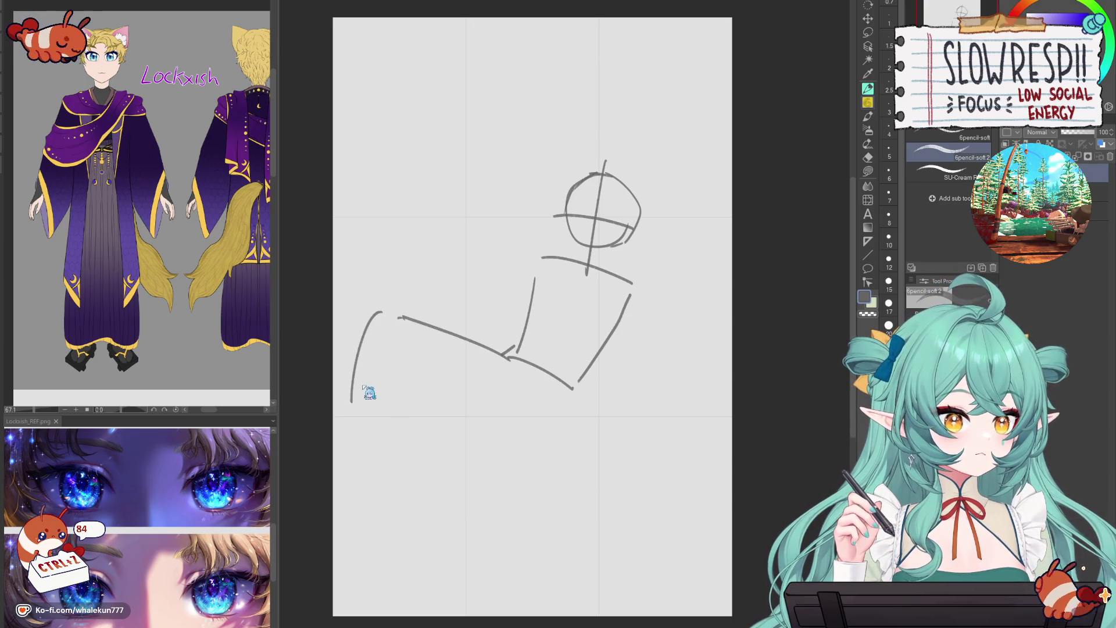
- Try several leg strokes curving left from the hips, undoing each
key("ctrl+z")
key("ctrl+z")
key("ctrl+z")
mouse_move(404, 319)
left_mouse_down()
mouse_move(375, 375)
mouse_move(377, 414)
left_mouse_up()
left_click_drag(497, 387, 374, 487)
key("ctrl+z")
mouse_move(535, 384)
left_mouse_down()
mouse_move(427, 395)
mouse_move(437, 378)
mouse_move(397, 489)
left_mouse_up()
key("ctrl+z")
key("ctrl+z")
key("ctrl+z")
key("ctrl+z")
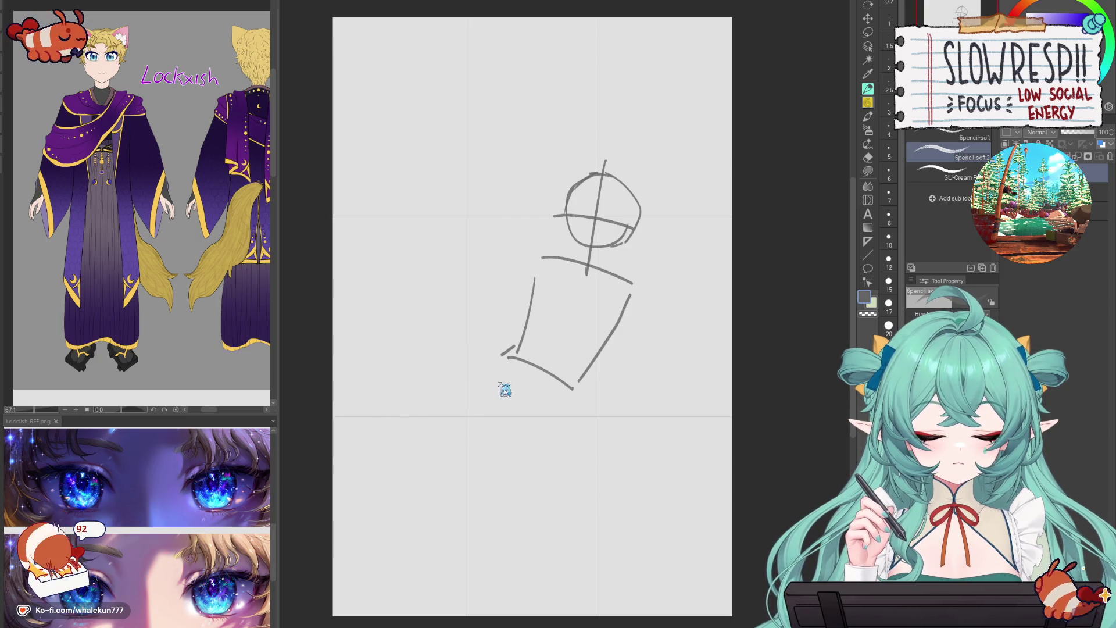
mouse_move(498, 391)
left_mouse_down()
mouse_move(506, 302)
mouse_move(465, 340)
mouse_move(451, 430)
left_mouse_up()
key("ctrl+z")
key("ctrl+z")
mouse_move(514, 352)
left_mouse_down()
mouse_move(499, 288)
mouse_move(451, 411)
left_mouse_up()
key("ctrl+z")
- Add a hooked arch at the figure's left and a long leg line down from the torso
mouse_move(509, 368)
left_mouse_down()
mouse_move(503, 330)
mouse_move(463, 258)
mouse_move(458, 443)
left_mouse_up()
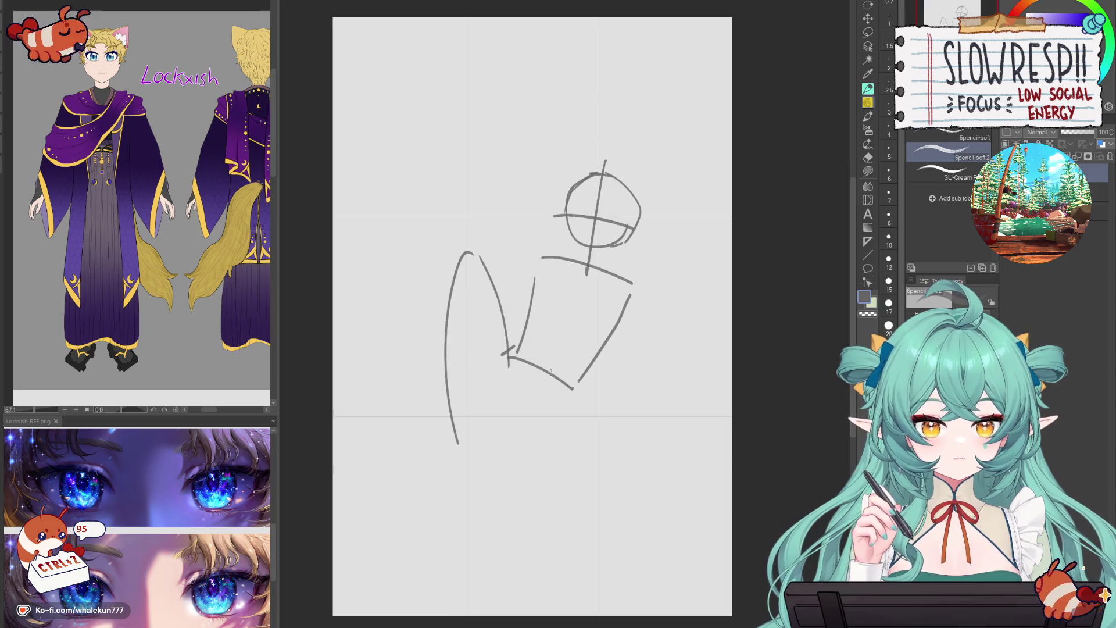
mouse_move(563, 371)
left_mouse_down()
mouse_move(511, 324)
mouse_move(534, 358)
mouse_move(462, 357)
mouse_move(473, 505)
left_mouse_up()
key("ctrl+z")
key("ctrl+z")
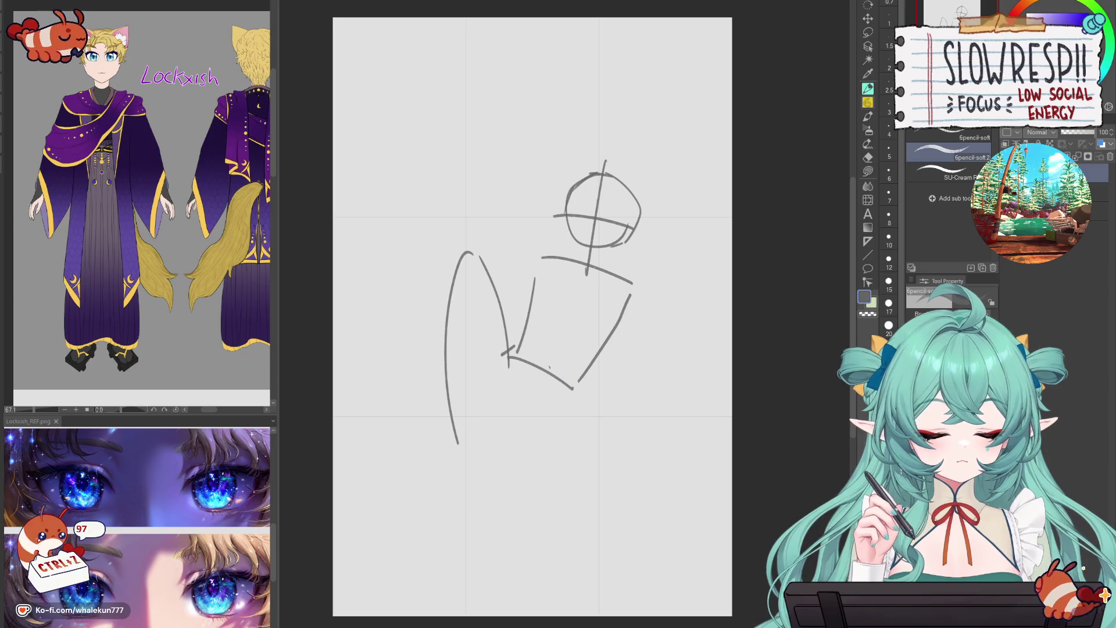
key("ctrl+z")
mouse_move(531, 378)
left_mouse_down()
mouse_move(555, 353)
mouse_move(501, 499)
left_mouse_up()
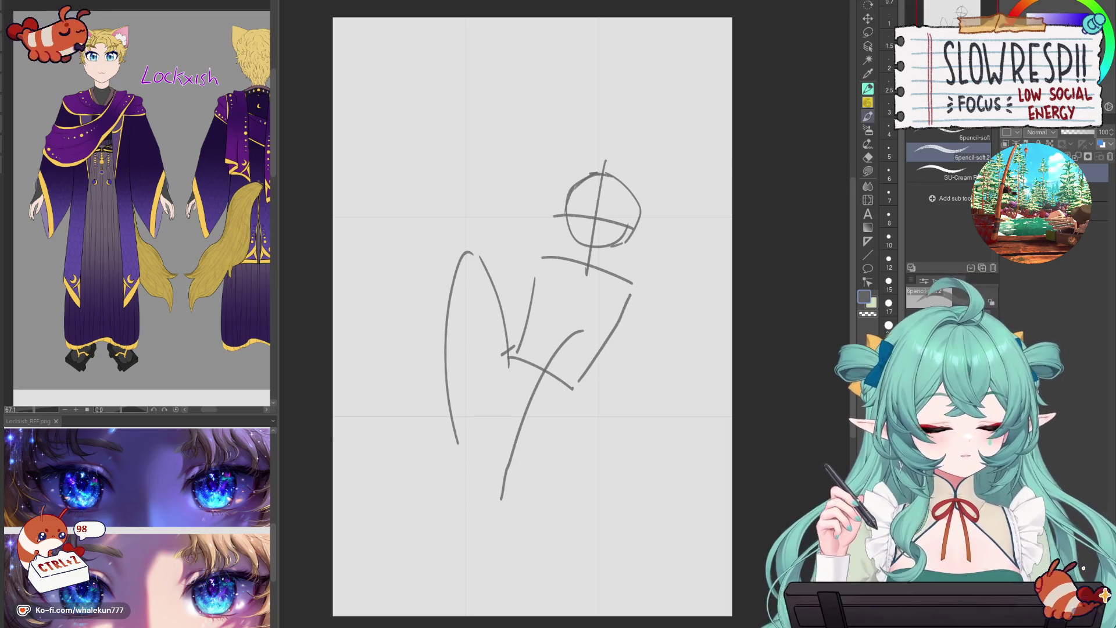
scroll(186, 331, "down", 5)
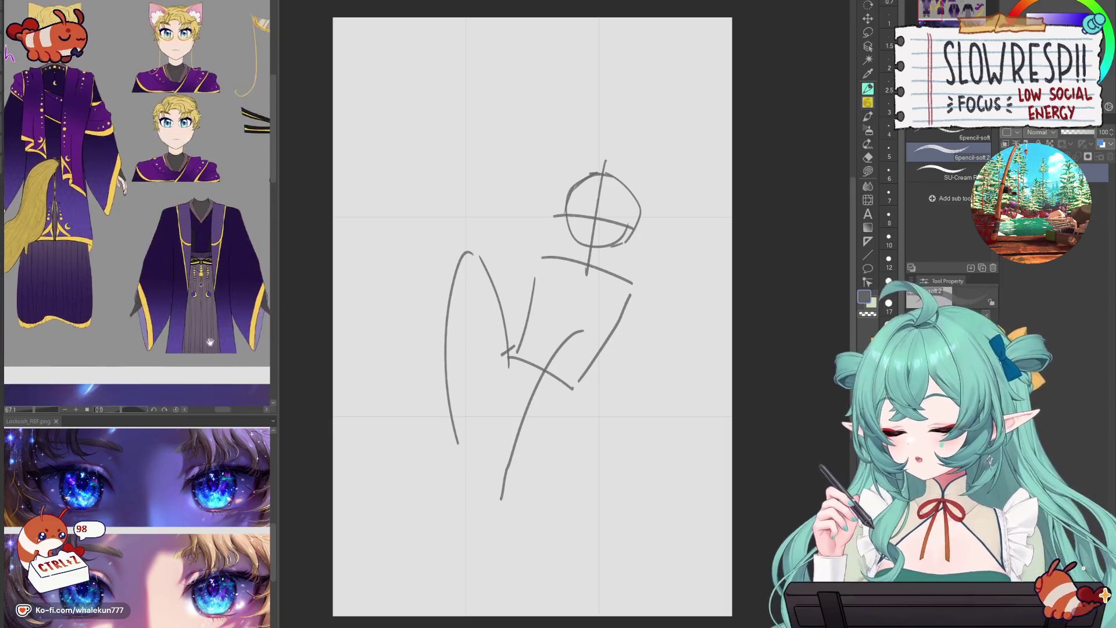
- Undo the leg strokes and try several new leg strokes, undoing each
scroll(176, 354, "up", 5)
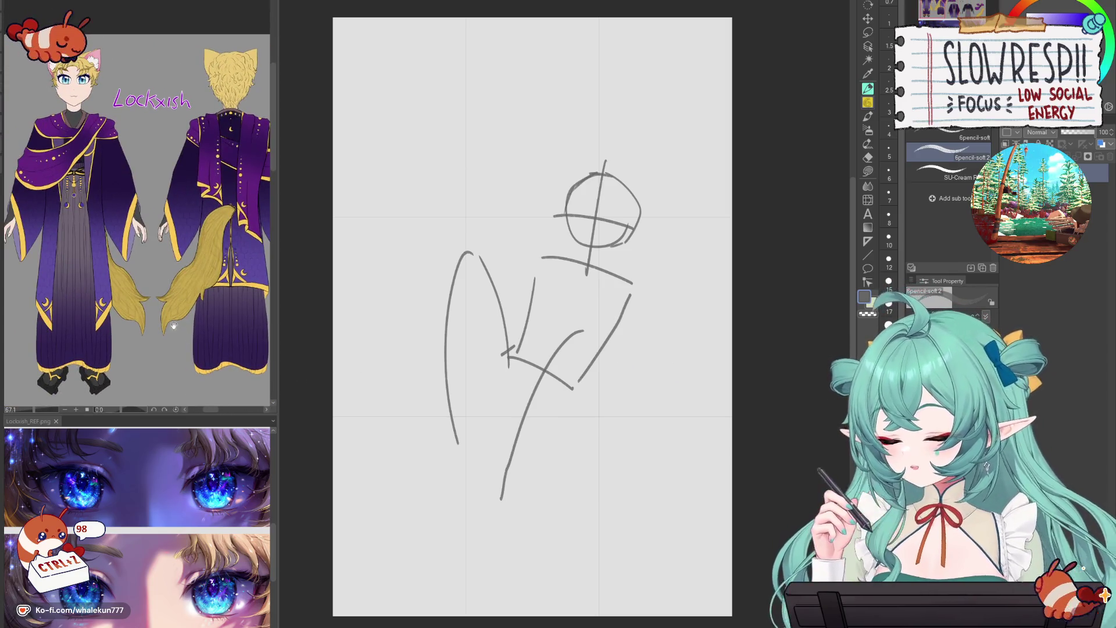
scroll(657, 459, "down", 2)
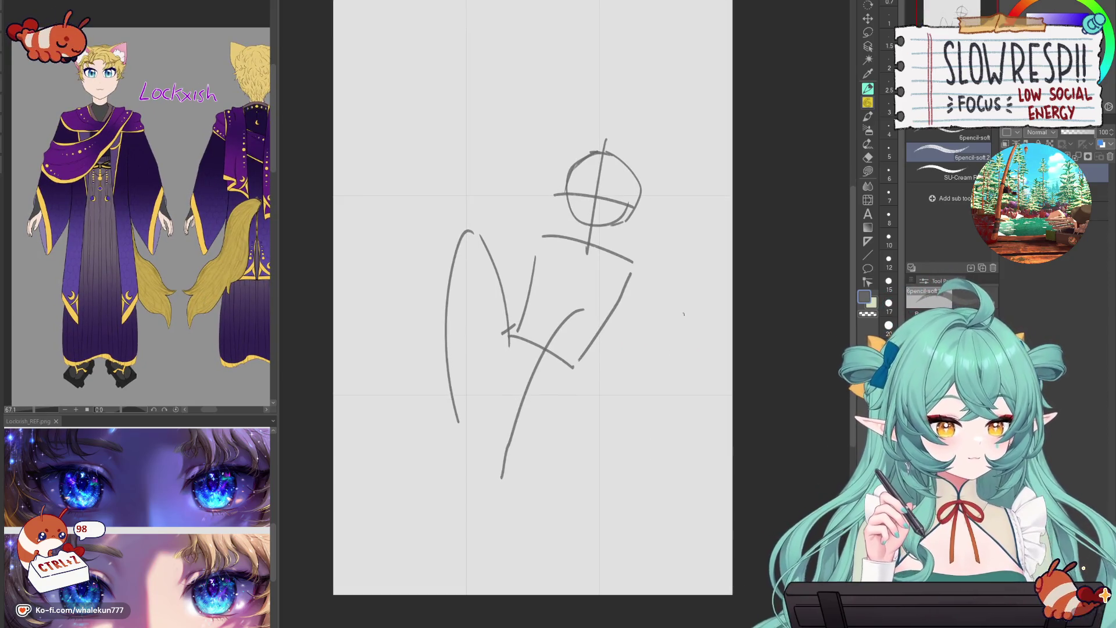
key("ctrl+z")
key("ctrl+z")
key("ctrl+z")
mouse_move(510, 337)
left_mouse_down()
mouse_move(419, 369)
mouse_move(421, 345)
left_mouse_up()
key("ctrl+z")
key("ctrl+z")
left_click_drag(498, 338, 432, 408)
key("ctrl+z")
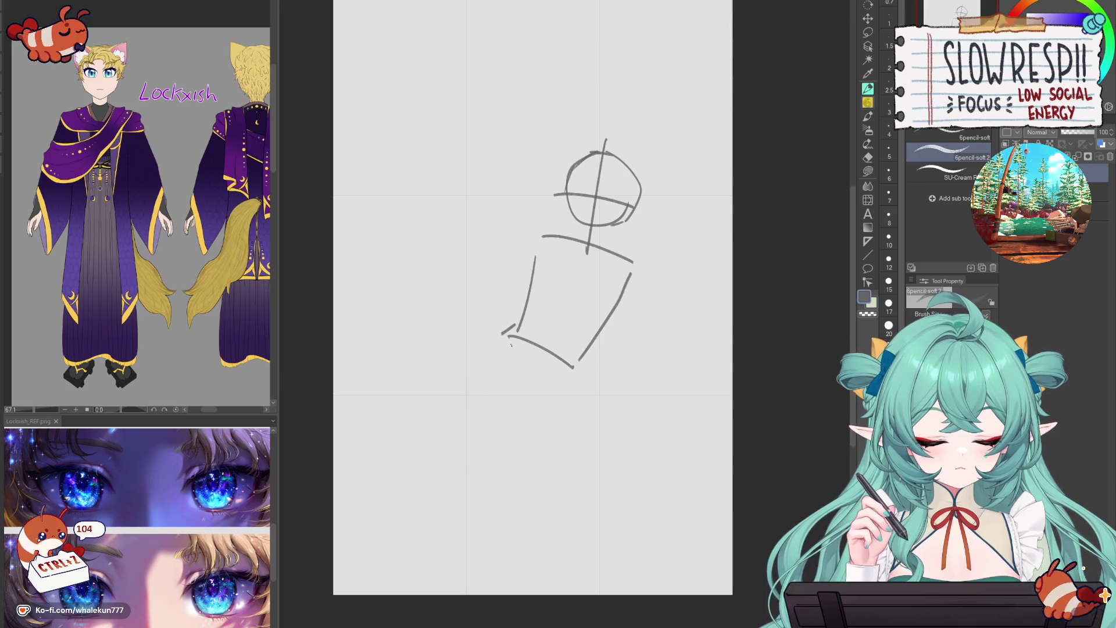
mouse_move(510, 332)
left_mouse_down()
mouse_move(425, 292)
mouse_move(418, 336)
left_mouse_up()
key("ctrl+z")
left_click_drag(510, 331, 468, 247)
key("ctrl+z")
mouse_move(516, 326)
left_mouse_down()
mouse_move(513, 221)
mouse_move(453, 314)
mouse_move(448, 390)
left_mouse_up()
key("ctrl+z")
- Draw a curved thigh, long lower leg and left-side lines, then undo them all
mouse_move(544, 375)
left_mouse_down()
mouse_move(477, 427)
mouse_move(460, 406)
mouse_move(446, 546)
left_mouse_up()
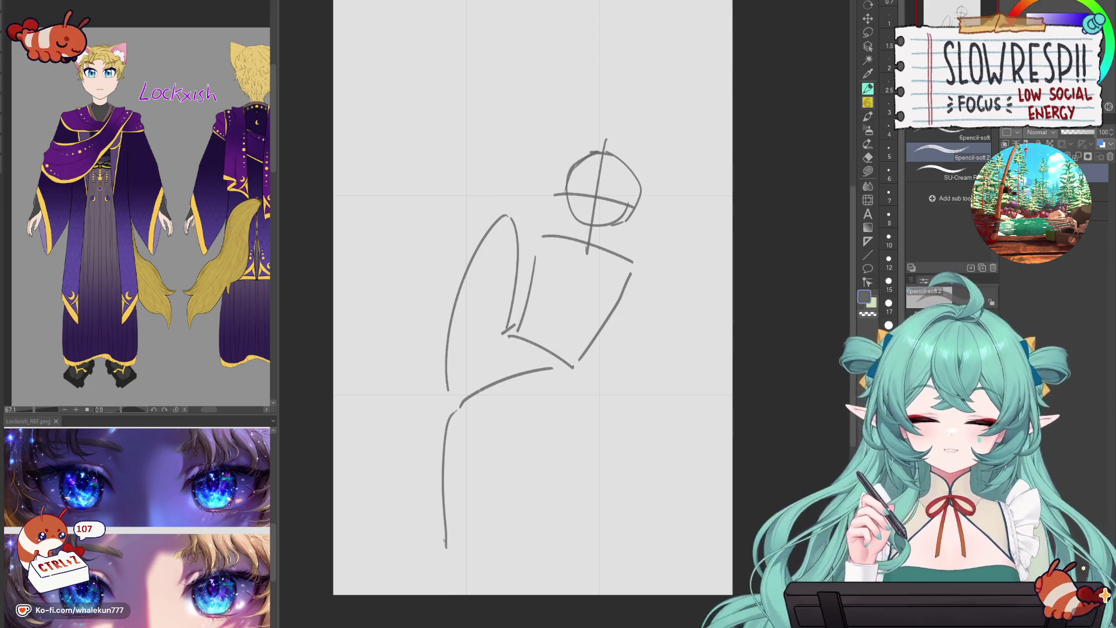
left_click_drag(469, 253, 457, 401)
key("ctrl+z")
mouse_move(482, 232)
left_mouse_down()
mouse_move(423, 409)
mouse_move(415, 488)
mouse_move(437, 549)
left_mouse_up()
key("ctrl+z")
left_click_drag(457, 292, 426, 436)
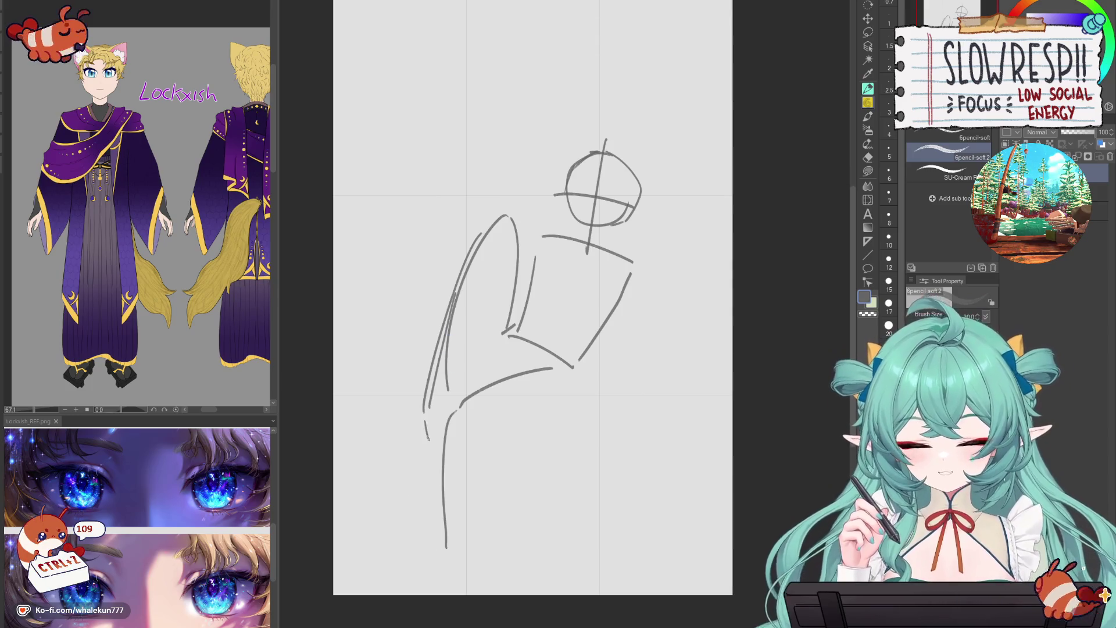
key("ctrl+z")
key("ctrl+z")
key("ctrl+z")
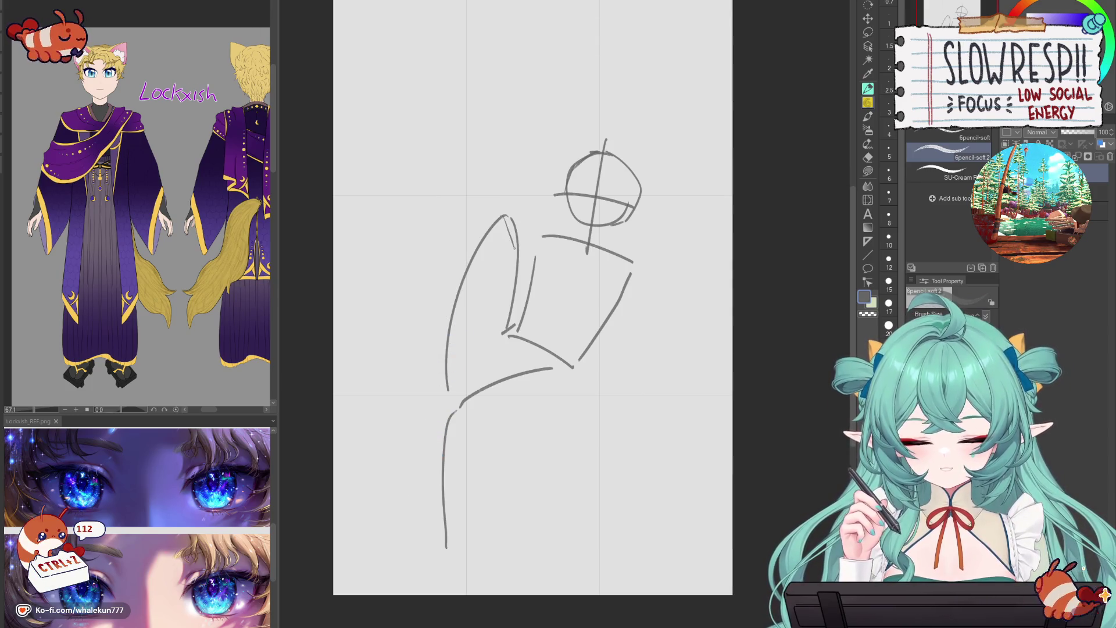
key("ctrl+z")
key("ctrl+z")
key("ctrl+z")
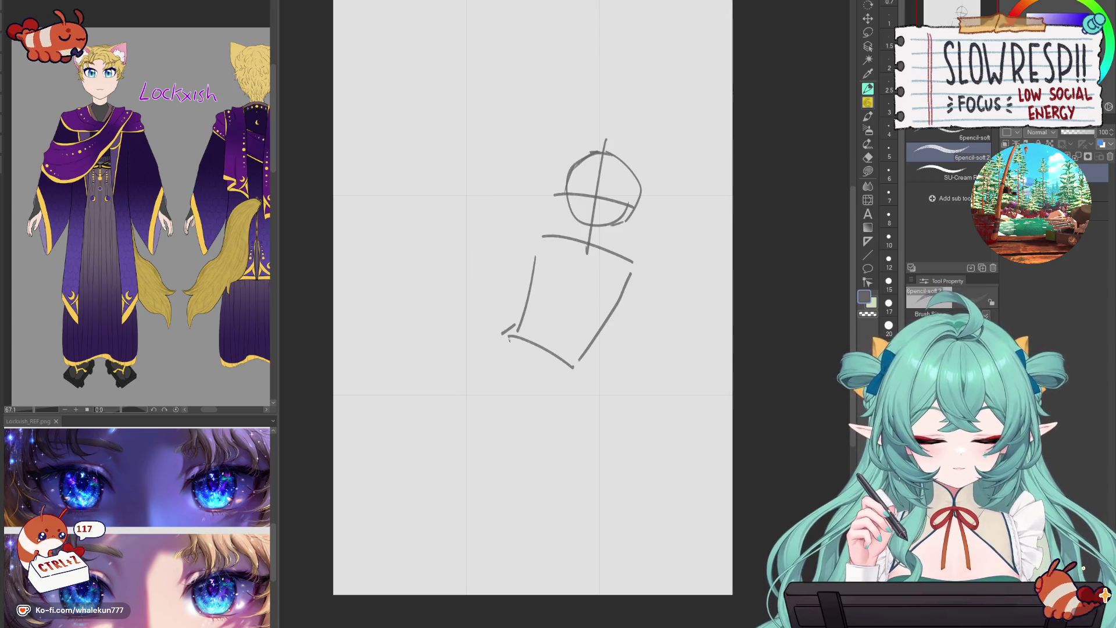
key("ctrl+z")
- Erase the torso lines and try short vertical strokes beside the head
key("e")
mouse_move(535, 250)
left_mouse_down()
mouse_move(568, 351)
mouse_move(616, 289)
left_mouse_up()
key("p")
mouse_move(542, 246)
left_mouse_down()
mouse_move(544, 326)
mouse_move(545, 314)
left_mouse_up()
key("ctrl+z")
key("ctrl+z")
- Draw trial lower-body strokes, then erase leftovers so only the crossed head remains, back on the pencil
key("ctrl+z")
mouse_move(538, 250)
left_mouse_down()
mouse_move(535, 330)
mouse_move(538, 309)
left_mouse_up()
key("ctrl+z")
left_click_drag(530, 250, 572, 367)
left_click_drag(632, 274, 579, 360)
left_click_drag(590, 258, 593, 267)
key("ctrl+z")
key("e")
mouse_move(557, 232)
left_mouse_down()
mouse_move(529, 318)
mouse_move(581, 242)
mouse_move(548, 347)
mouse_move(576, 391)
left_mouse_up()
left_click(867, 103)
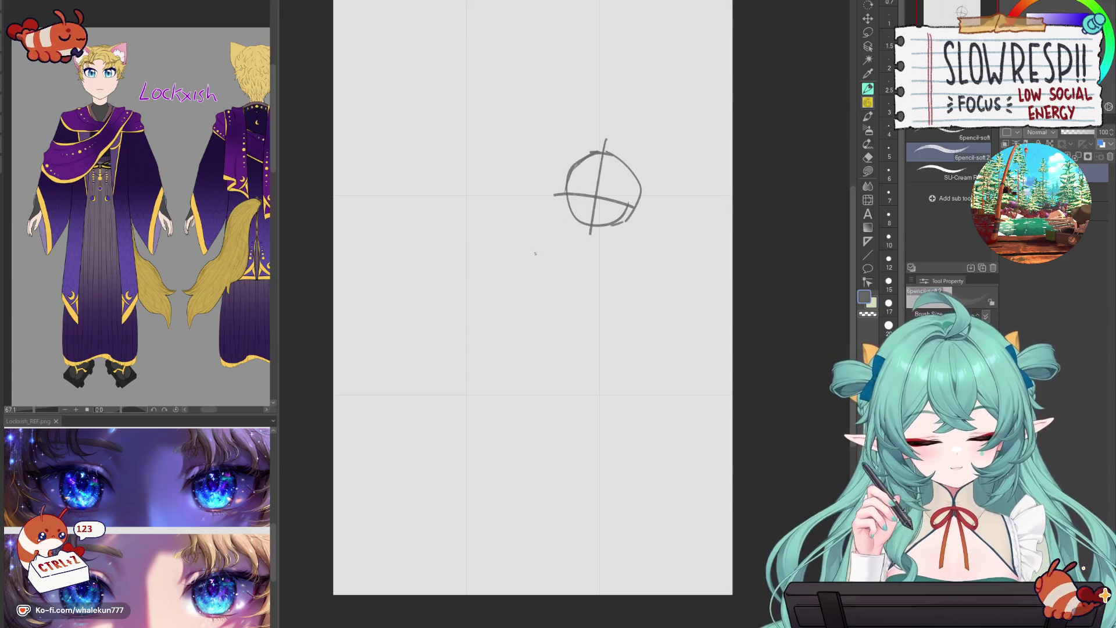
- Remove the head dashes, clear the layer, and zoom out to the whole page
key("ctrl+z")
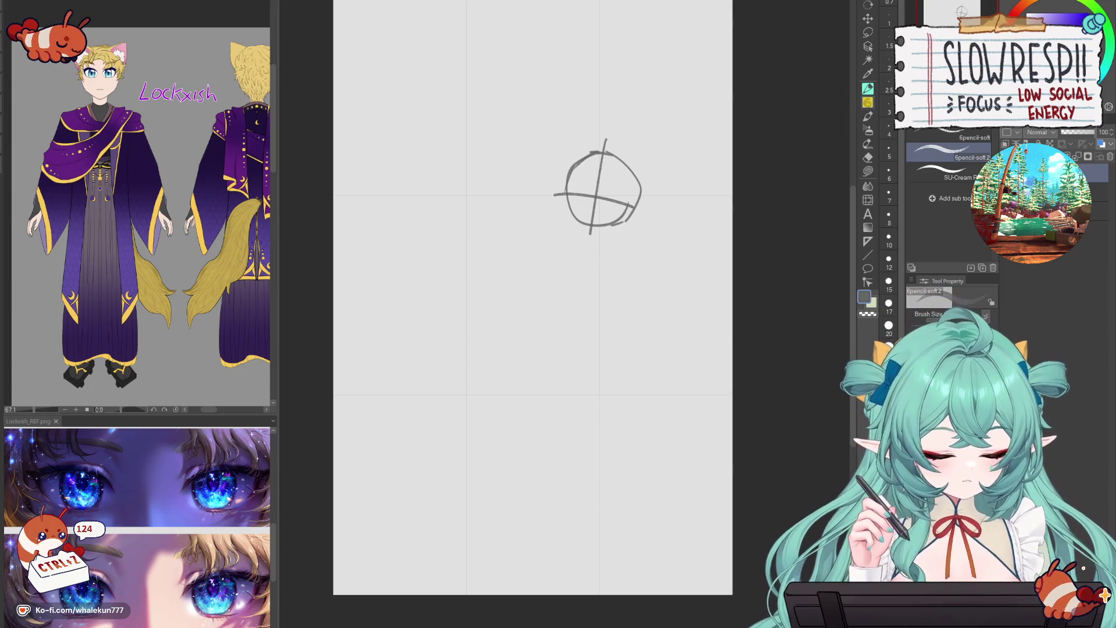
mouse_move(556, 251)
left_mouse_down()
mouse_move(587, 240)
mouse_move(625, 249)
left_mouse_up()
key("ctrl+z")
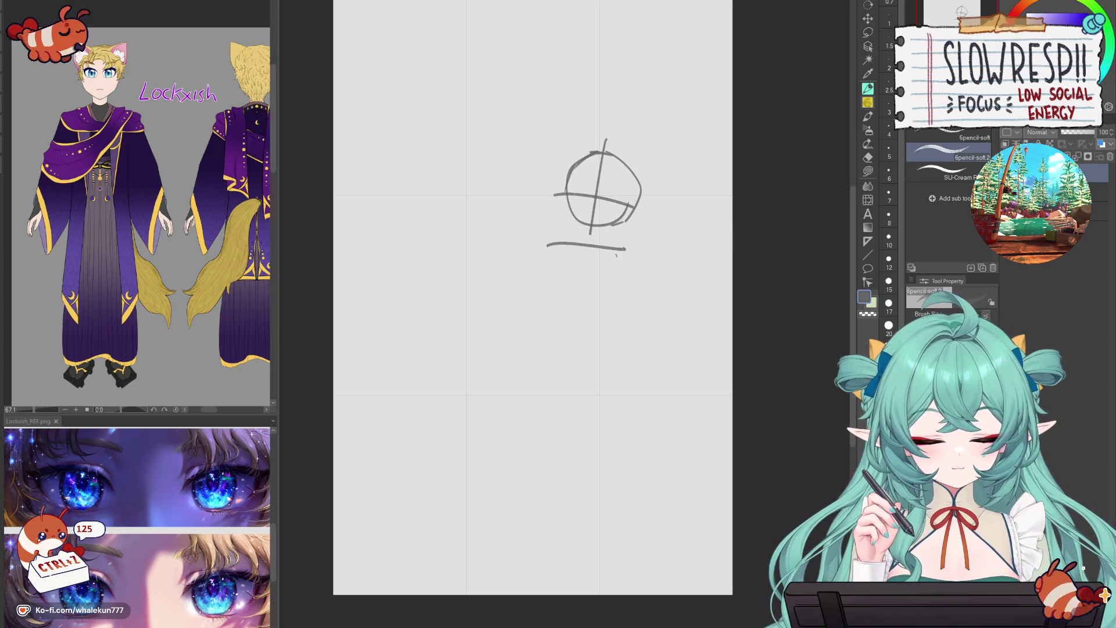
key("Delete")
left_click(615, 259)
- Draw diagonal framing lines from the page's top left, undoing each
mouse_move(413, 71)
left_mouse_down()
mouse_move(521, 308)
mouse_move(520, 272)
left_mouse_up()
key("ctrl+z")
key("ctrl+z")
key("ctrl+z")
- Try long framing lines from the top right and a shorter top-left diagonal, then undo them
key("ctrl+z")
left_click_drag(413, 71, 521, 272)
left_click_drag(493, 70, 548, 274)
key("ctrl+z")
left_click_drag(517, 70, 546, 248)
key("ctrl+z")
left_click_drag(608, 71, 599, 253)
key("ctrl+z")
left_click_drag(633, 70, 613, 252)
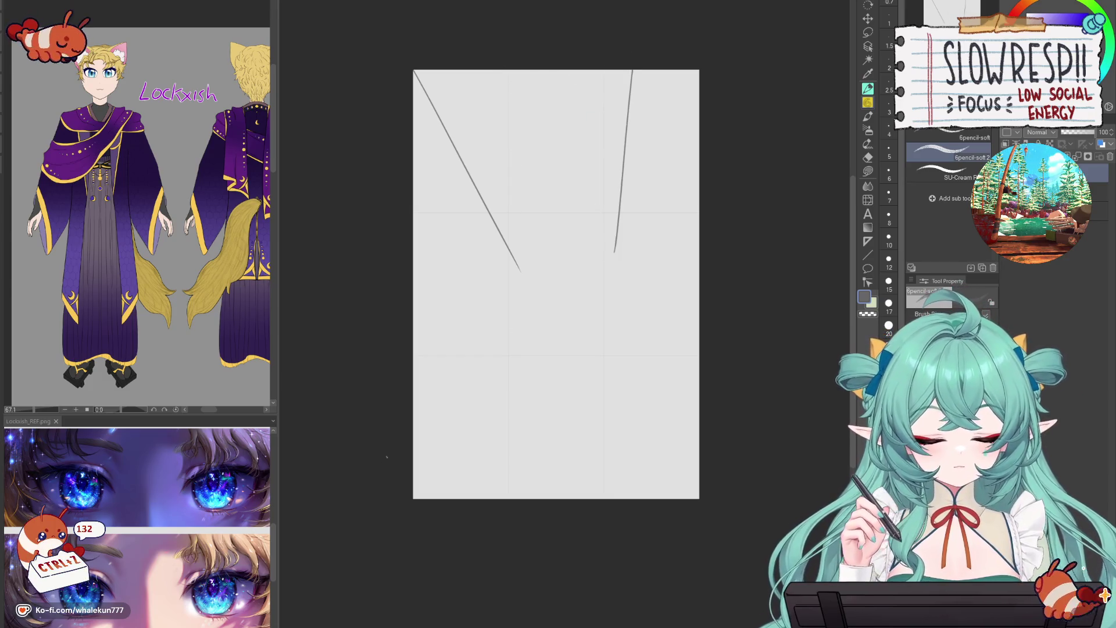
key("ctrl+z")
key("ctrl+z")
left_click_drag(413, 70, 497, 224)
key("ctrl+z")
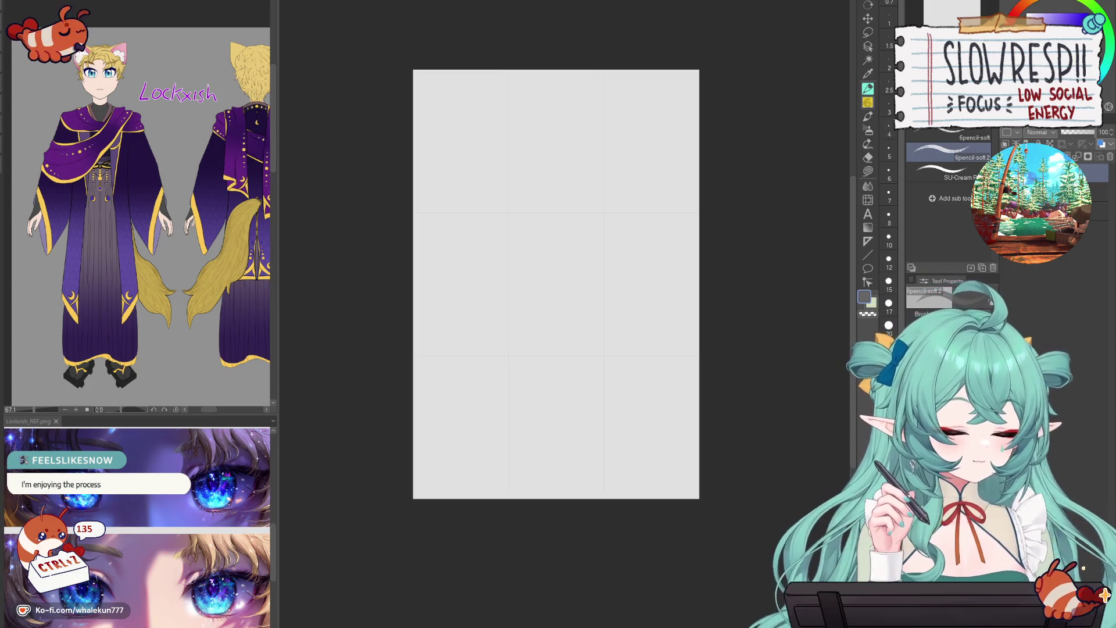
mouse_move(637, 393)
left_mouse_down()
mouse_move(649, 394)
mouse_move(591, 268)
left_mouse_up()
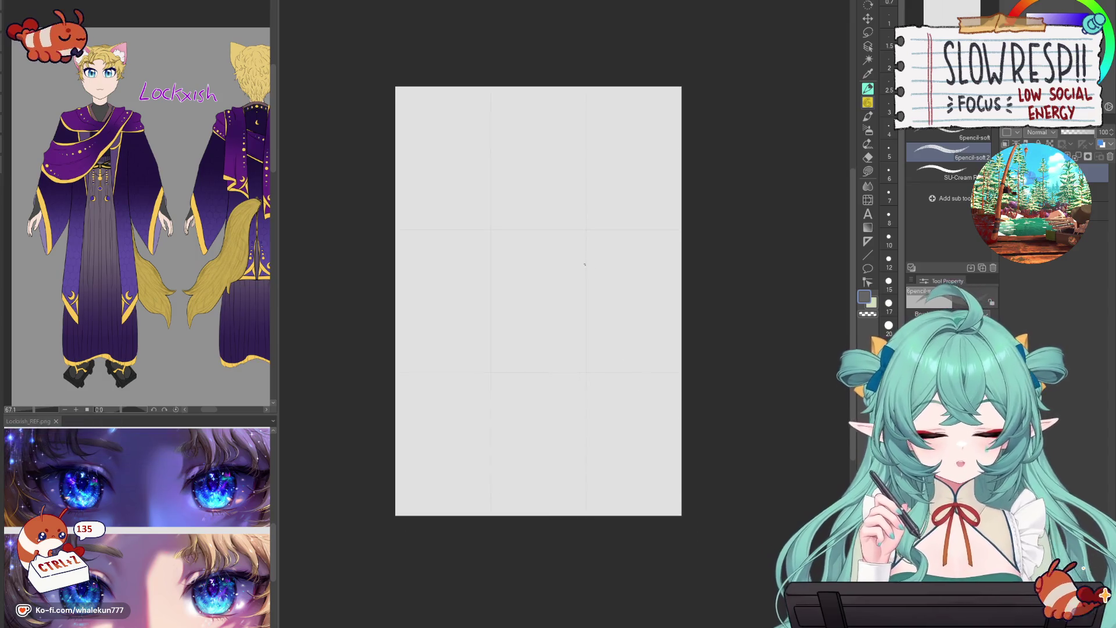
scroll(540, 225, "up", 1)
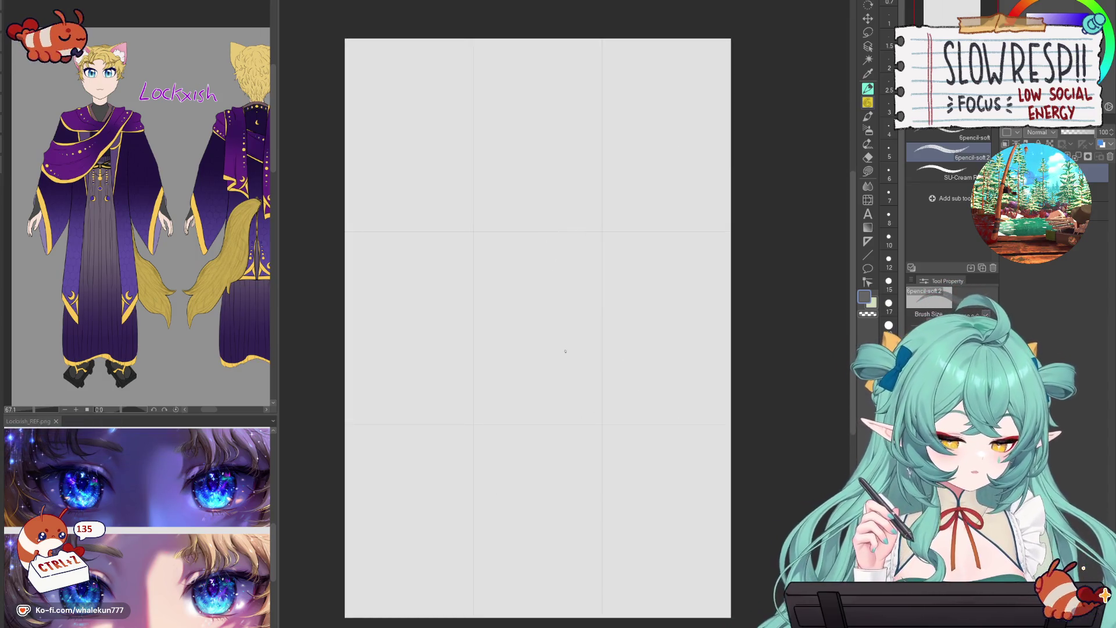
left_click_drag(541, 240, 607, 218)
key("ctrl+z")
left_click_drag(541, 240, 609, 218)
left_click_drag(559, 249, 531, 294)
key("ctrl+z")
key("ctrl+z")
key("ctrl+z")
mouse_move(582, 204)
left_mouse_down()
mouse_move(563, 250)
mouse_move(544, 258)
left_mouse_up()
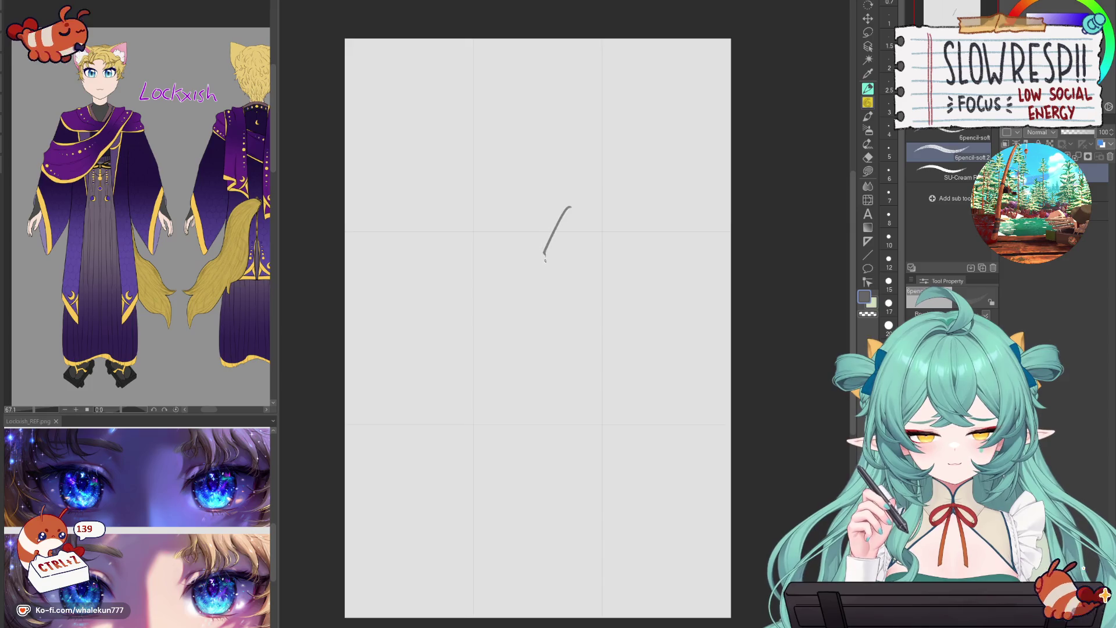
mouse_move(620, 241)
left_mouse_down()
mouse_move(589, 289)
mouse_move(635, 257)
left_mouse_up()
mouse_move(599, 205)
left_mouse_down()
mouse_move(640, 254)
mouse_move(539, 242)
mouse_move(549, 286)
mouse_move(561, 201)
mouse_move(550, 324)
left_mouse_up()
key("ctrl+z")
left_click_drag(554, 217, 586, 314)
key("Delete")
mouse_move(495, 141)
left_mouse_down()
mouse_move(461, 256)
mouse_move(501, 269)
left_mouse_up()
left_click_drag(541, 182, 510, 261)
key("ctrl+z")
key("ctrl+z")
mouse_move(485, 147)
left_mouse_down()
mouse_move(468, 247)
mouse_move(487, 268)
left_mouse_up()
mouse_move(497, 268)
left_mouse_down()
mouse_move(528, 263)
mouse_move(562, 229)
mouse_move(534, 162)
left_mouse_up()
left_click_drag(566, 200, 514, 153)
left_click_drag(499, 140, 542, 150)
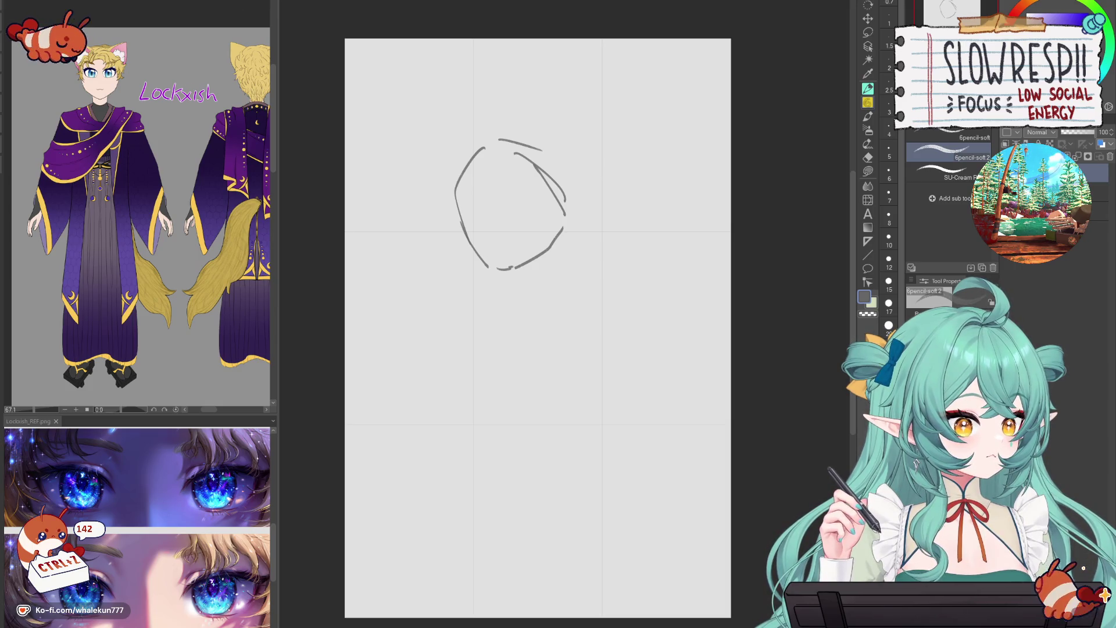
key("Delete")
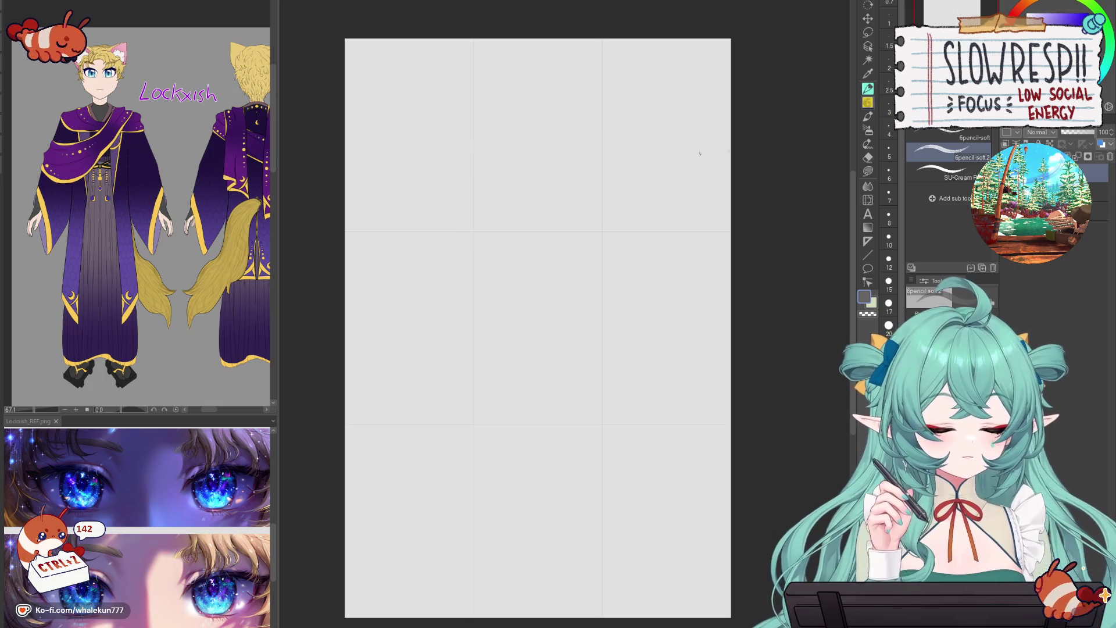
- Try a few trial strokes and a long curve on the blank page, undoing each
left_click_drag(480, 38, 503, 171)
key("ctrl+z")
mouse_move(438, 39)
left_mouse_down()
mouse_move(468, 150)
mouse_move(568, 242)
left_mouse_up()
key("ctrl+z")
mouse_move(428, 38)
left_mouse_down()
mouse_move(455, 125)
mouse_move(541, 170)
mouse_move(604, 326)
mouse_move(651, 527)
left_mouse_up()
key("ctrl+z")
key("ctrl+z")
key("ctrl+z")
key("ctrl+z")
- Draw a looped head oval, then try and undo short strokes beneath it
mouse_move(470, 155)
left_mouse_down()
mouse_move(445, 197)
mouse_move(472, 155)
mouse_move(487, 164)
mouse_move(436, 192)
mouse_move(467, 233)
left_mouse_up()
mouse_move(504, 165)
left_mouse_down()
mouse_move(523, 173)
mouse_move(534, 218)
left_mouse_up()
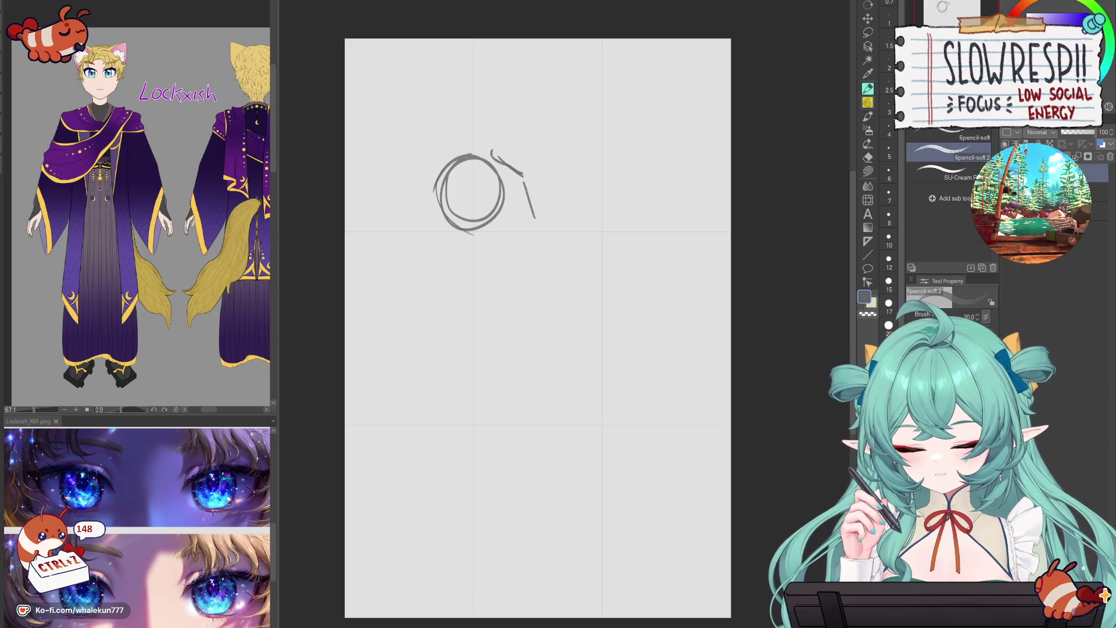
key("ctrl+z")
left_click_drag(459, 240, 518, 243)
key("ctrl+z")
left_click_drag(449, 228, 441, 256)
key("ctrl+z")
- Try and undo a vertical line, a bottom curve and a shoulder line around the head
left_click_drag(462, 152, 478, 251)
key("ctrl+z")
mouse_move(434, 212)
left_mouse_down()
mouse_move(471, 223)
mouse_move(509, 201)
left_mouse_up()
key("ctrl+z")
left_click_drag(443, 247, 509, 238)
key("ctrl+z")
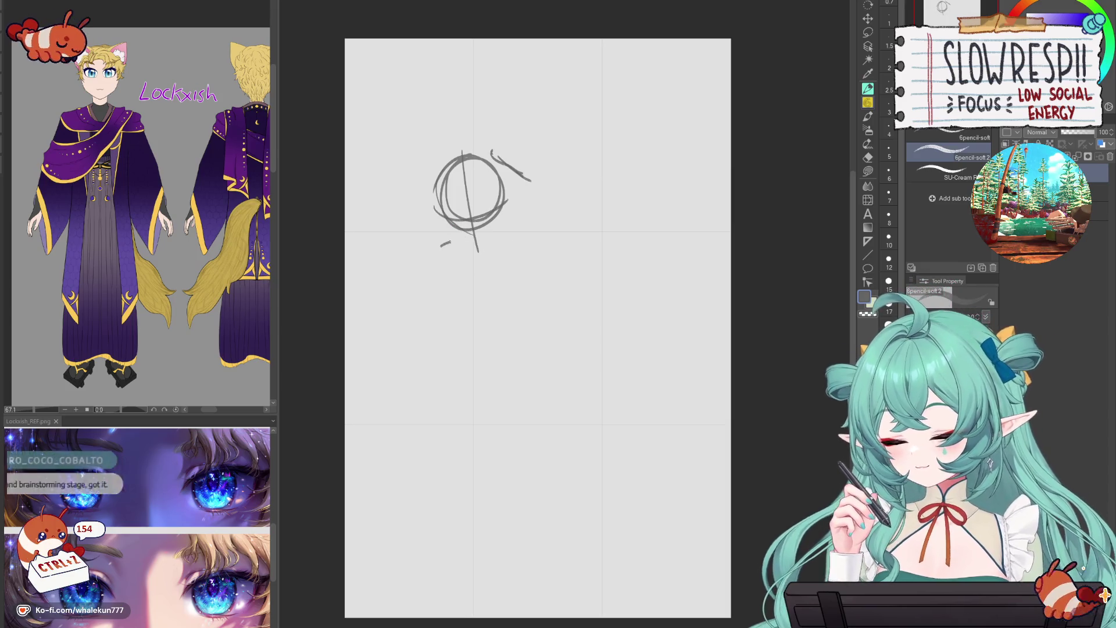
- Sketch a shoulder line under the head with two vertical torso lines hanging from it
left_click_drag(441, 248, 523, 231)
left_click_drag(441, 254, 465, 309)
left_click_drag(541, 236, 539, 302)
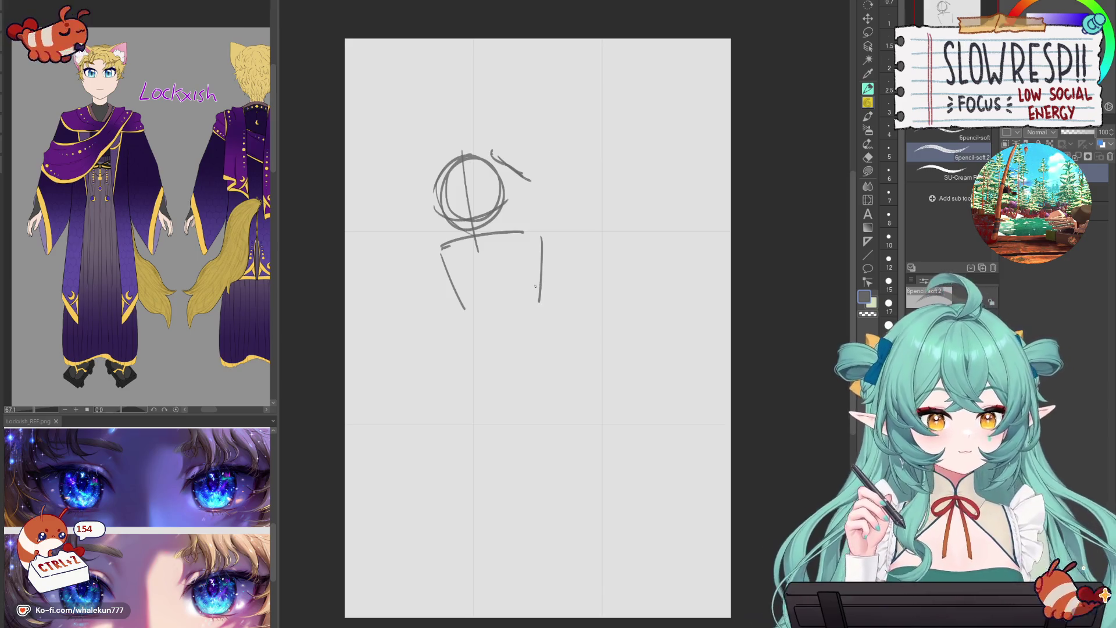
key("p")
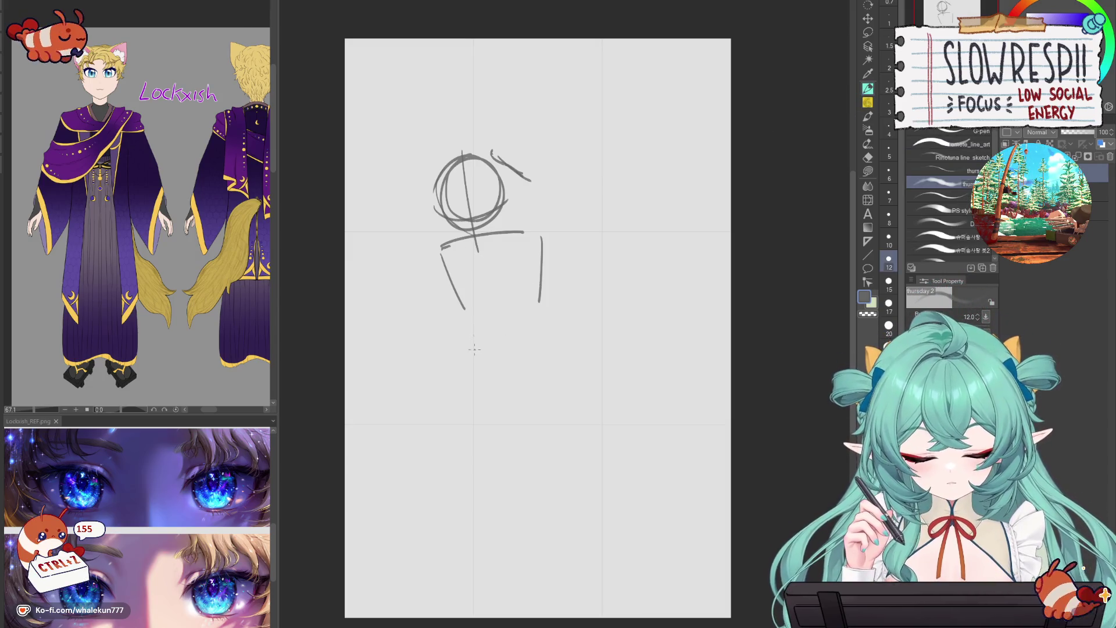
key("p")
- Try leg strokes, clear the layer with Delete, and draw a small looped head circle
left_click_drag(514, 360, 514, 459)
key("ctrl+z")
key("ctrl+z")
left_click_drag(523, 234, 519, 342)
key("ctrl+z")
key("ctrl+z")
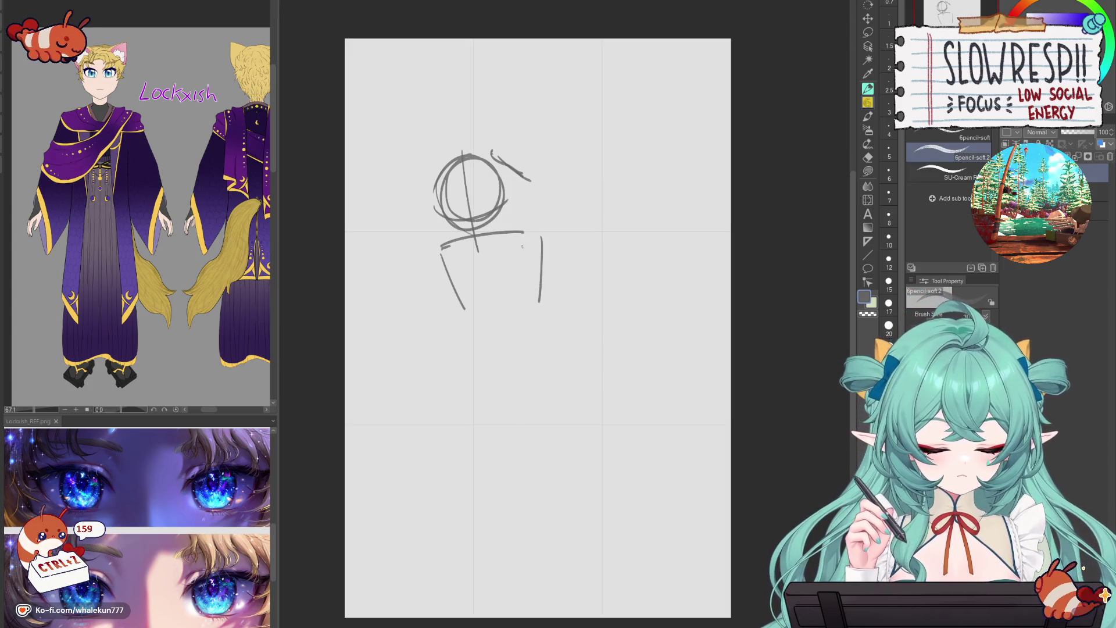
key("Delete")
left_click_drag(467, 217, 474, 187)
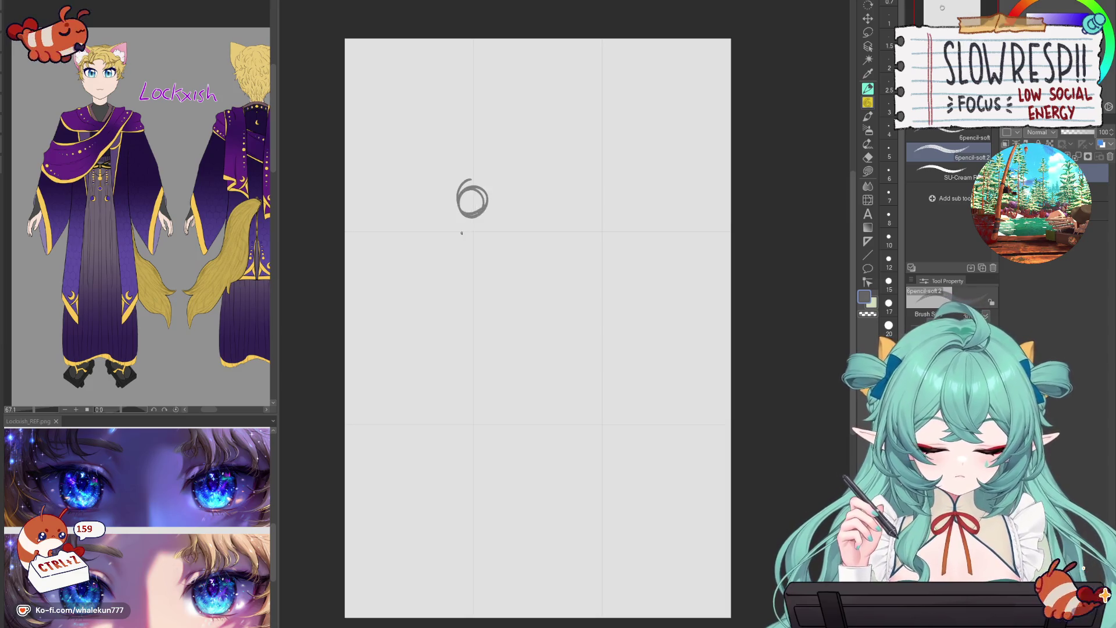
- Block in the torso with a vertical line through the head and a left diagonal
mouse_move(472, 272)
left_mouse_down()
mouse_move(495, 224)
mouse_move(494, 270)
left_mouse_up()
key("ctrl+z")
key("ctrl+z")
mouse_move(463, 232)
left_mouse_down()
mouse_move(472, 272)
mouse_move(494, 230)
mouse_move(494, 273)
left_mouse_up()
key("ctrl+z")
left_click_drag(469, 183, 472, 221)
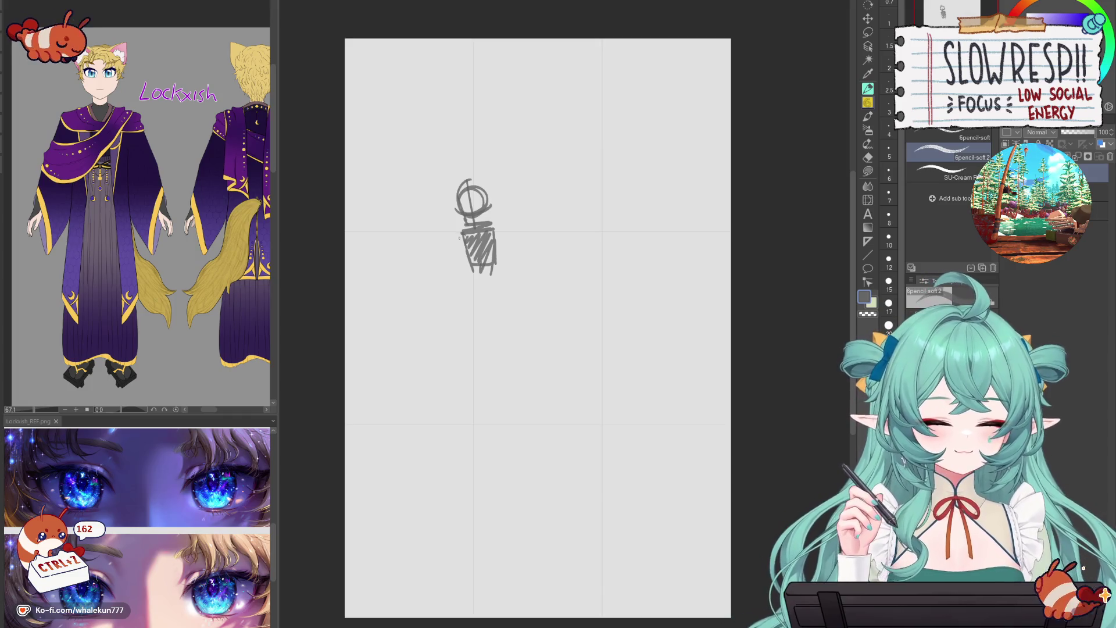
mouse_move(449, 236)
left_mouse_down()
mouse_move(473, 275)
mouse_move(509, 231)
mouse_move(474, 251)
mouse_move(500, 271)
mouse_move(488, 285)
mouse_move(464, 279)
mouse_move(480, 291)
left_mouse_up()
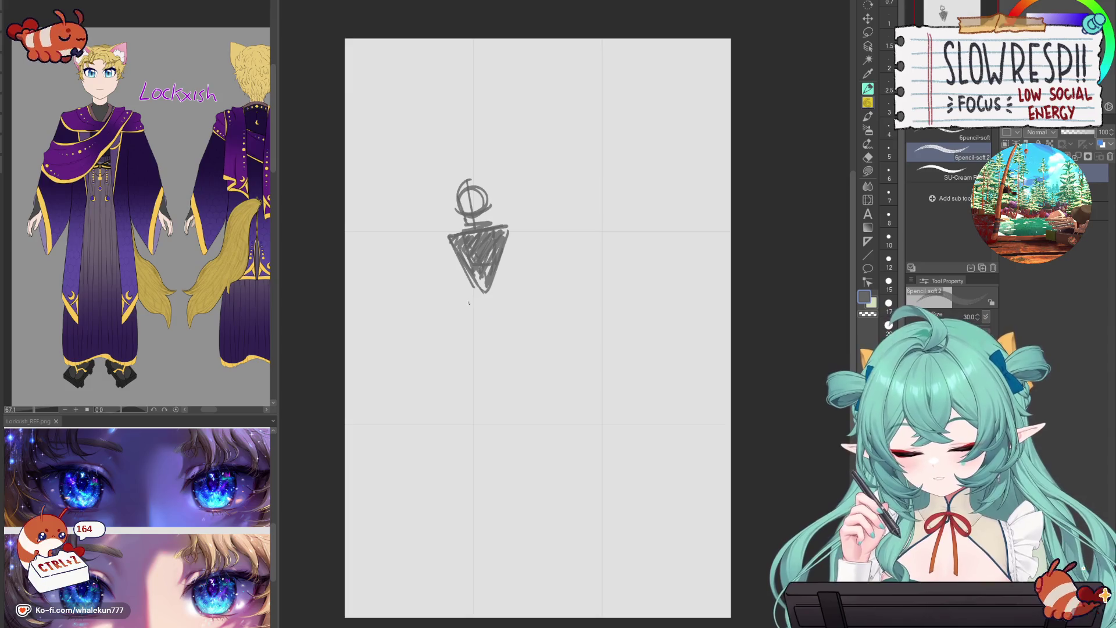
- Draw a hip bar, two long slanted leg lines and an extra stroke by the torso
left_click_drag(463, 309, 510, 309)
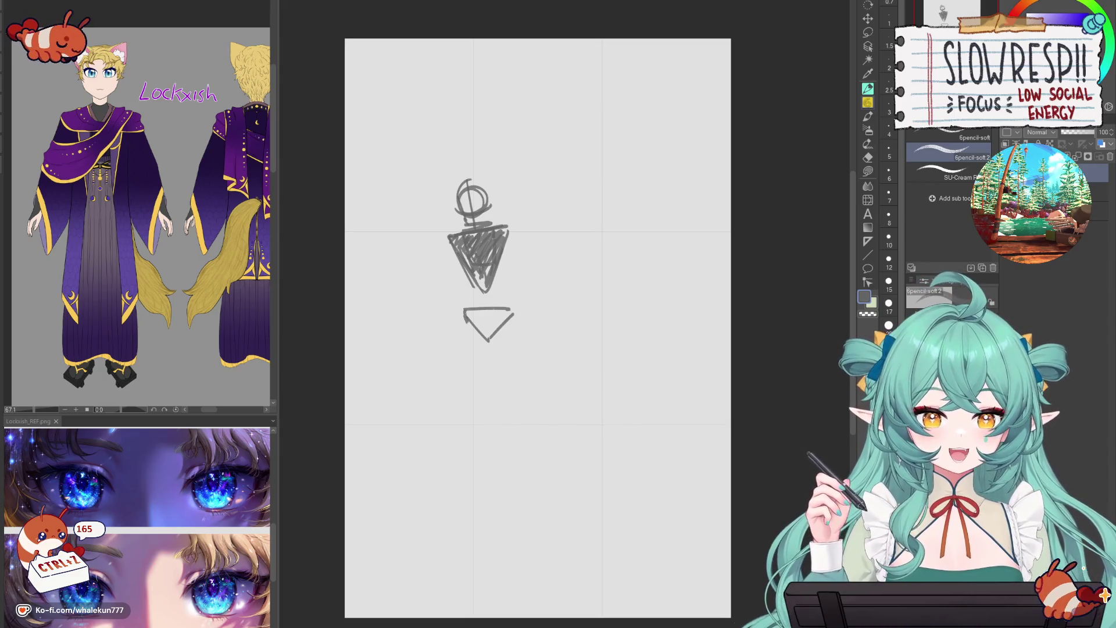
key("ctrl+z")
key("ctrl+z")
mouse_move(485, 312)
left_mouse_down()
mouse_move(495, 323)
mouse_move(529, 301)
mouse_move(511, 314)
mouse_move(483, 389)
mouse_move(477, 353)
mouse_move(505, 344)
mouse_move(488, 377)
mouse_move(505, 483)
left_mouse_up()
key("ctrl+z")
key("ctrl+z")
key("ctrl+z")
key("ctrl+z")
key("ctrl+z")
key("ctrl+z")
key("ctrl+z")
key("ctrl+z")
key("ctrl+z")
left_click_drag(520, 323, 505, 423)
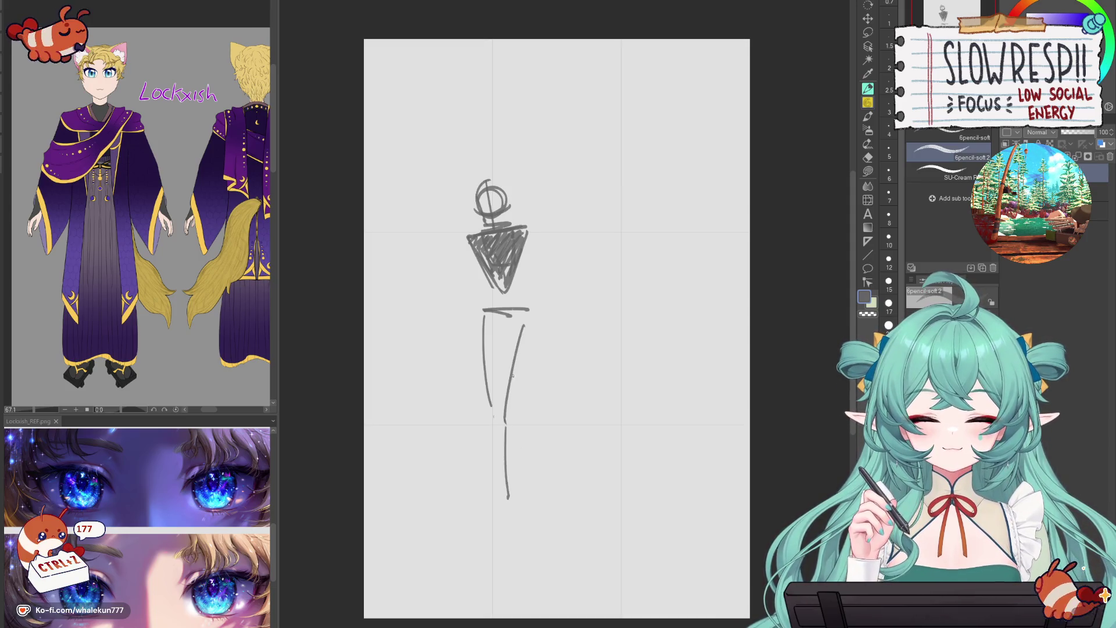
left_click_drag(478, 244, 501, 314)
key("ctrl+z")
mouse_move(476, 254)
left_mouse_down()
mouse_move(500, 314)
mouse_move(552, 324)
mouse_move(483, 301)
left_mouse_up()
- Lasso the lower body and move it down slightly
key("m")
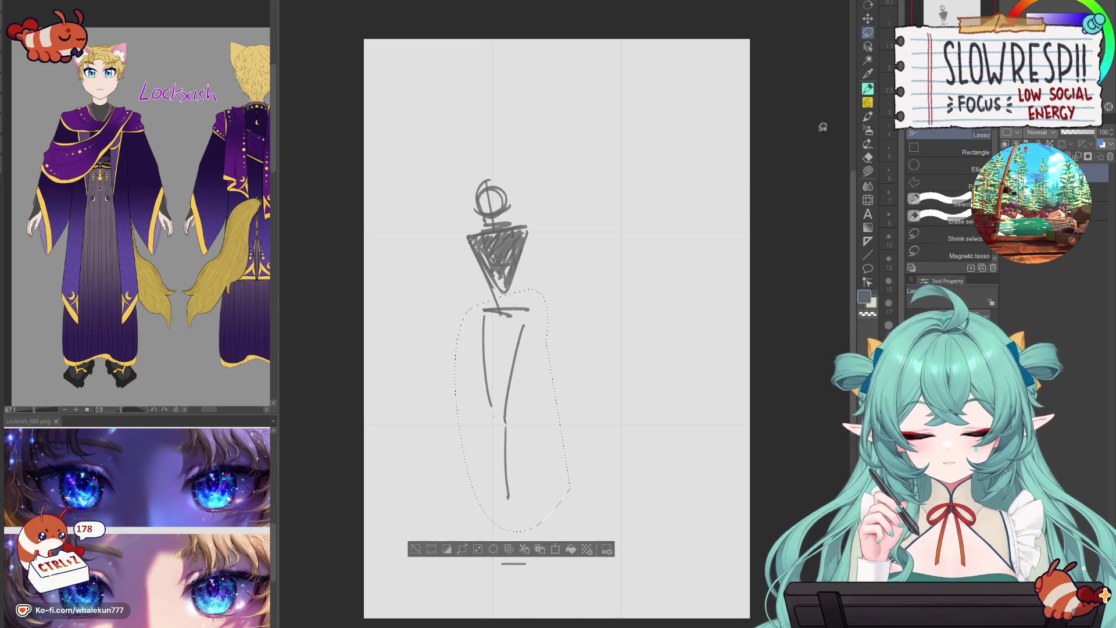
key("k")
left_click_drag(519, 395, 523, 412)
key("ctrl+d")
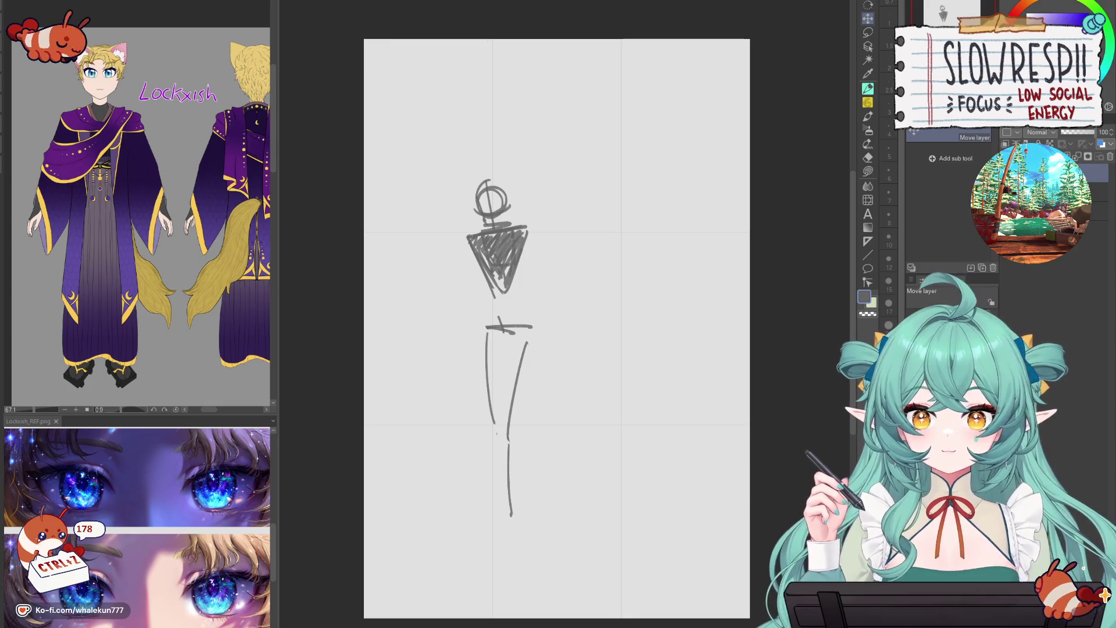
- Try extra pencil strokes inside the legs, then erase the legs below the hip bar
key("p")
left_click_drag(507, 375, 491, 425)
left_click_drag(507, 342, 494, 433)
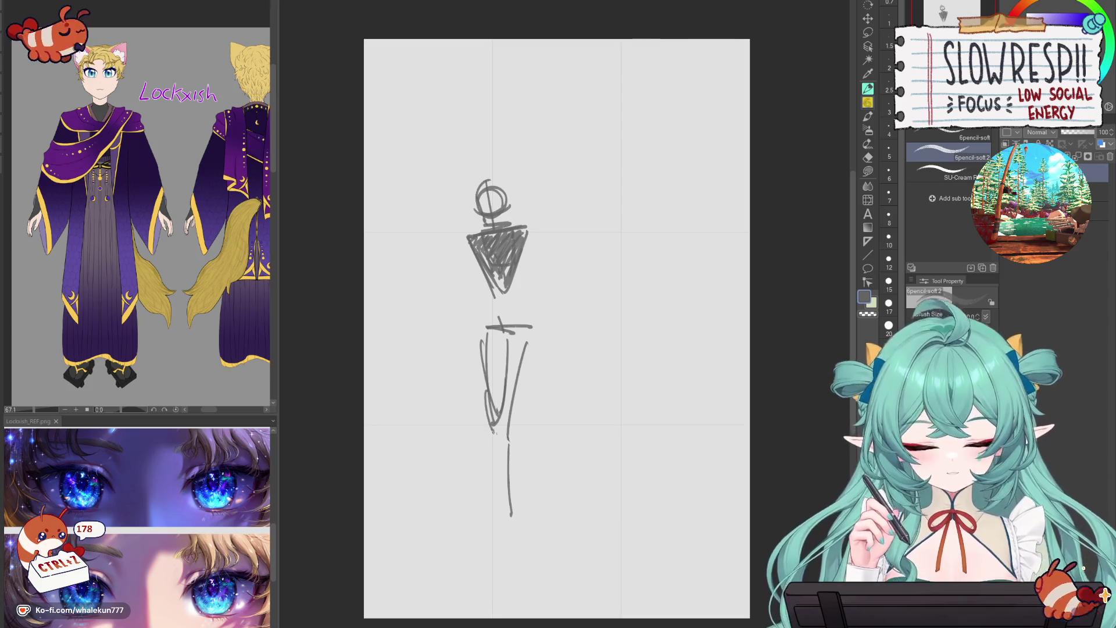
key("ctrl+z")
key("ctrl+z")
key("ctrl+z")
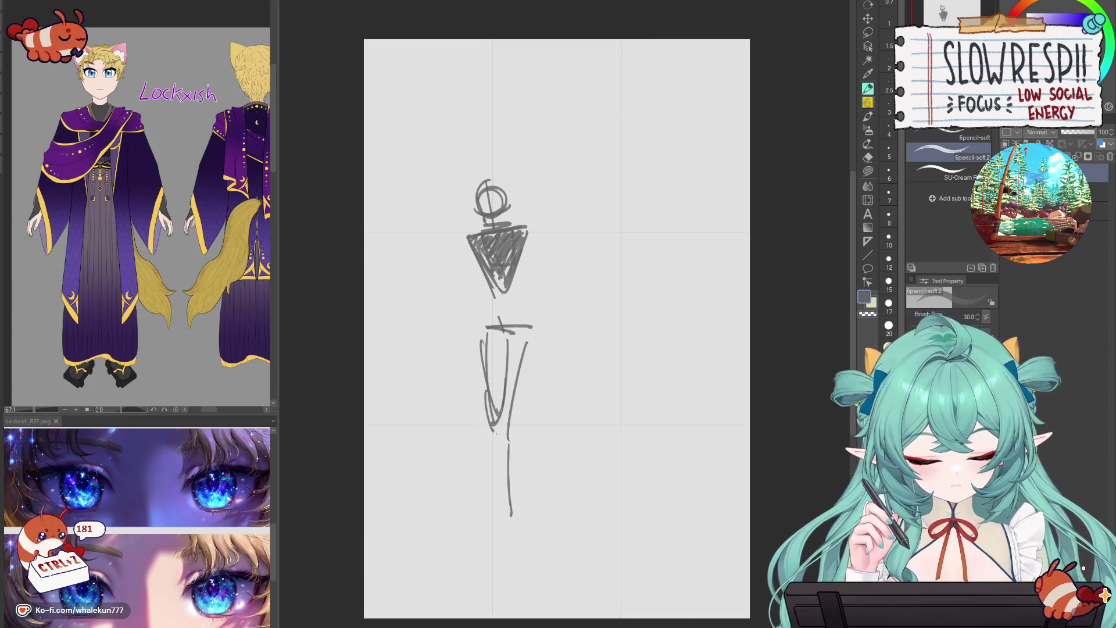
left_click_drag(515, 414, 512, 445)
left_click_drag(529, 338, 519, 438)
key("ctrl+z")
key("ctrl+z")
key("ctrl+z")
key("ctrl+z")
key("ctrl+z")
key("ctrl+z")
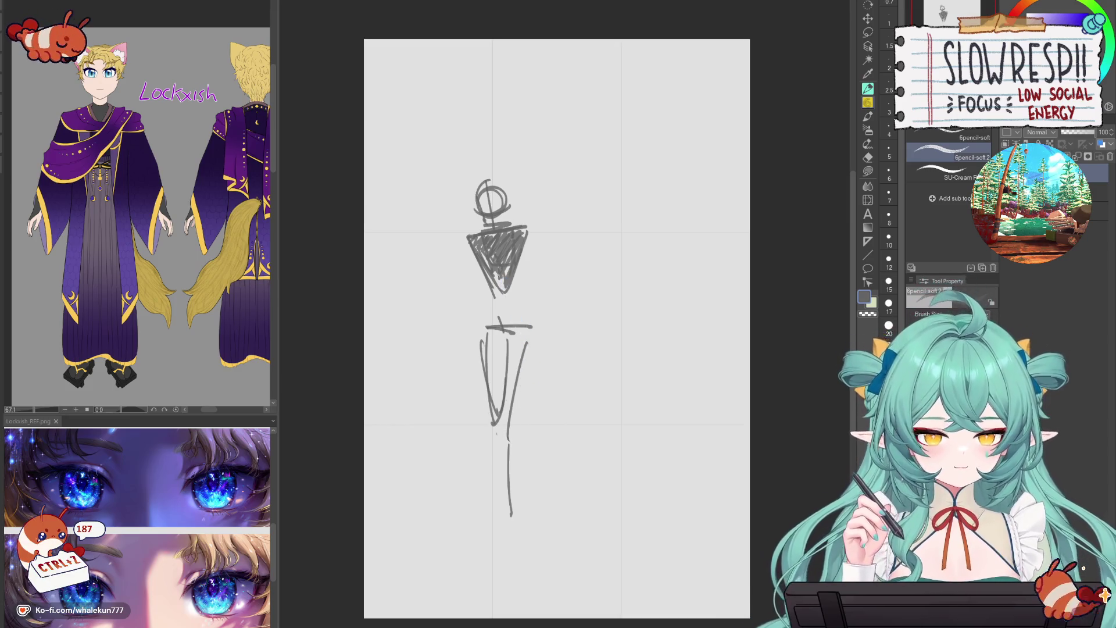
key("e")
mouse_move(491, 364)
left_mouse_down()
mouse_move(536, 346)
mouse_move(518, 419)
left_mouse_up()
- Try a curved line off the head and a vertical left body line, undoing stray strokes
key("p")
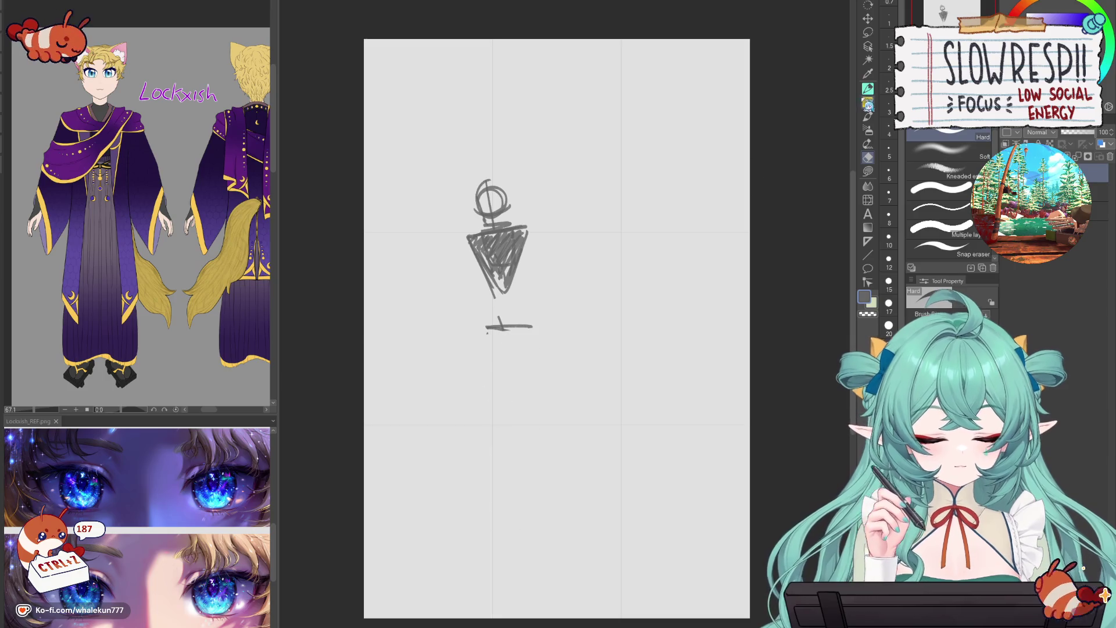
left_click_drag(503, 186, 563, 222)
key("ctrl+z")
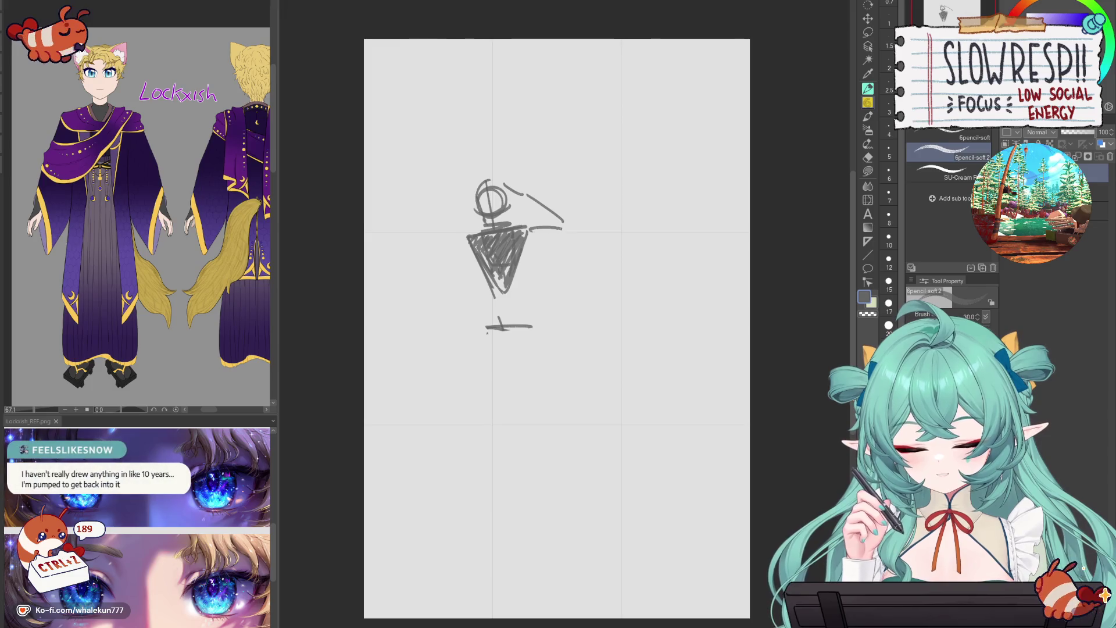
key("ctrl+z")
key("ctrl+z")
key("ctrl+z")
key("ctrl+z")
key("ctrl+z")
mouse_move(467, 245)
left_mouse_down()
mouse_move(468, 284)
mouse_move(535, 326)
mouse_move(486, 376)
left_mouse_up()
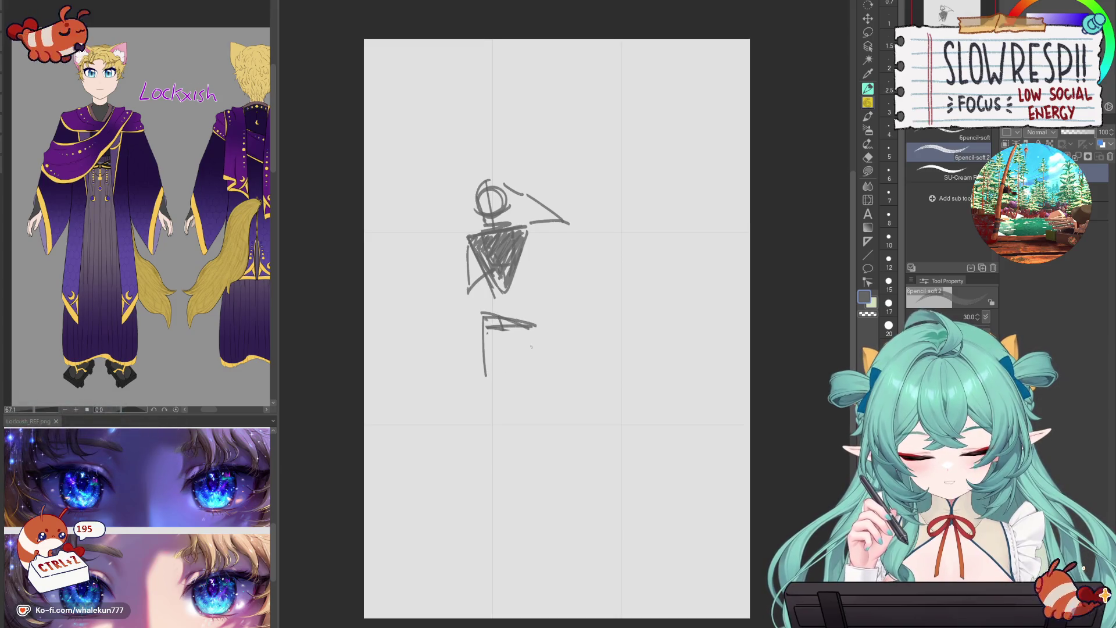
key("ctrl+z")
- Draw a long slanted leg line reaching far down, plus a small tick on the left leg
mouse_move(523, 344)
left_mouse_down()
mouse_move(506, 406)
mouse_move(516, 425)
left_mouse_up()
key("ctrl+z")
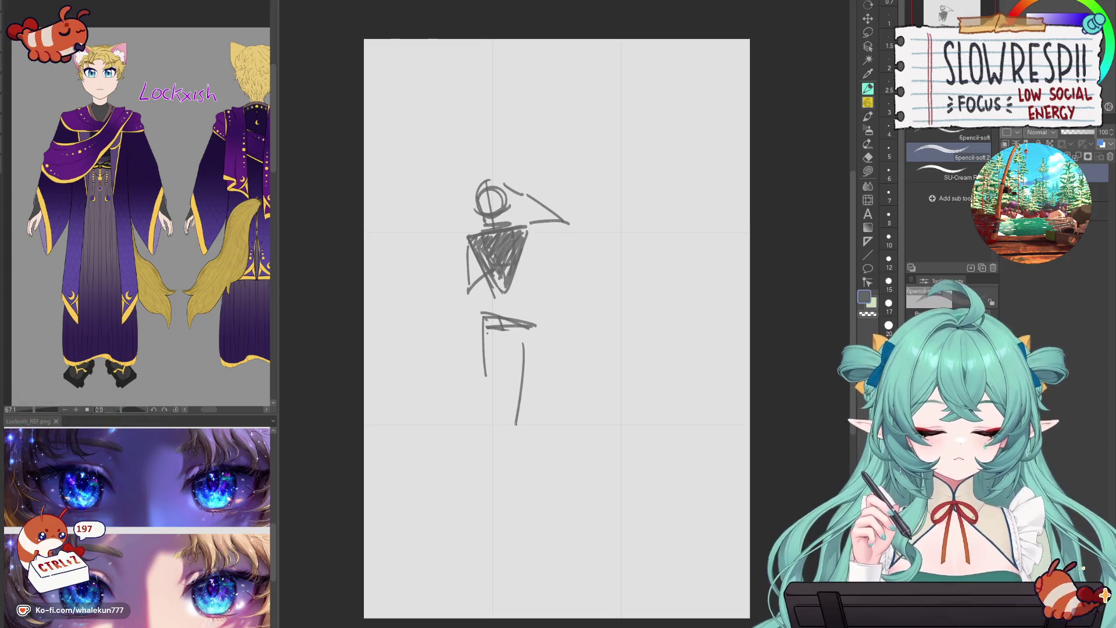
left_click_drag(511, 471, 518, 546)
left_click_drag(488, 402, 486, 409)
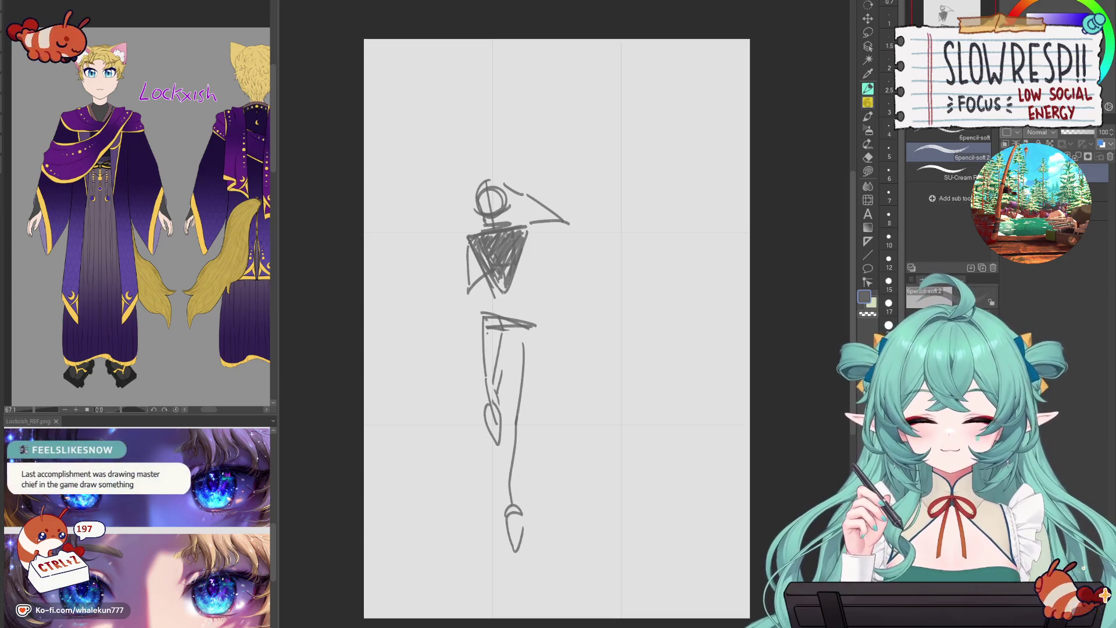
- Erase the inner head circle, add a vertical head line, firm the waist, and shift the sketch
key("e")
mouse_move(482, 200)
left_mouse_down()
mouse_move(506, 223)
mouse_move(496, 229)
left_mouse_up()
key("p")
key("ctrl+z")
left_click_drag(491, 179, 490, 222)
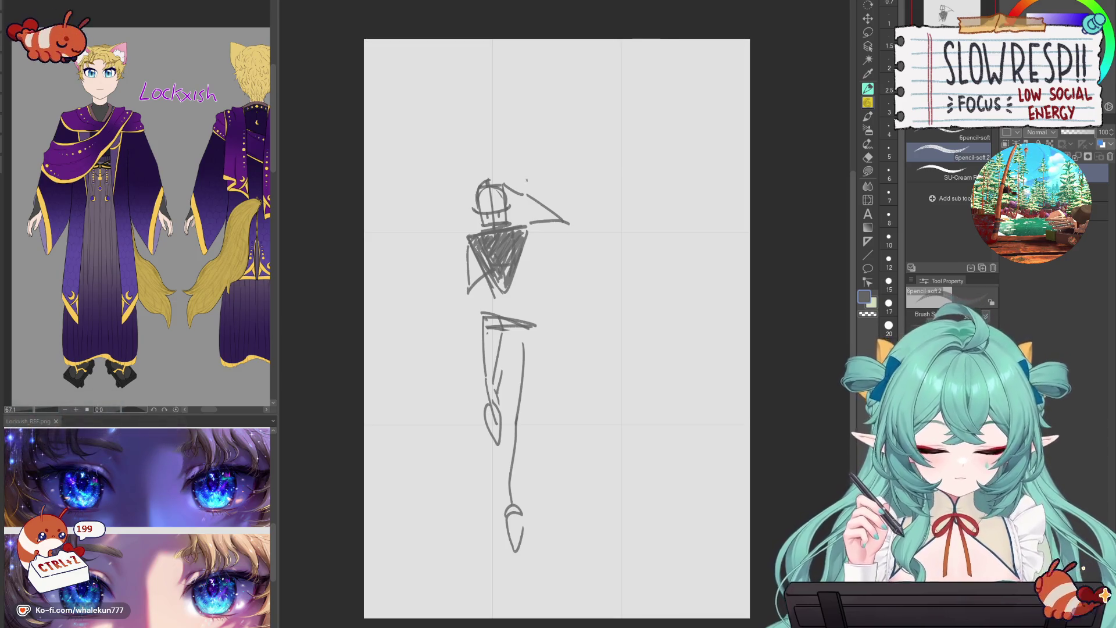
left_click_drag(481, 314, 536, 326)
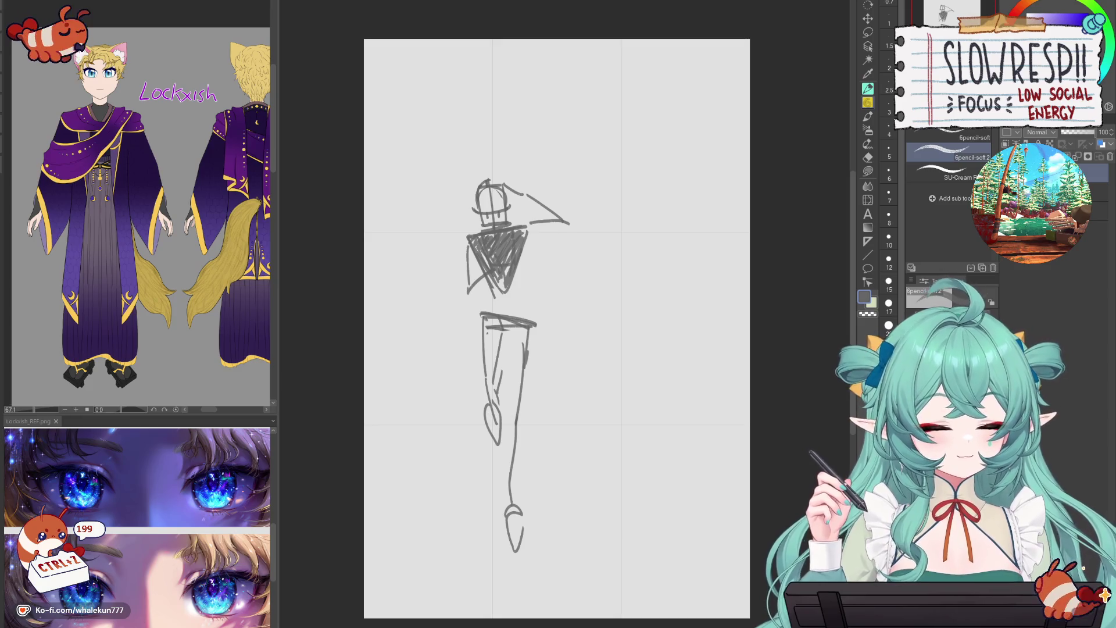
left_click(867, 19)
left_click_drag(539, 435, 526, 436)
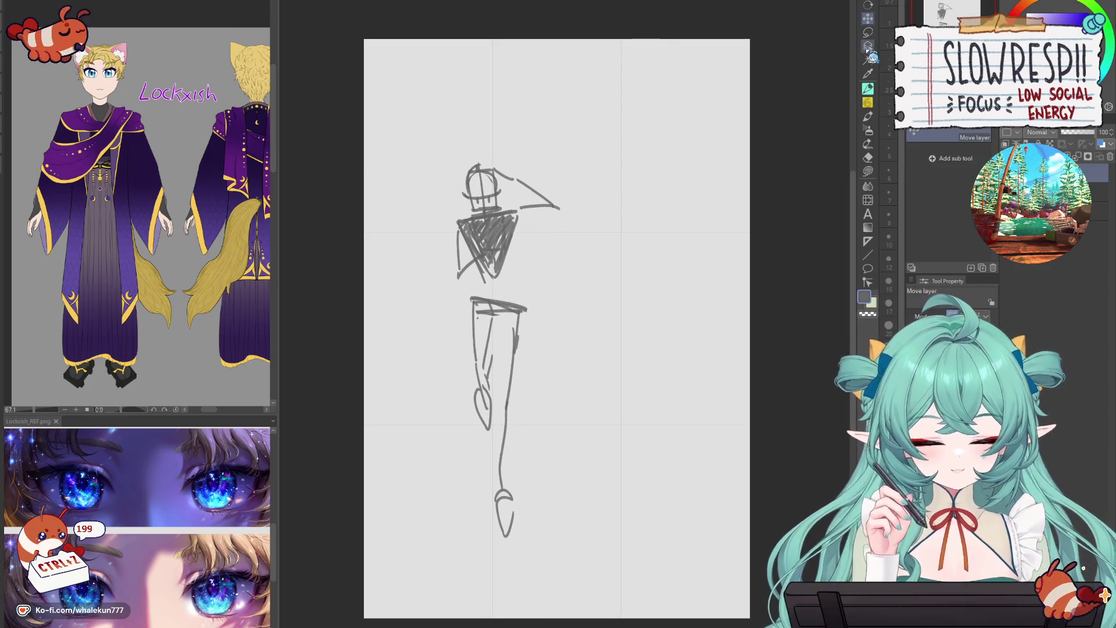
- Lasso the lower half of the figure and scale it down
key("m")
mouse_move(544, 295)
left_mouse_down()
mouse_move(472, 296)
mouse_move(543, 332)
left_mouse_up()
key("ctrl+t")
left_click_drag(596, 442, 558, 480)
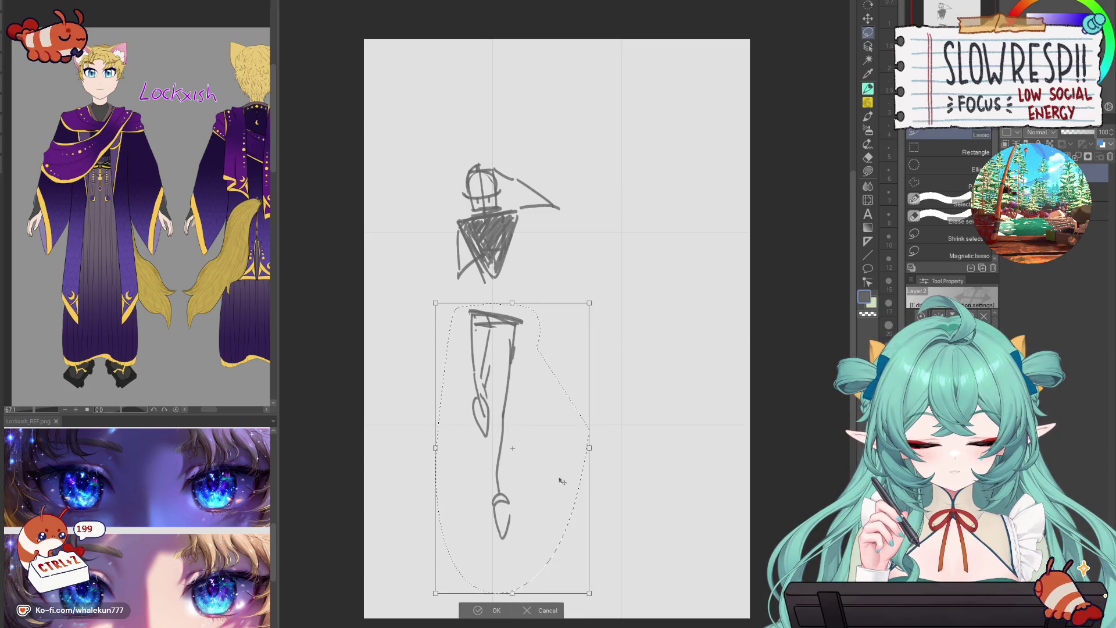
left_click(494, 610)
key("ctrl+d")
scroll(567, 449, "down", 3)
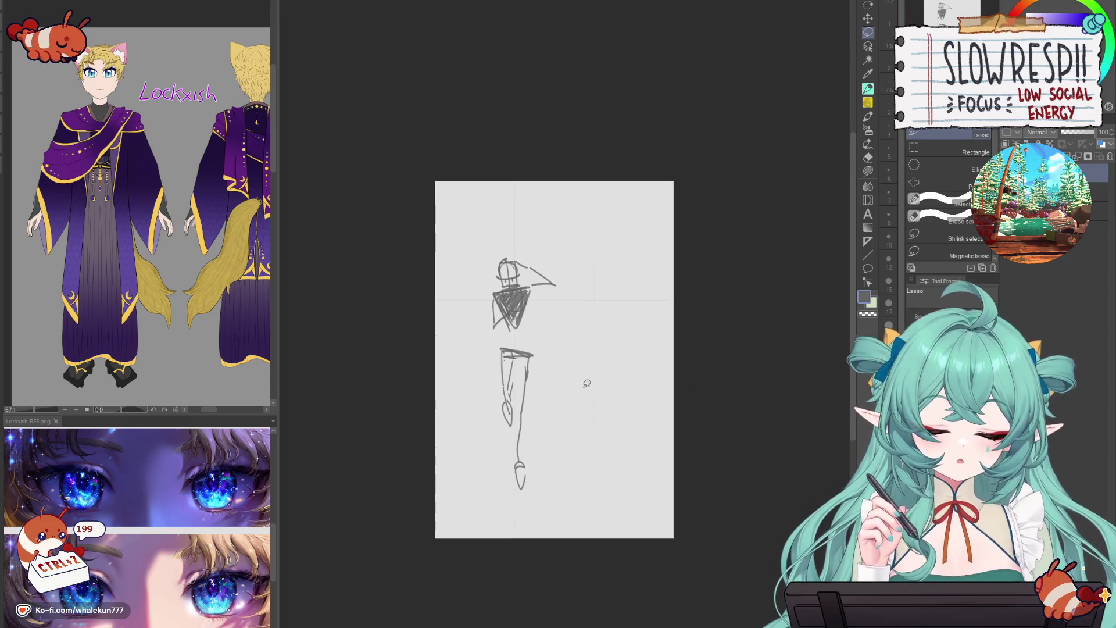
- Stretch the whole figure upward with Ctrl+T and nudge the legs up slightly
key("ctrl+t")
left_click(526, 508)
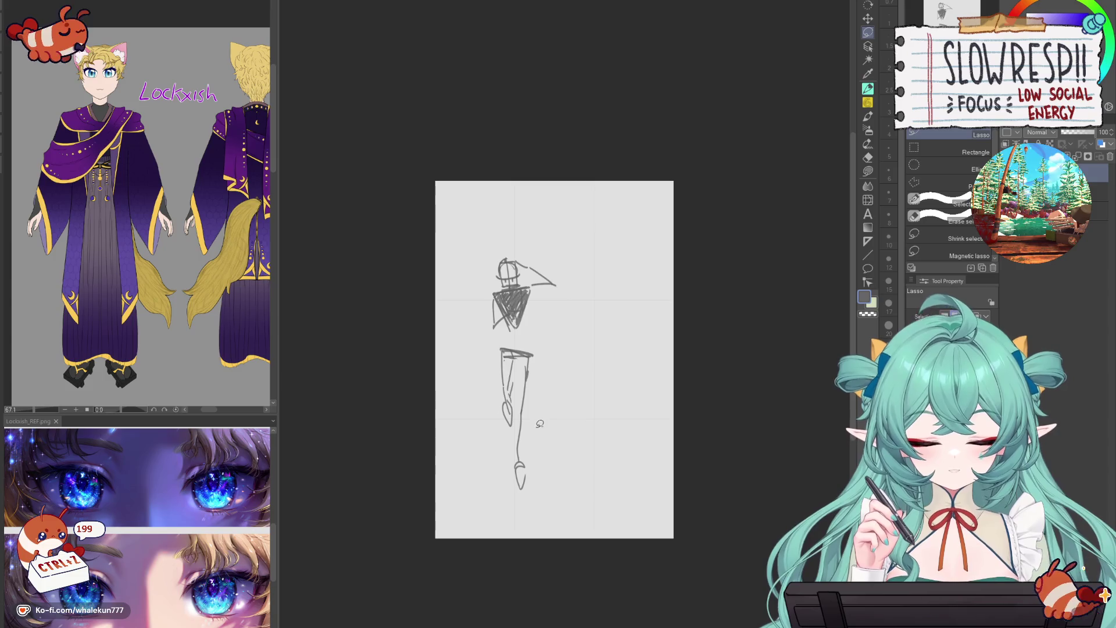
key("ctrl+t")
mouse_move(531, 448)
left_mouse_down()
mouse_move(538, 494)
mouse_move(540, 441)
mouse_move(567, 368)
mouse_move(466, 498)
mouse_move(593, 491)
left_mouse_up()
left_click(499, 537)
key("k")
left_click_drag(528, 391, 539, 400)
- Lasso and resize the head, then move the whole sketch down a bit
key("m")
scroll(511, 177, "up", 3)
mouse_move(480, 251)
left_mouse_down()
mouse_move(532, 325)
mouse_move(511, 256)
left_mouse_up()
key("ctrl+t")
left_click_drag(526, 317, 522, 308)
key("Return")
scroll(578, 398, "down", 3)
key("ctrl+d")
scroll(597, 356, "up", 2)
key("k")
left_click_drag(548, 408, 550, 424)
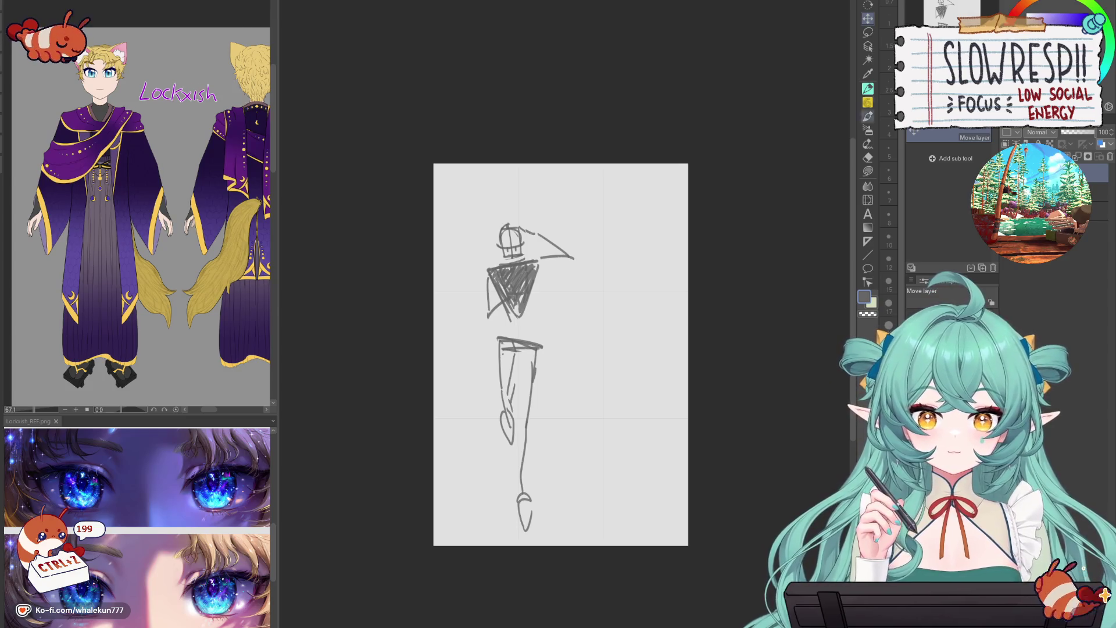
scroll(543, 385, "down", 1)
- Lasso the leg sketch and apply a transform to it
key("l")
mouse_move(570, 346)
left_mouse_down()
mouse_move(491, 506)
mouse_move(580, 407)
mouse_move(588, 439)
mouse_move(565, 474)
left_mouse_up()
key("ctrl+t")
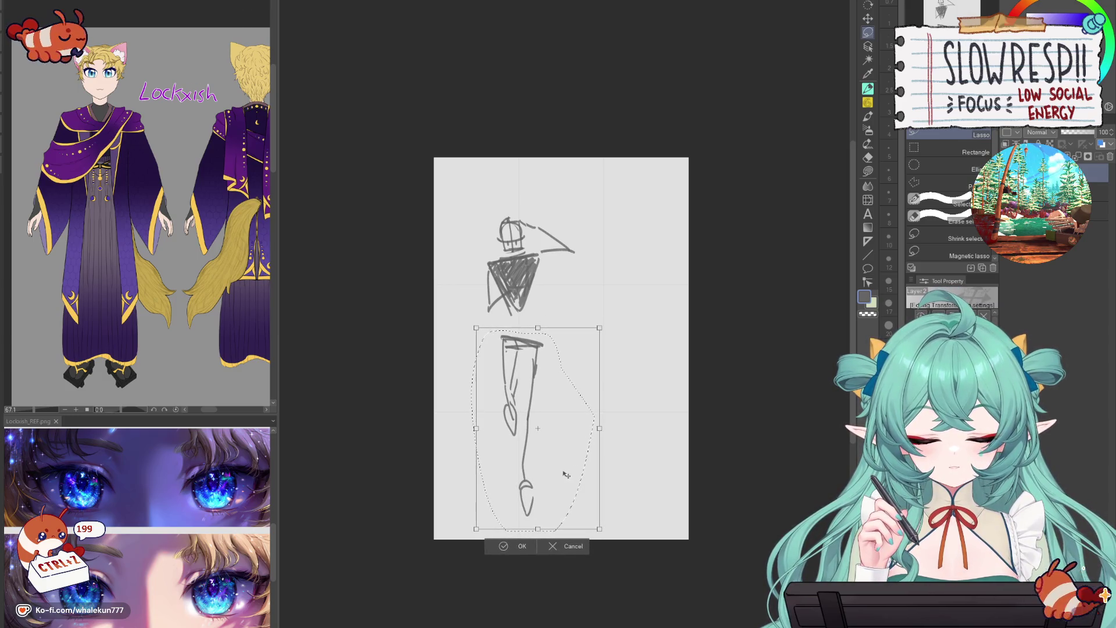
left_click(505, 546)
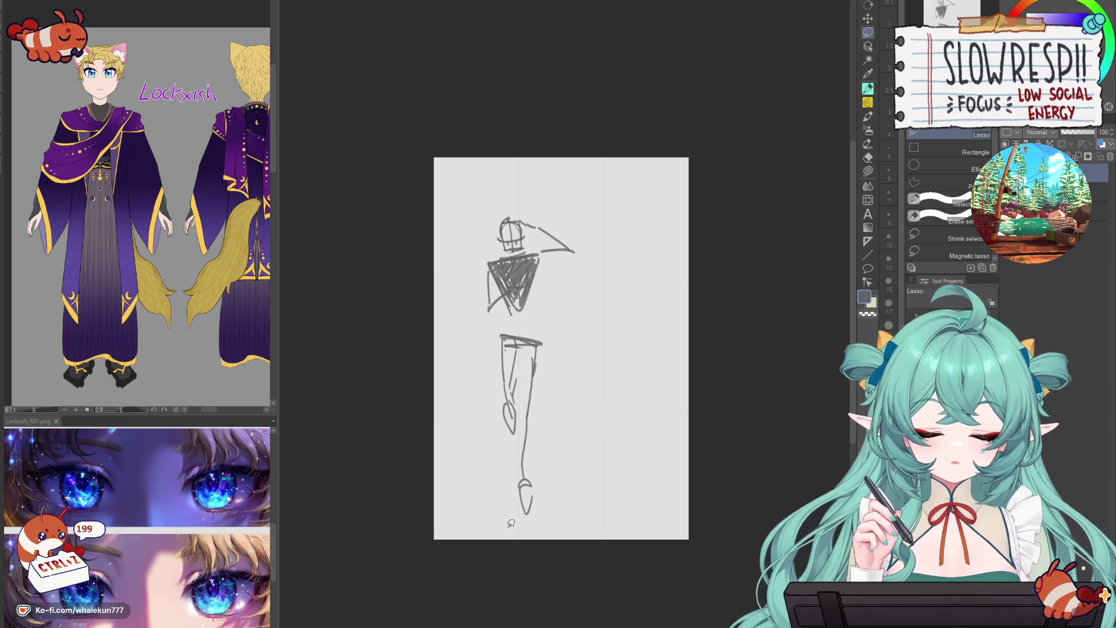
- Rotate and shift the whole sketch, then bring it back upright
key("ctrl+t")
mouse_move(582, 500)
left_mouse_down()
mouse_move(600, 407)
mouse_move(596, 418)
left_mouse_up()
mouse_move(506, 537)
left_mouse_down()
mouse_move(493, 523)
mouse_move(531, 480)
left_mouse_up()
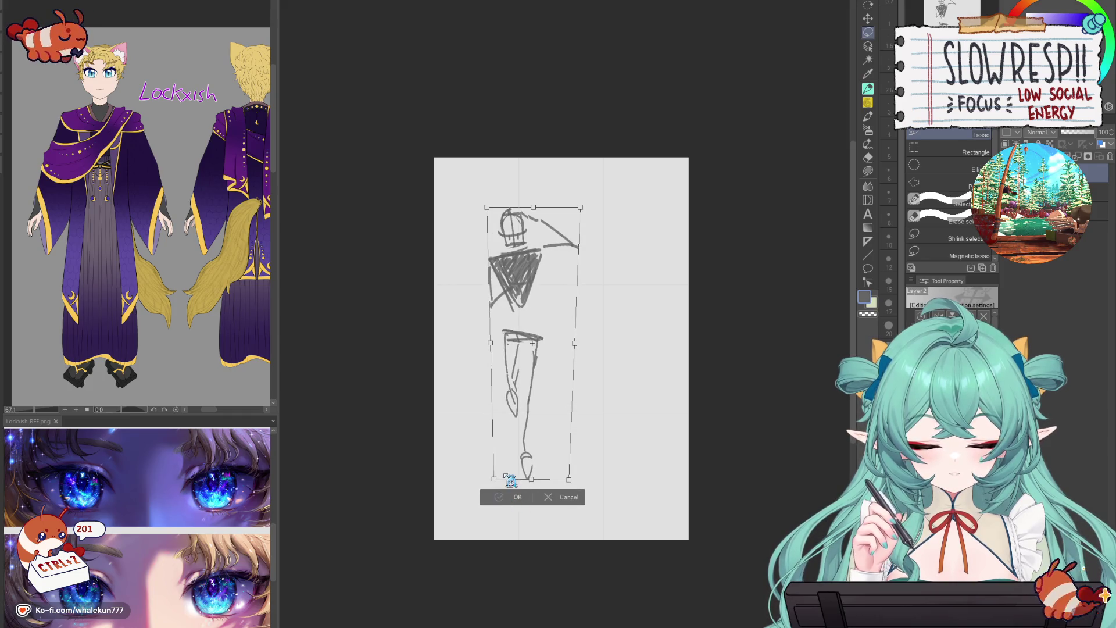
left_click(871, 111)
key("ctrl+z")
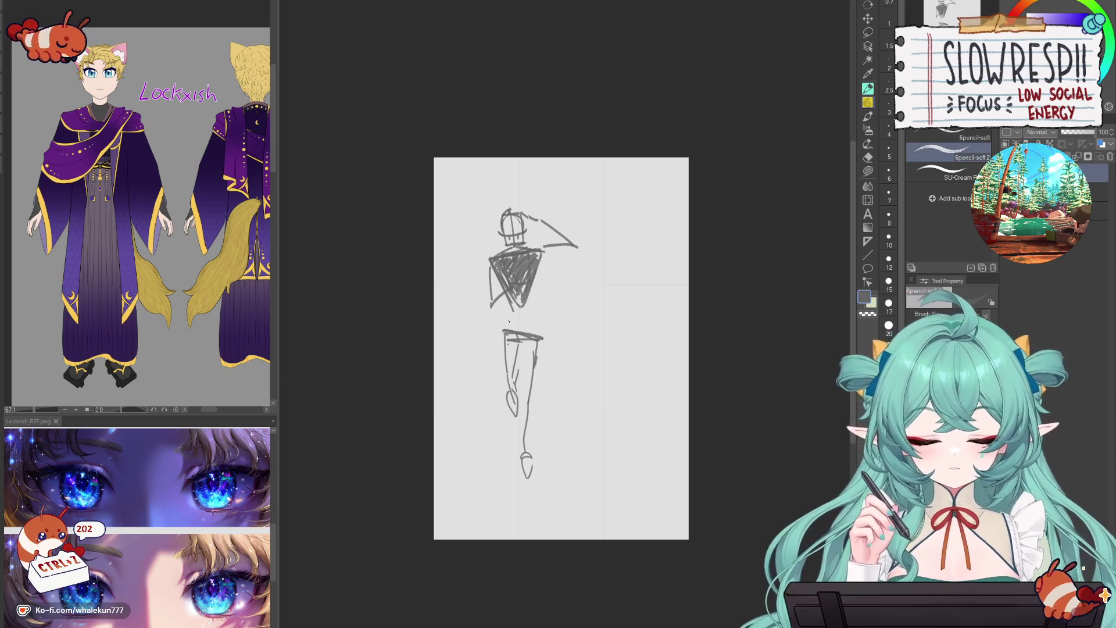
- Push the sketch's foot lower with Liquify
left_click(868, 32)
left_click(868, 200)
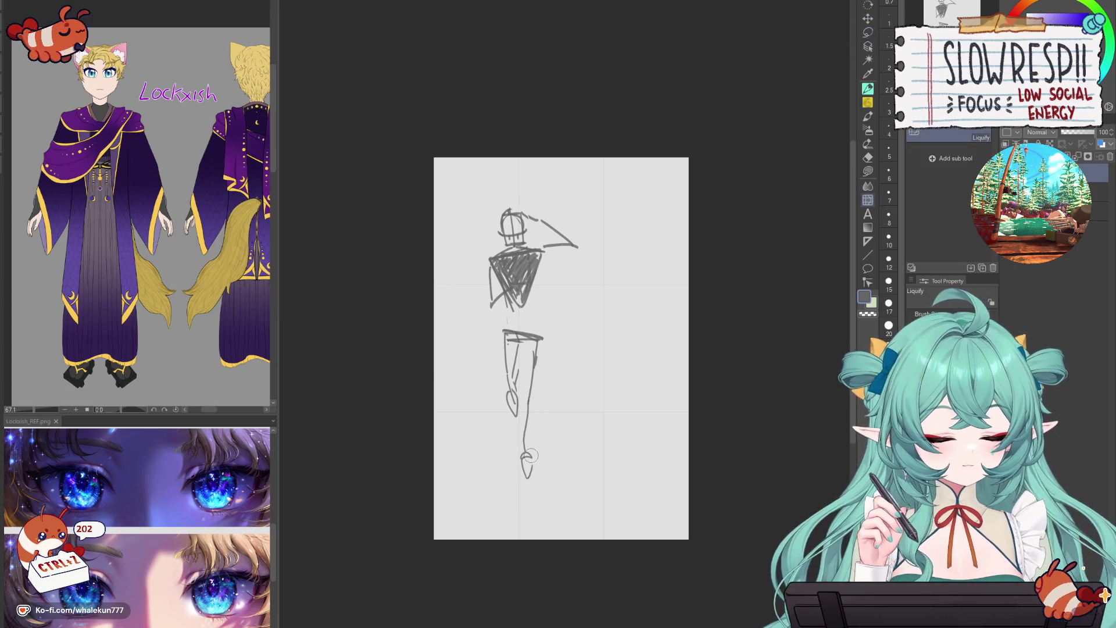
left_click_drag(529, 457, 522, 508)
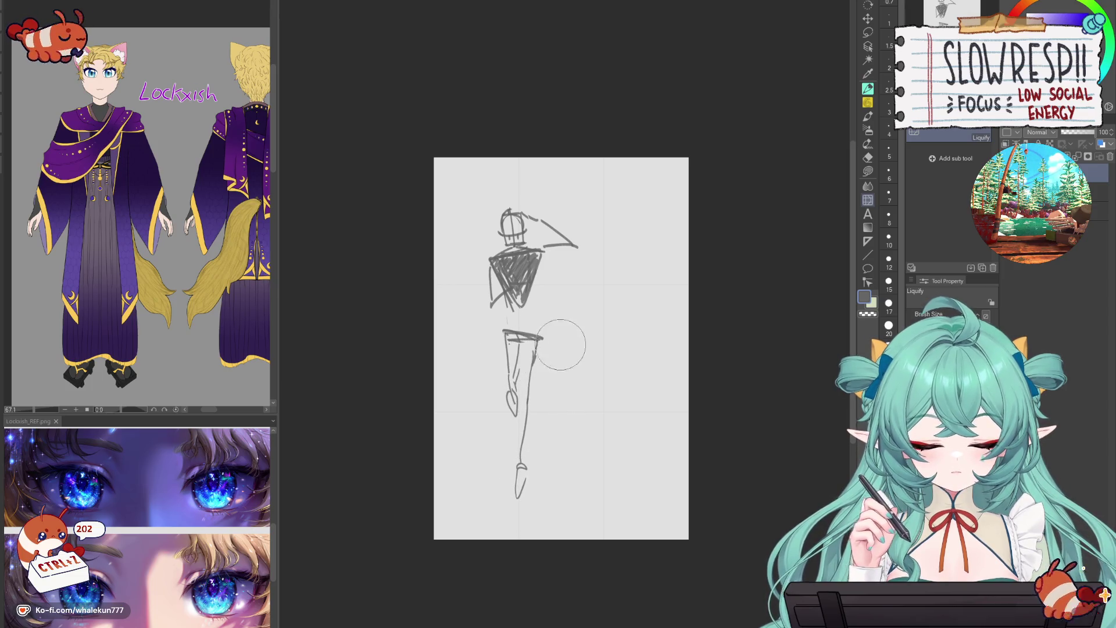
key("p")
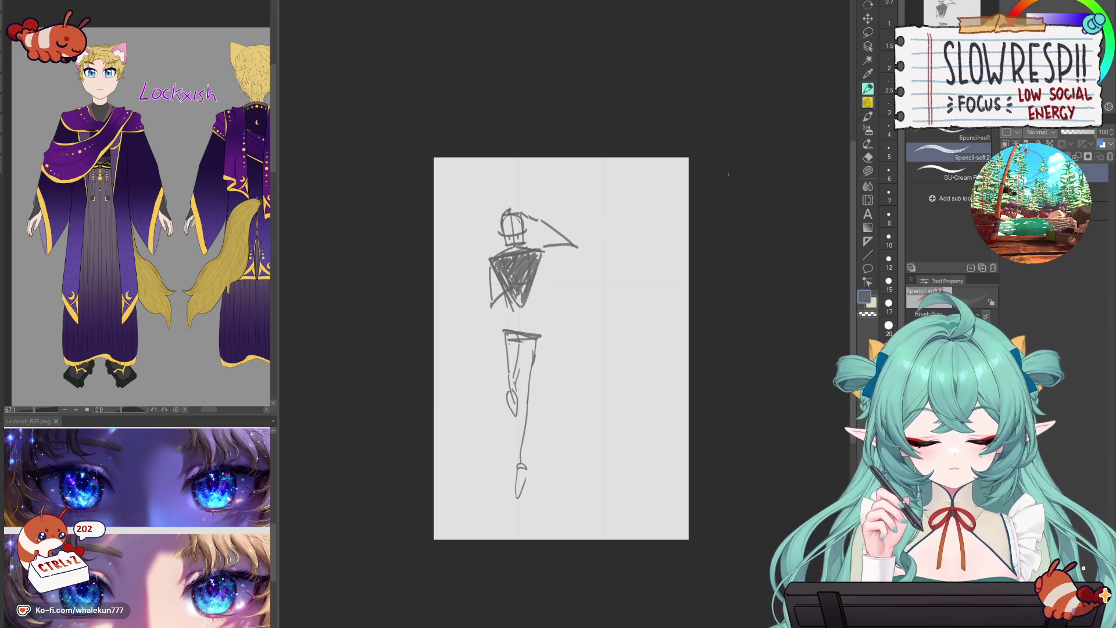
- Lasso the legs and shift them into place
key("m")
mouse_move(555, 320)
left_mouse_down()
mouse_move(473, 461)
mouse_move(623, 437)
left_mouse_up()
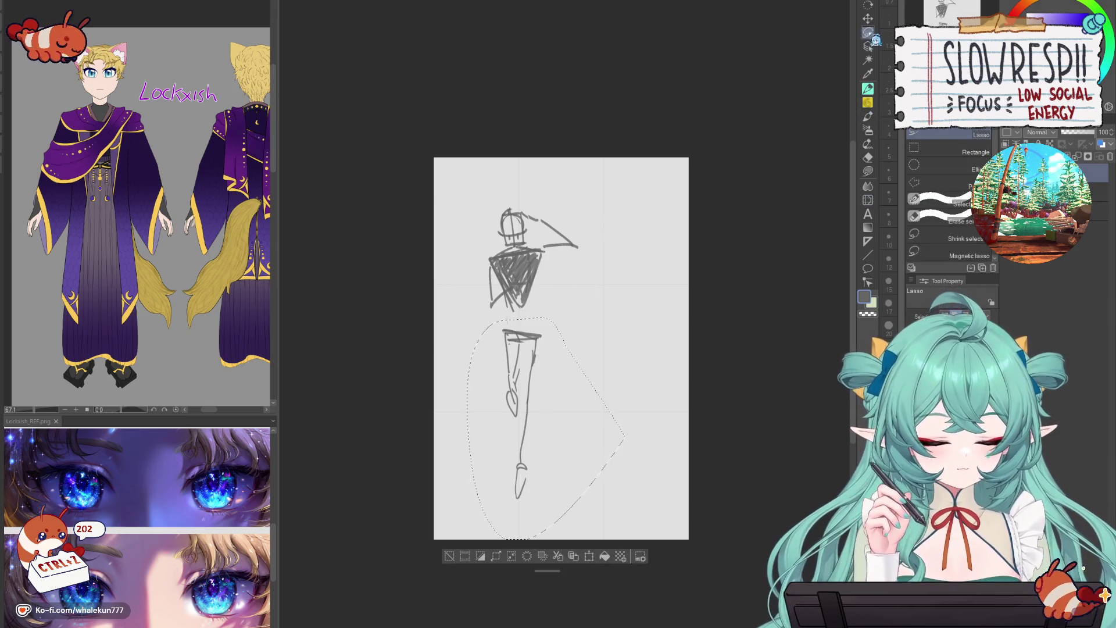
key("k")
mouse_move(538, 401)
left_mouse_down()
mouse_move(543, 391)
mouse_move(567, 411)
mouse_move(556, 408)
left_mouse_up()
key("ctrl+d")
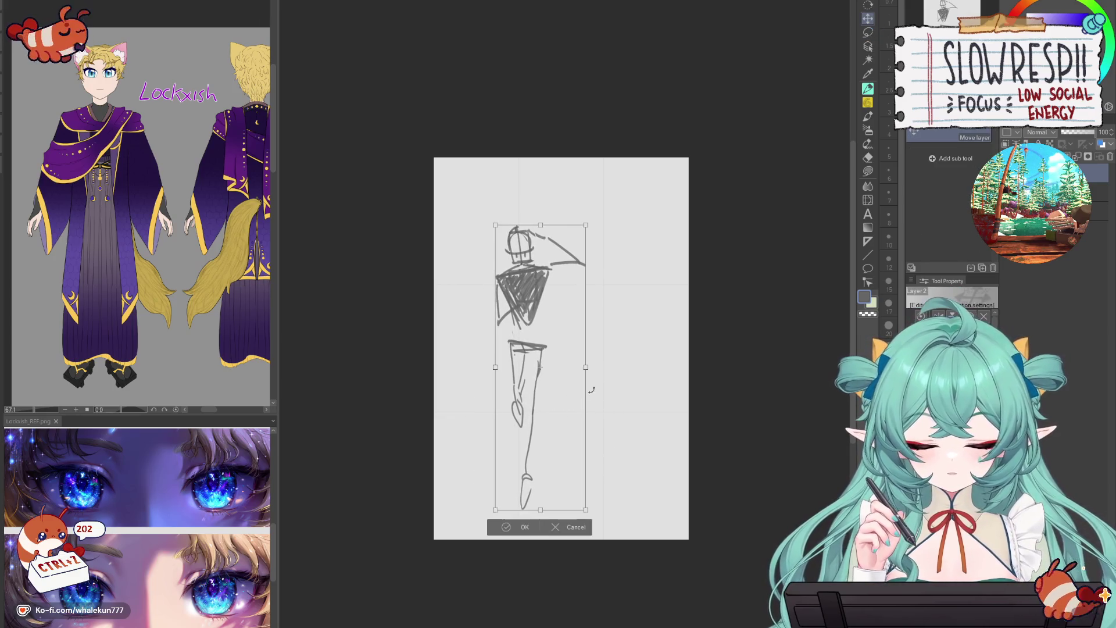
- Free-transform the figure taller and narrower so the legs reach near the page bottom
key("ctrl+t")
left_click_drag(594, 367, 507, 519)
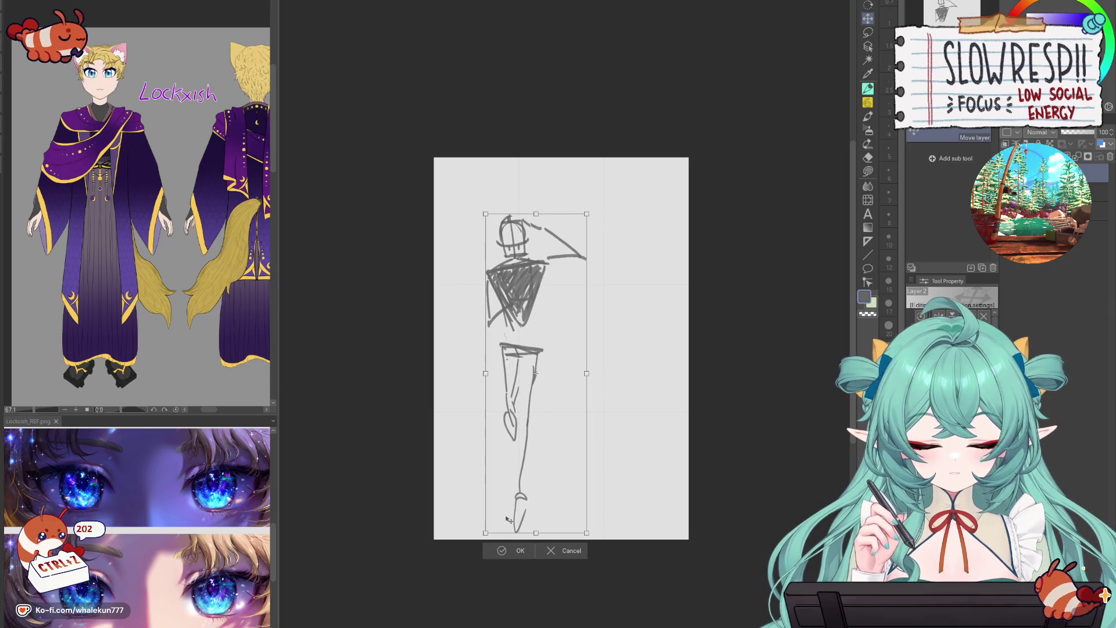
left_click(517, 551)
left_click(867, 102)
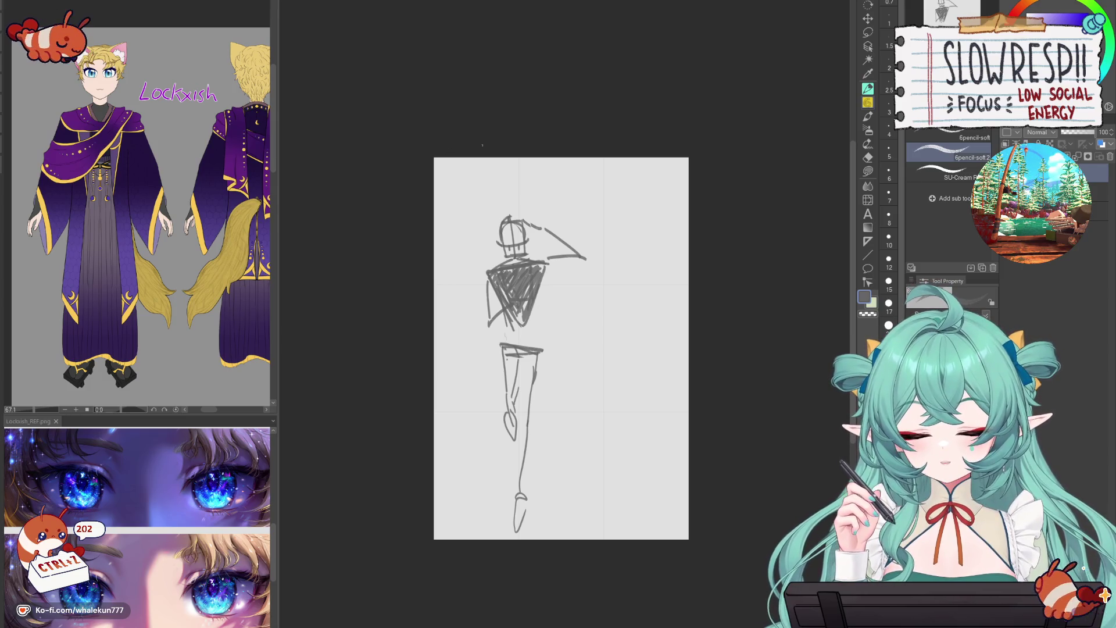
- After discarding trial head and arm strokes, pencil a tall vertical line down the figure's right side
key("ctrl+z")
left_click_drag(494, 191, 510, 217)
left_click_drag(528, 228, 579, 245)
key("ctrl+z")
left_click_drag(498, 192, 577, 263)
key("ctrl+z")
mouse_move(499, 190)
left_mouse_down()
mouse_move(584, 256)
mouse_move(585, 540)
left_mouse_up()
key("ctrl+z")
left_click_drag(584, 262, 591, 507)
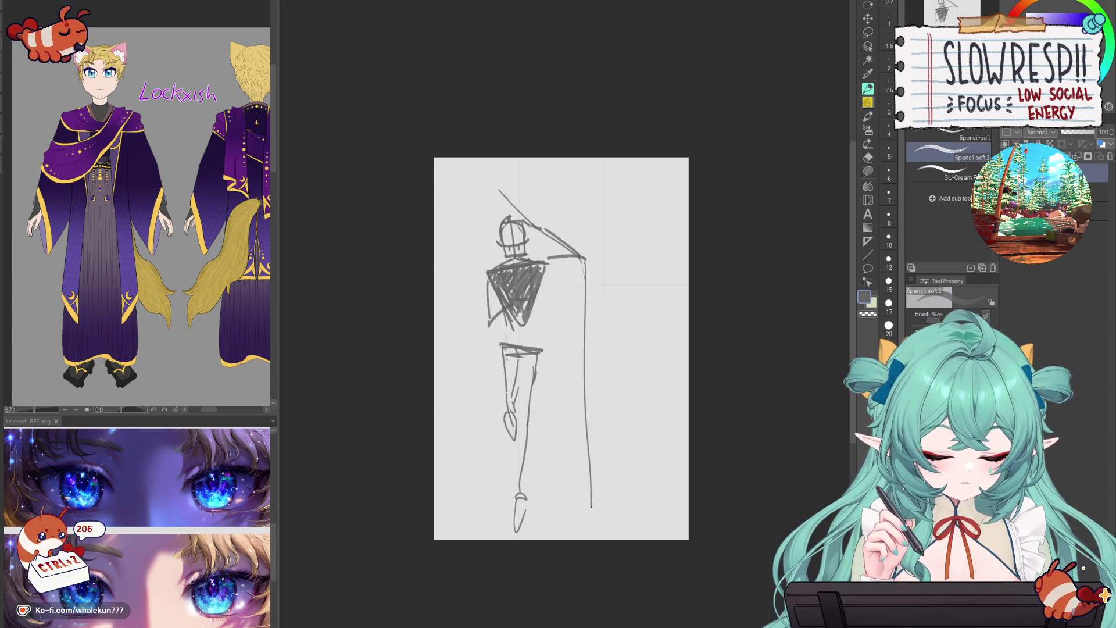
- Sketch a curve from the top edge to the head, a left vertical line and a top-left curve
left_click_drag(500, 187, 489, 266)
key("ctrl+z")
left_click_drag(496, 191, 473, 302)
key("ctrl+z")
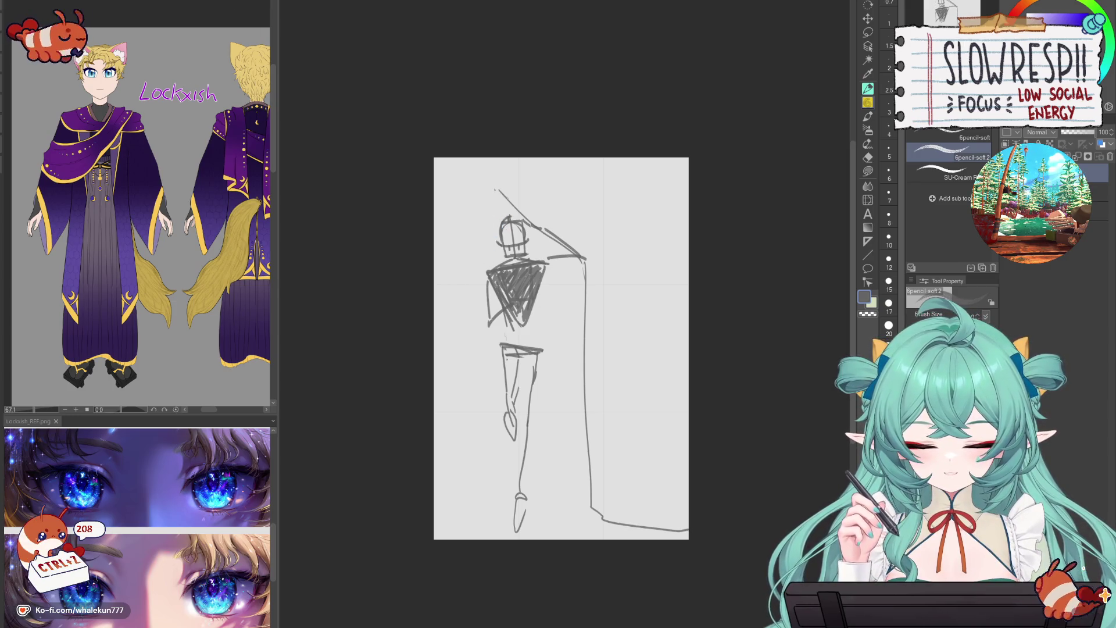
mouse_move(477, 160)
left_mouse_down()
mouse_move(506, 199)
mouse_move(499, 192)
left_mouse_up()
key("ctrl+z")
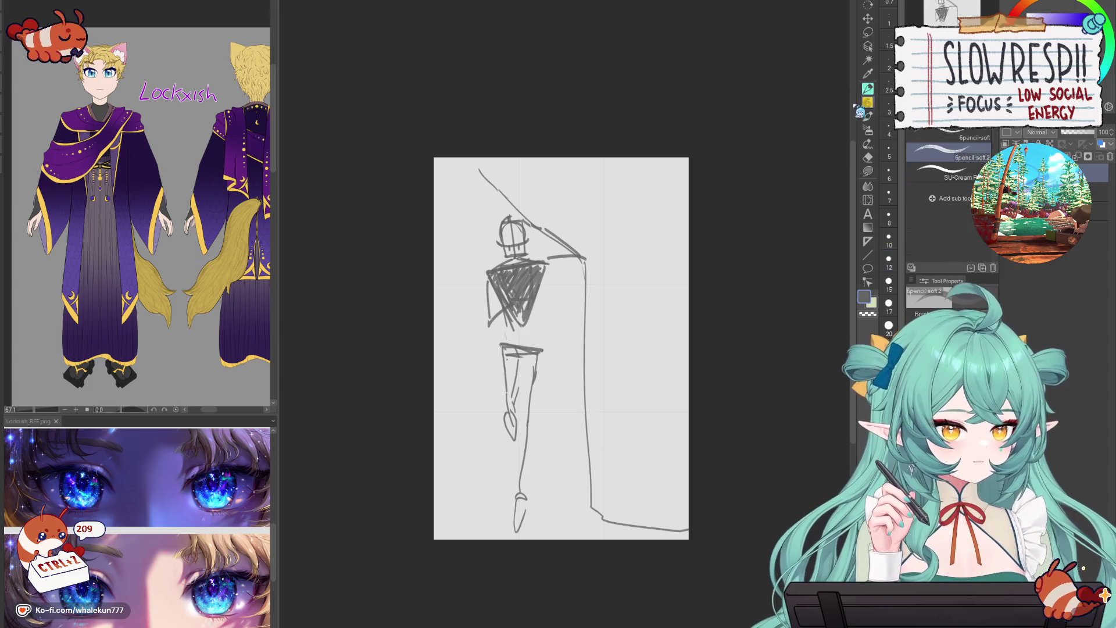
left_click_drag(476, 177, 457, 271)
key("ctrl+z")
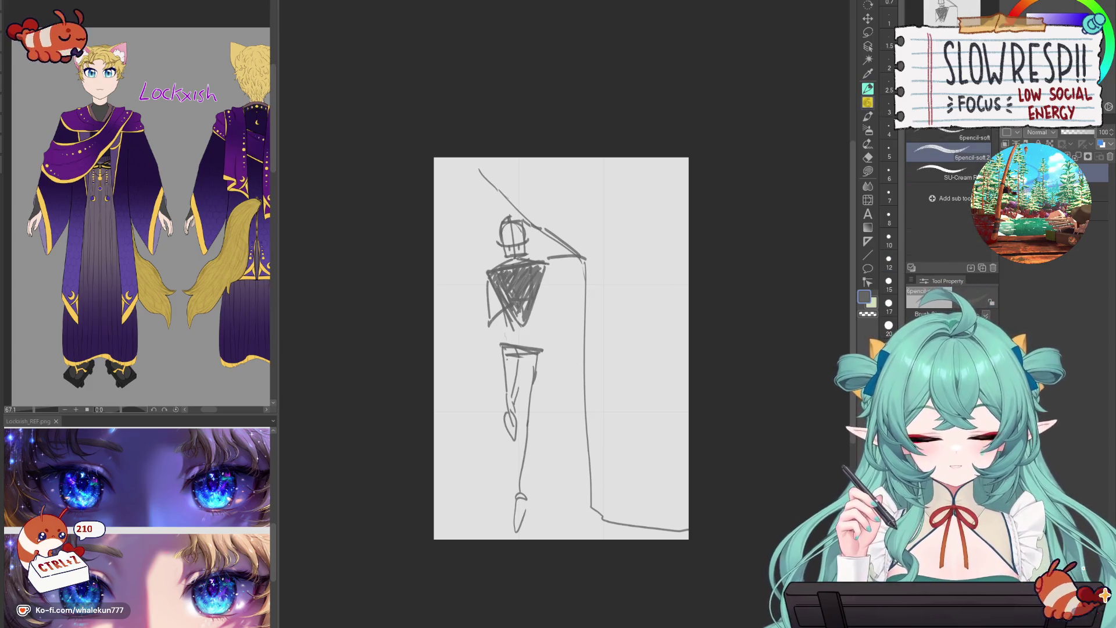
key("ctrl+z")
key("ctrl+z")
left_click_drag(479, 168, 504, 195)
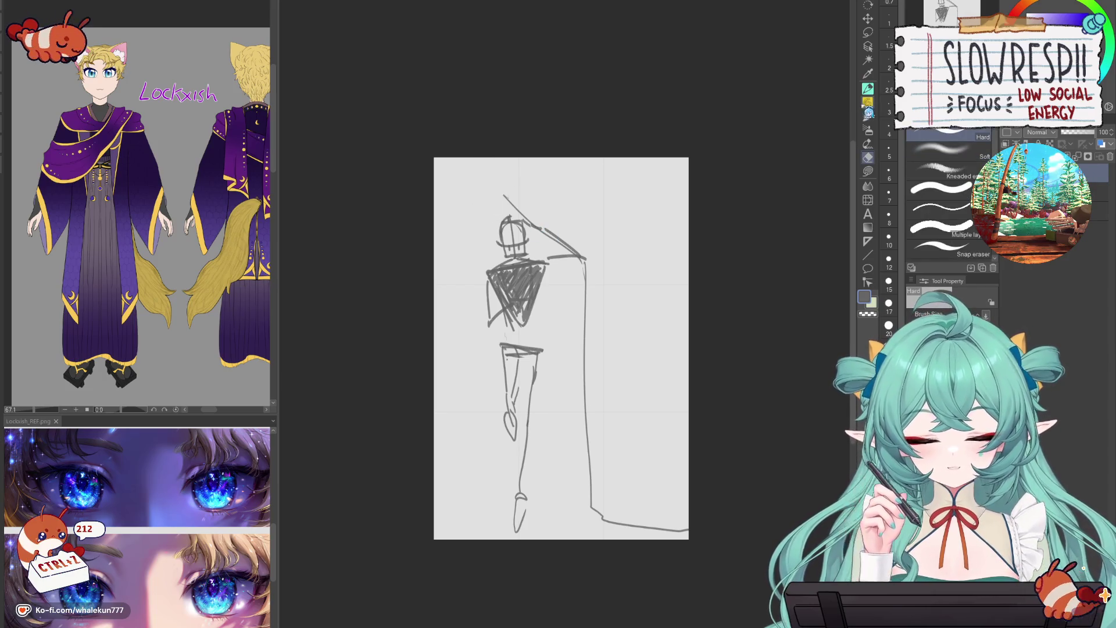
left_click_drag(485, 158, 502, 195)
mouse_move(478, 152)
left_mouse_down()
mouse_move(478, 499)
mouse_move(435, 526)
left_mouse_up()
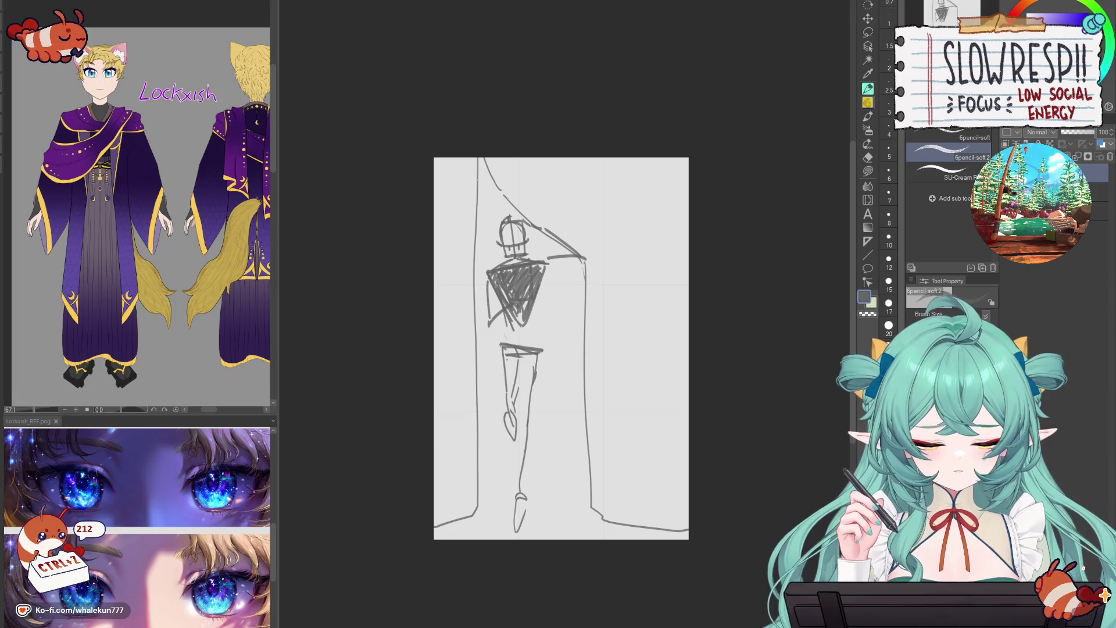
mouse_move(434, 234)
left_mouse_down()
mouse_move(542, 158)
mouse_move(491, 175)
mouse_move(497, 192)
mouse_move(535, 167)
left_mouse_up()
- Nudge the sketch up-left, then erase the left vertical line and the upper-left diagonal stroke
key("e")
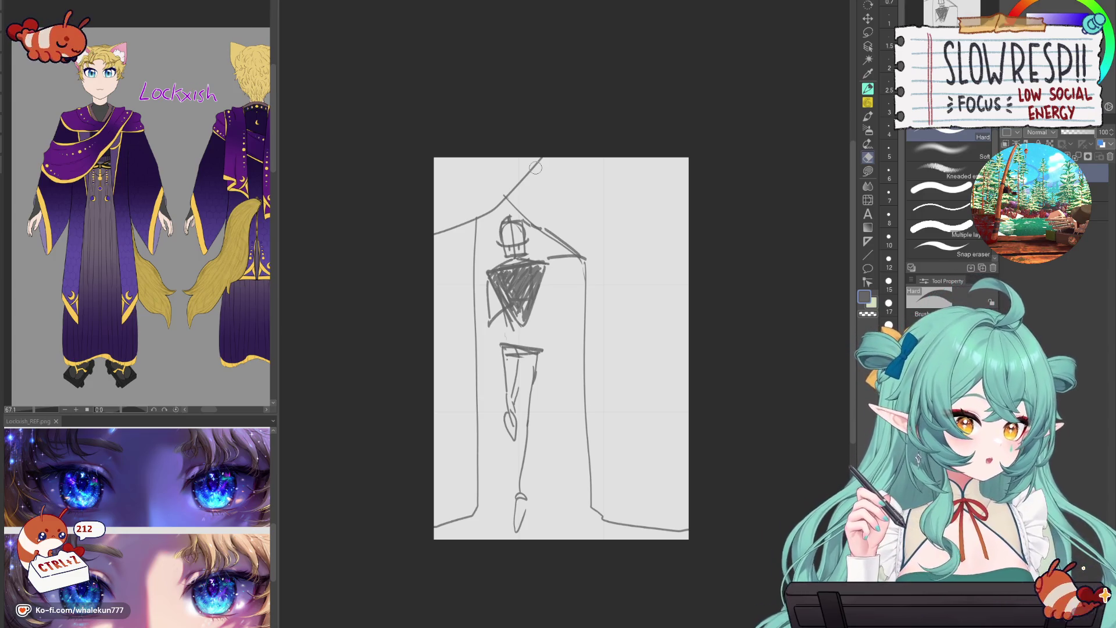
key("k")
mouse_move(581, 449)
left_mouse_down()
mouse_move(630, 438)
mouse_move(635, 458)
left_mouse_up()
key("e")
mouse_move(519, 221)
left_mouse_down()
mouse_move(521, 507)
mouse_move(473, 520)
left_mouse_up()
key("b")
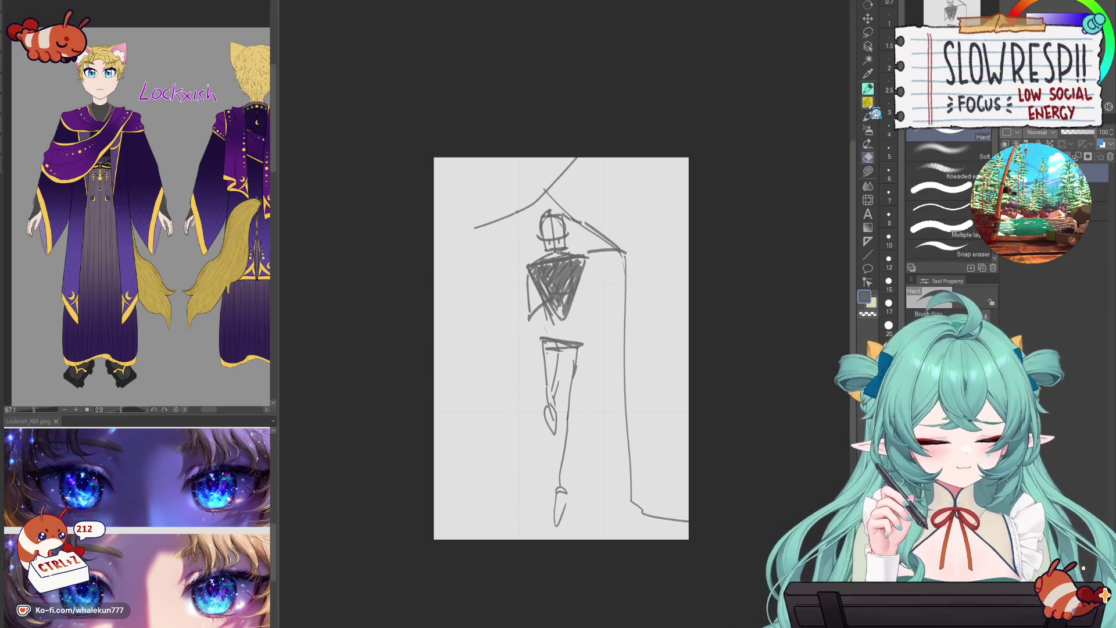
left_click_drag(497, 224, 489, 384)
key("ctrl+z")
key("p")
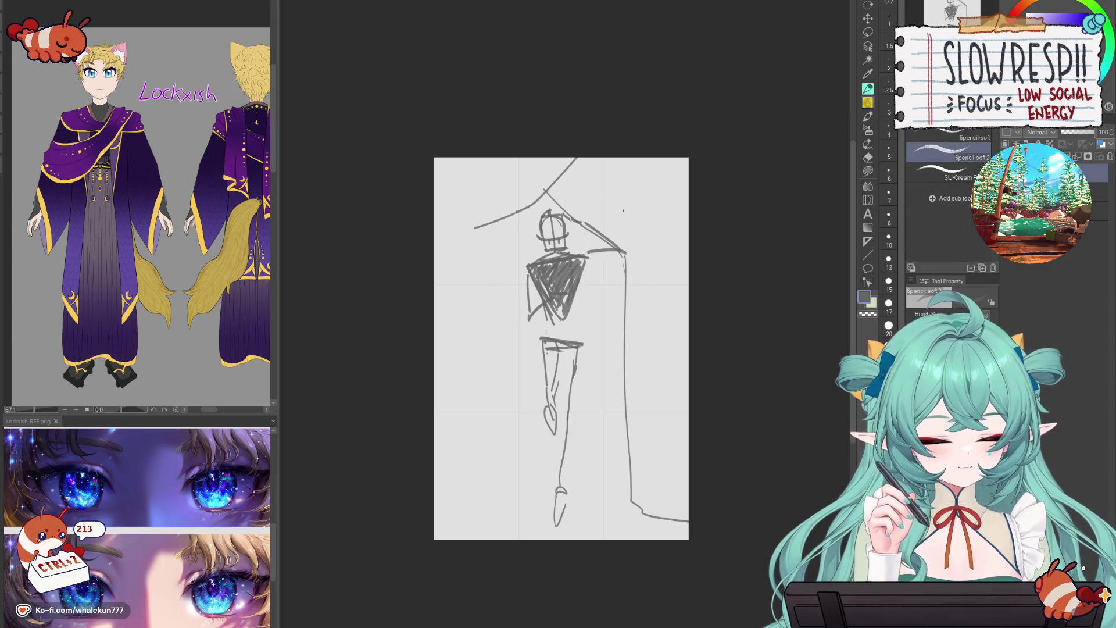
left_click_drag(495, 244, 452, 453)
key("ctrl+z")
key("ctrl+z")
key("e")
mouse_move(473, 228)
left_mouse_down()
mouse_move(523, 208)
mouse_move(575, 162)
left_mouse_up()
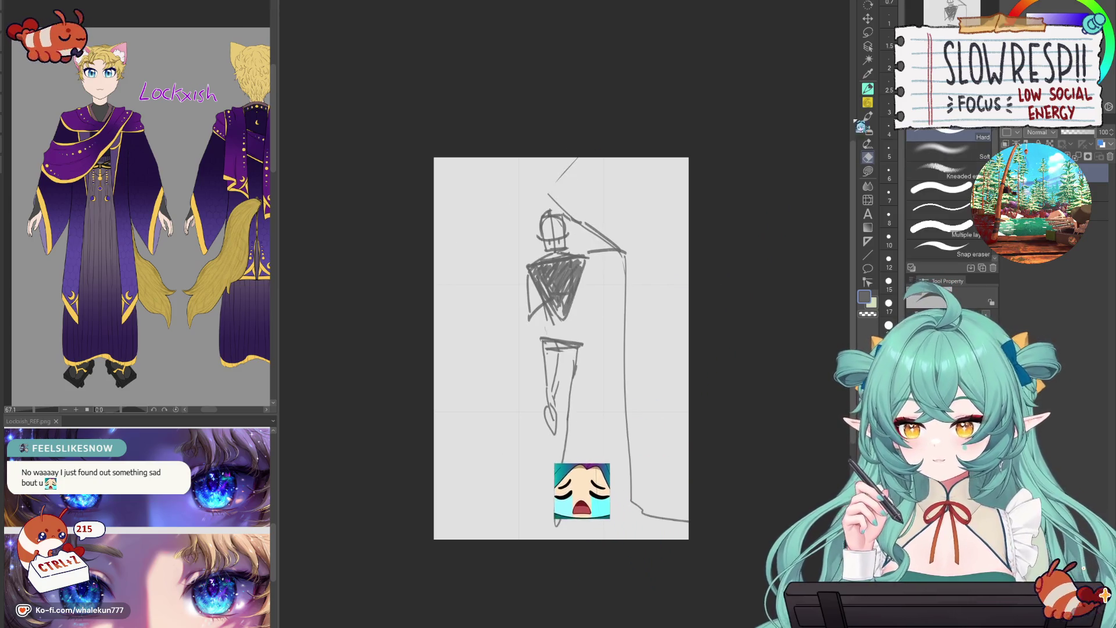
- With the soft pencil, draw a curve from the shoulder up to the canvas's top edge
left_click(869, 89)
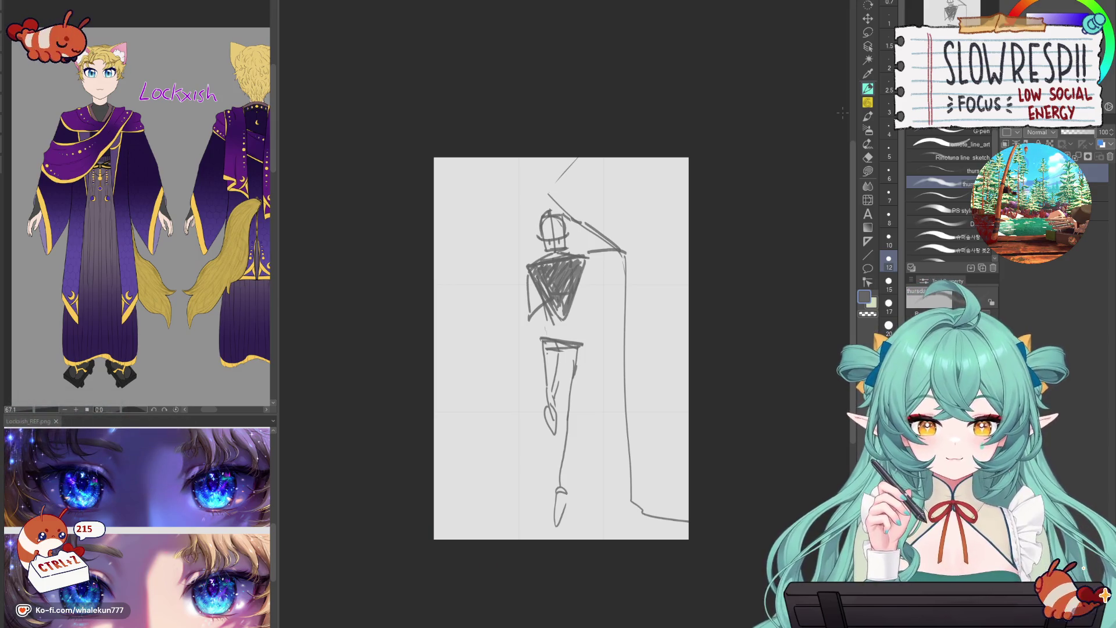
left_click_drag(653, 418, 655, 425)
key("e")
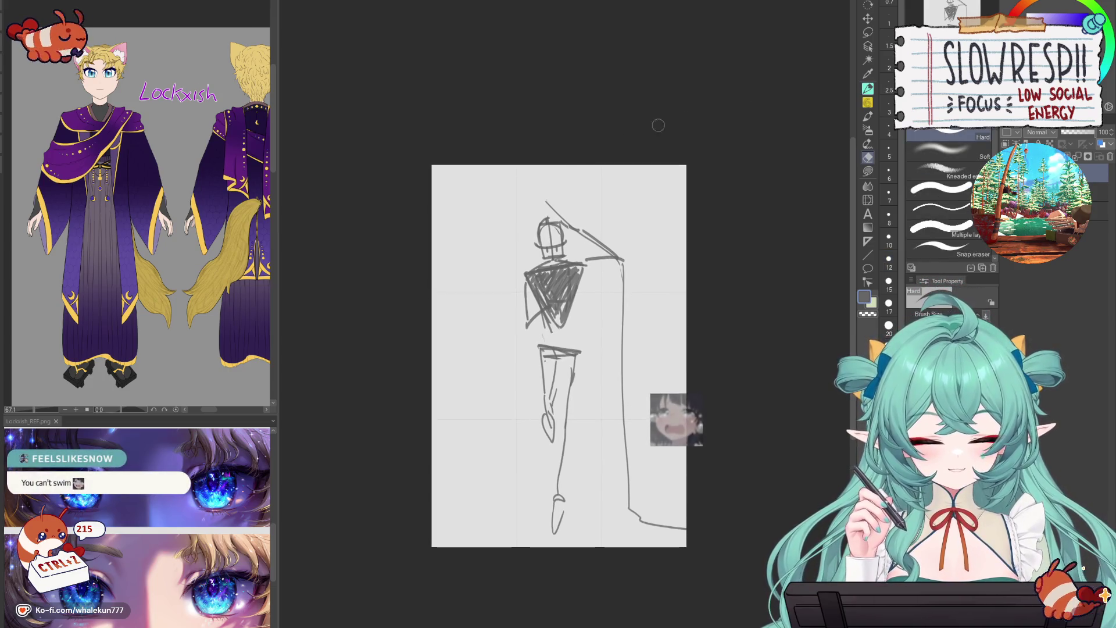
key("p")
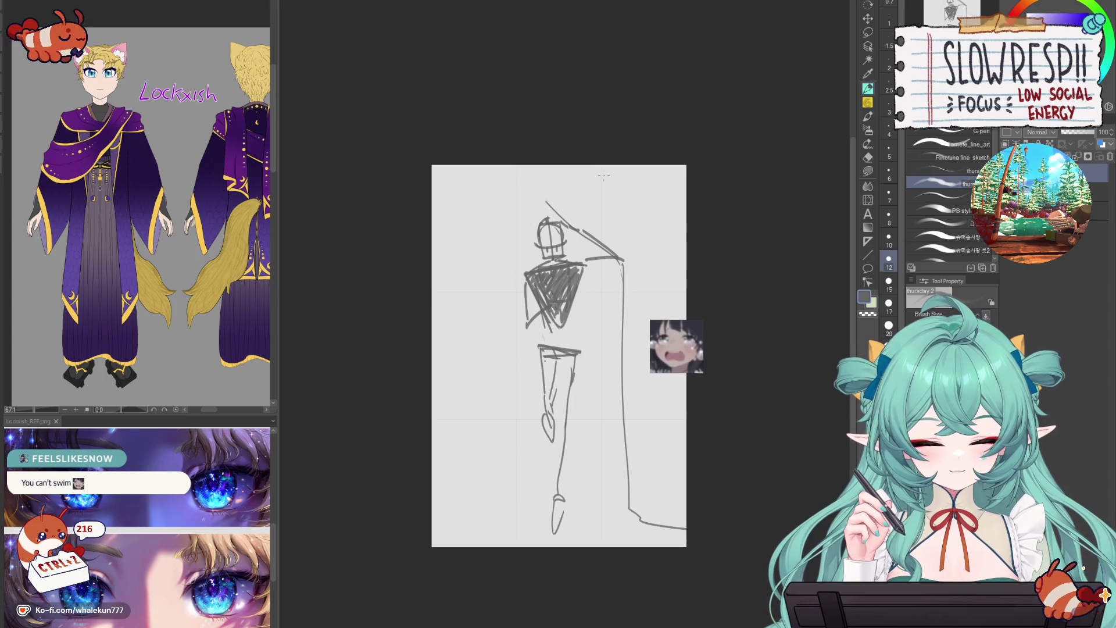
key("p")
left_click_drag(502, 165, 542, 195)
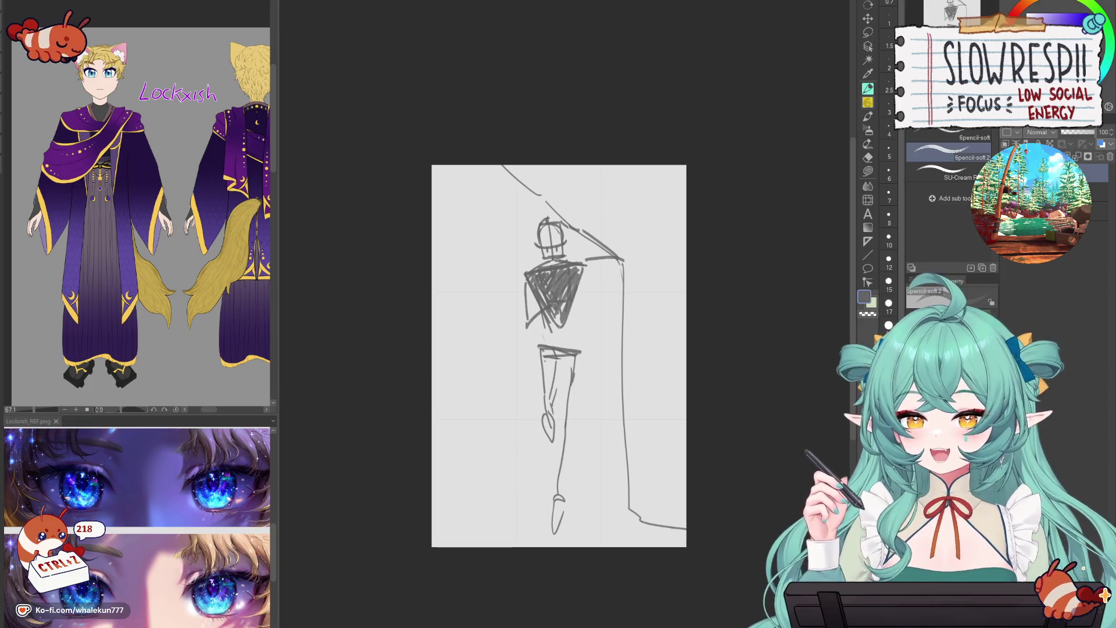
left_click_drag(818, 149, 830, 140)
key("e")
left_click_drag(506, 152, 551, 186)
key("p")
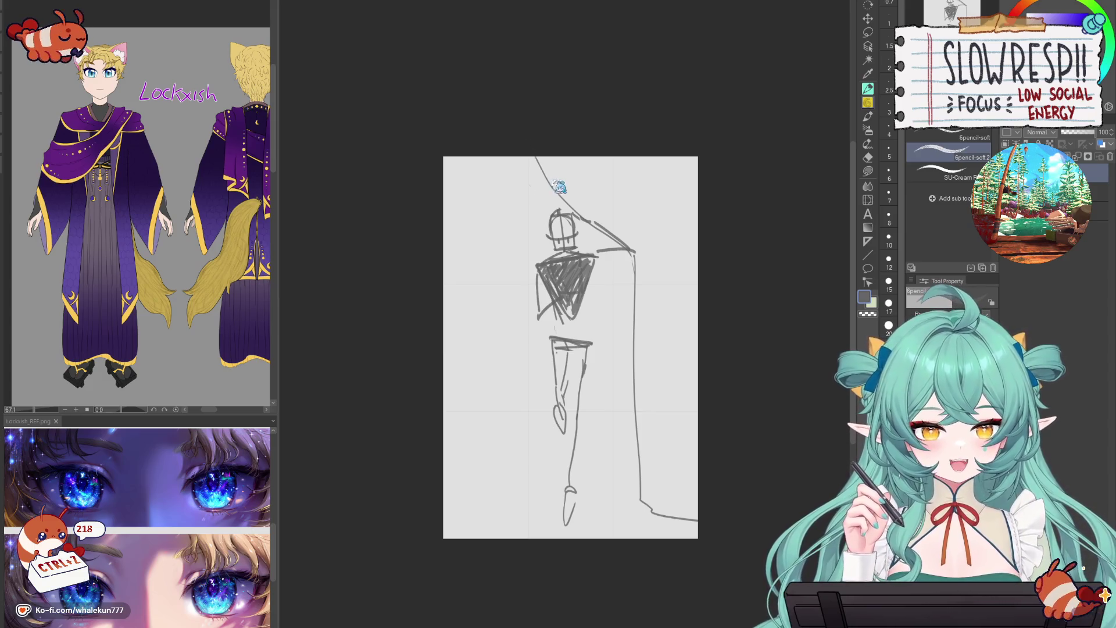
left_click_drag(551, 187, 514, 131)
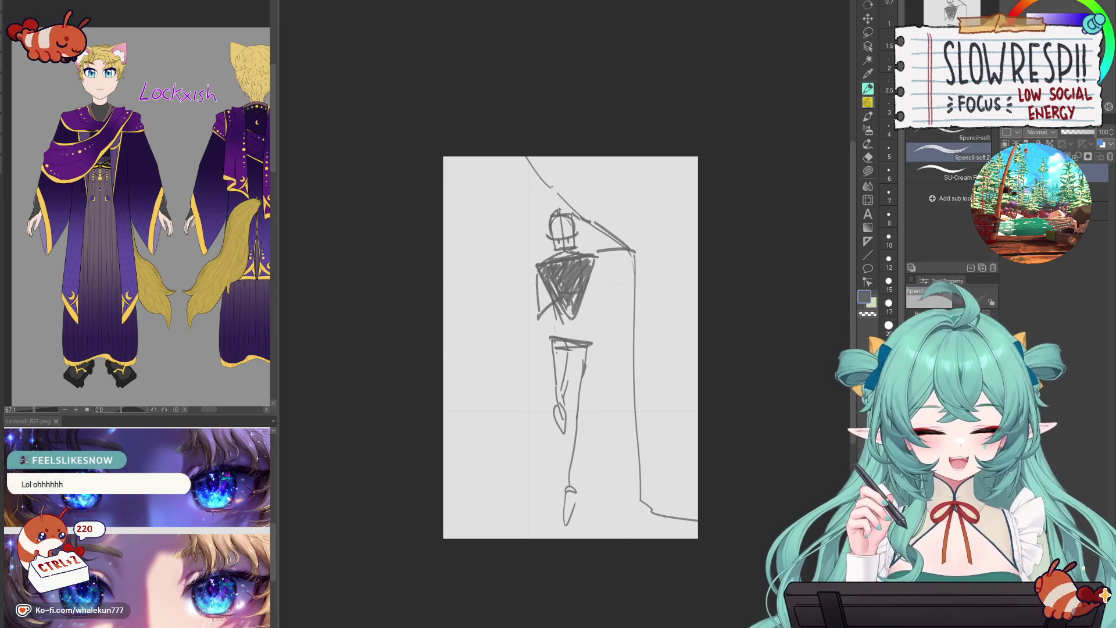
- Draw the left curtain edge as a full-height line flaring out at the bottom
left_click_drag(544, 192, 525, 300)
key("ctrl+z")
left_click_drag(532, 178, 528, 316)
key("ctrl+z")
left_click_drag(526, 158, 521, 538)
key("ctrl+z")
key("ctrl+z")
mouse_move(522, 156)
left_mouse_down()
mouse_move(520, 351)
mouse_move(468, 524)
mouse_move(522, 192)
mouse_move(486, 468)
mouse_move(444, 512)
mouse_move(530, 544)
left_mouse_up()
key("ctrl+z")
key("ctrl+z")
- Extend the right curtain line to the bottom edge, add three steps at lower left, and shift the sketch up
key("e")
left_click_drag(639, 486, 688, 516)
key("p")
left_click_drag(639, 481, 697, 519)
mouse_move(495, 464)
left_mouse_down()
mouse_move(527, 460)
mouse_move(531, 490)
left_mouse_up()
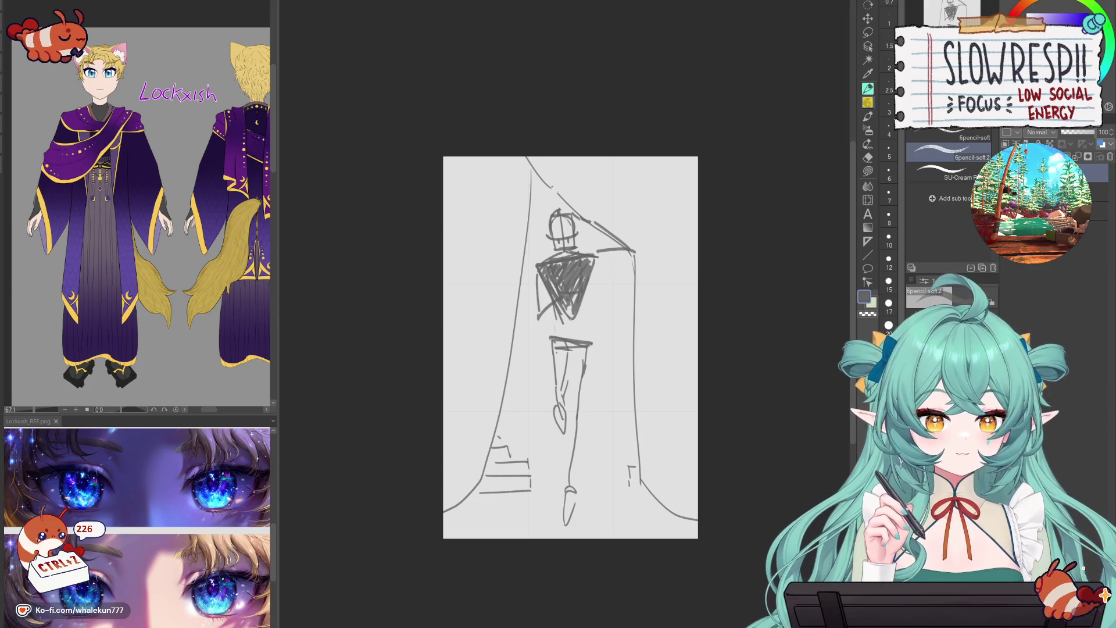
key("k")
mouse_move(627, 469)
left_mouse_down()
mouse_move(627, 459)
mouse_move(632, 475)
left_mouse_up()
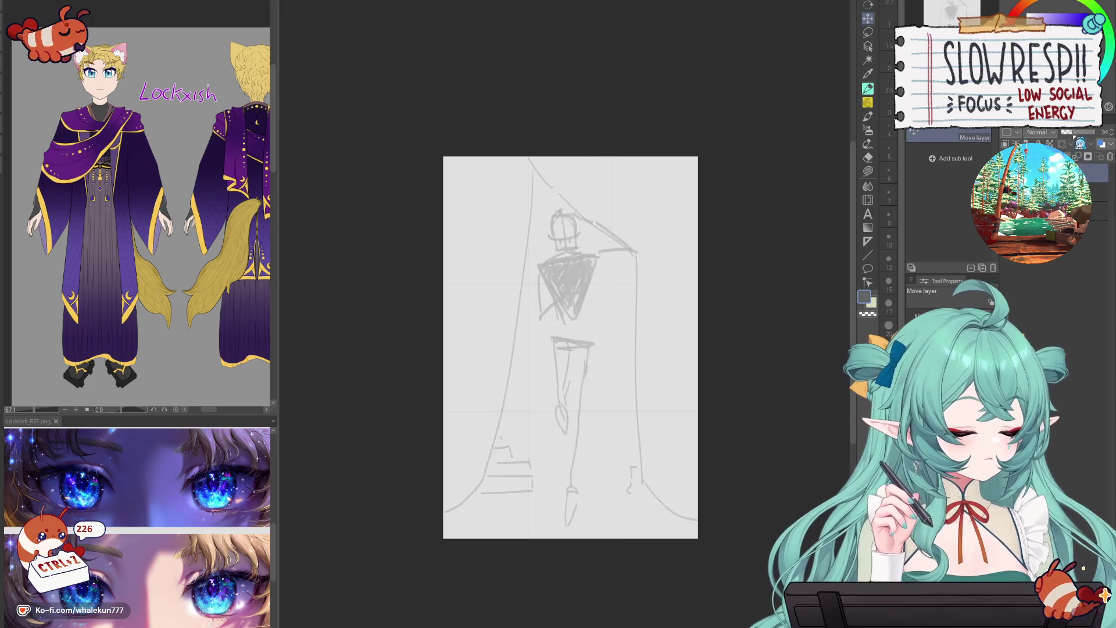
- Zoom into the head, set the G-pen to size 10, and reposition the reference to show the upper body
key("p")
scroll(571, 200, "up", 5)
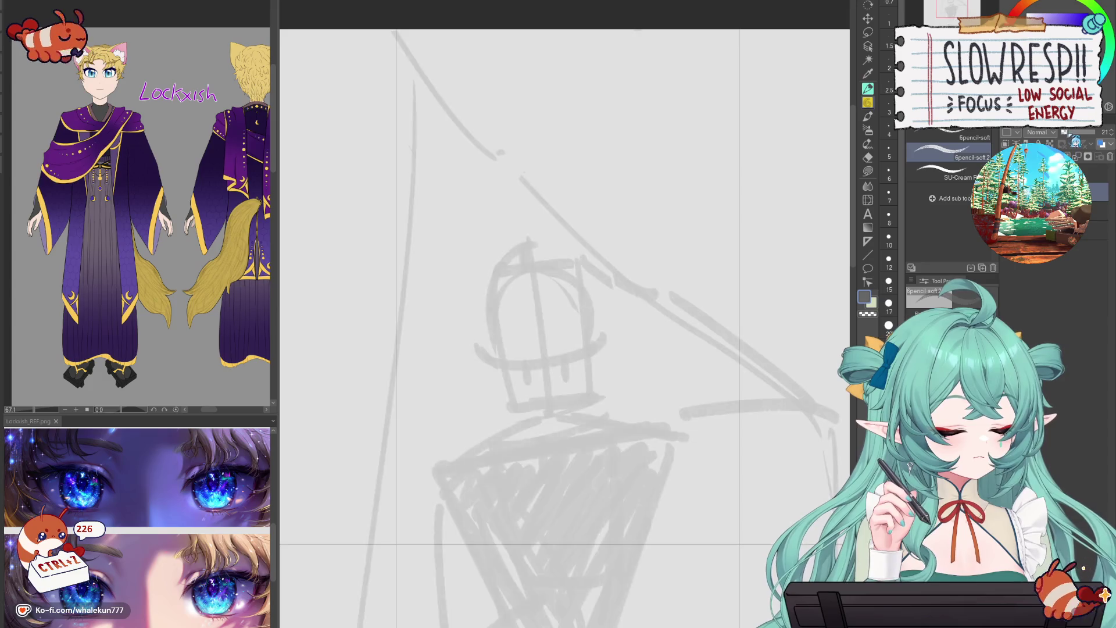
key("p")
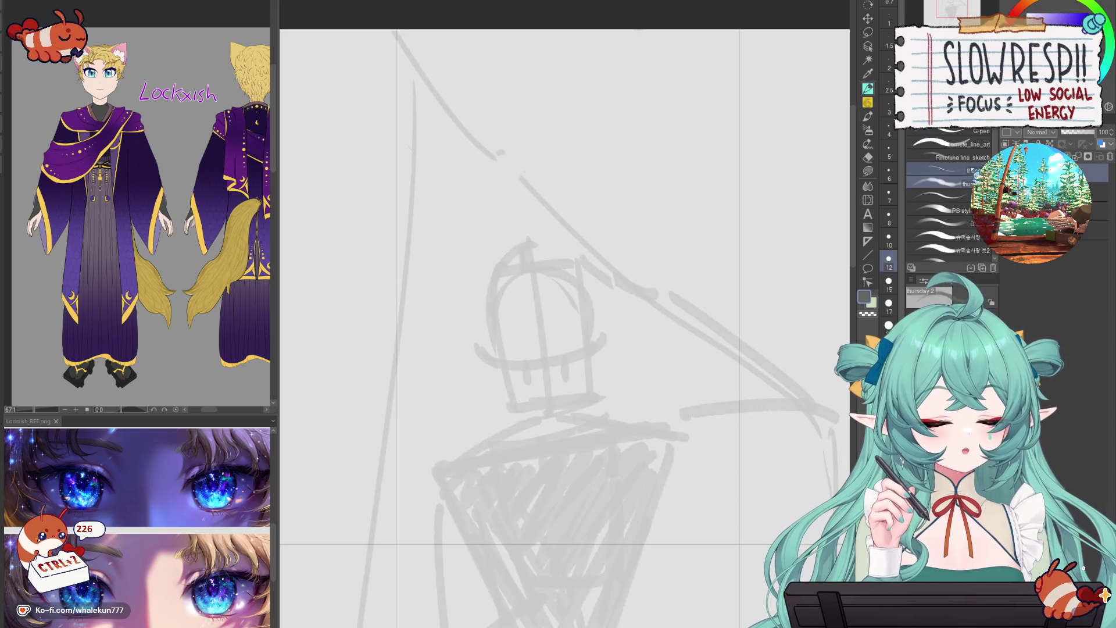
key("bracketleft")
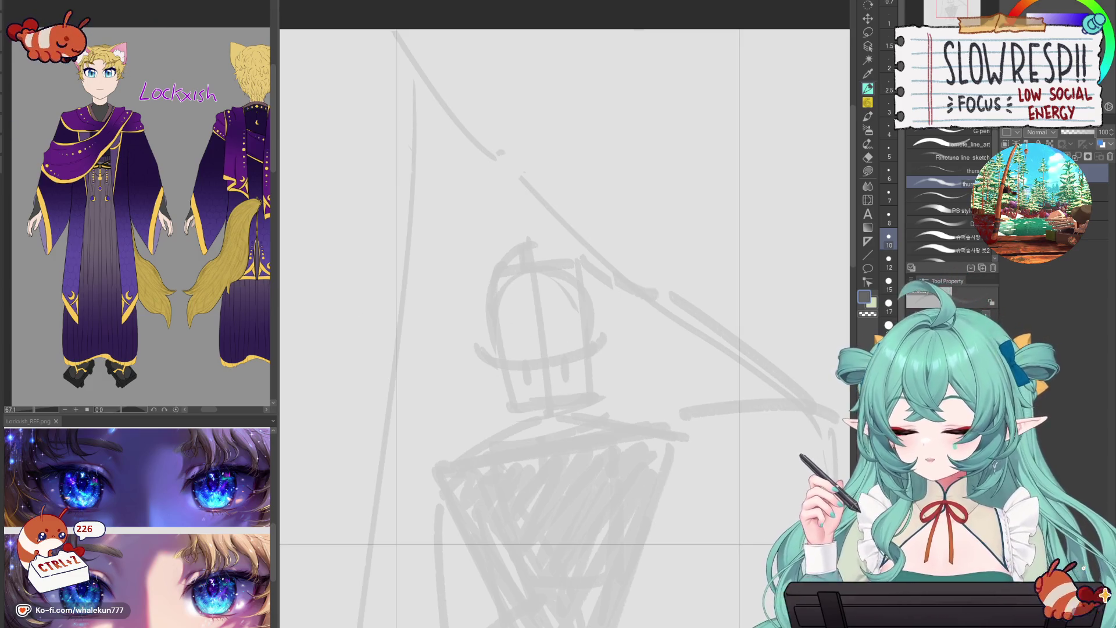
scroll(105, 73, "up", 2)
mouse_move(105, 73)
left_mouse_down()
mouse_move(115, 161)
mouse_move(114, 150)
left_mouse_up()
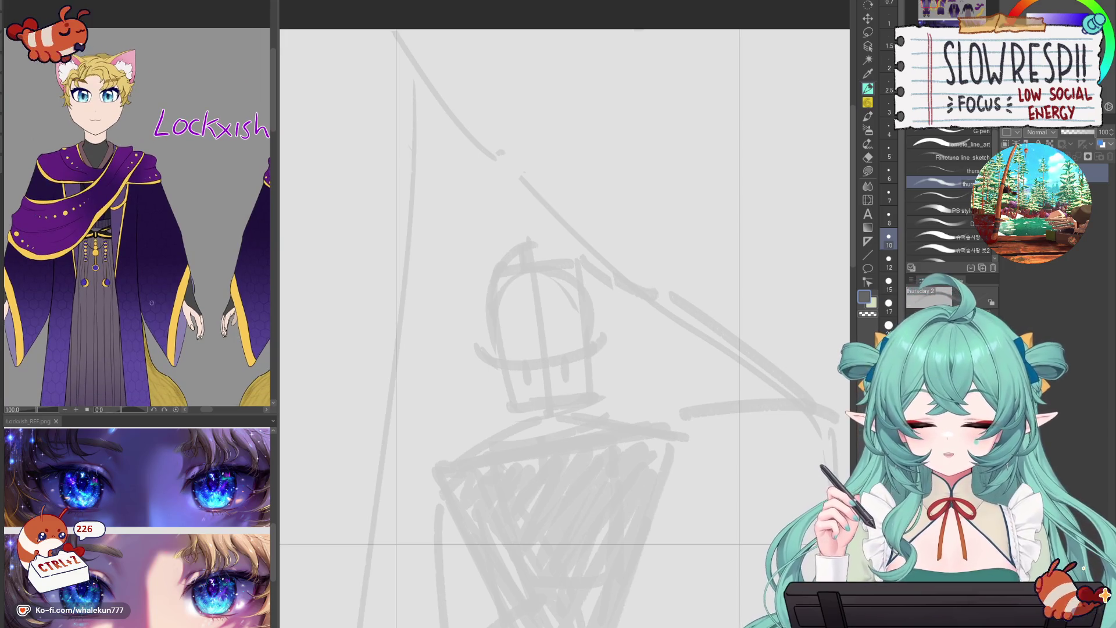
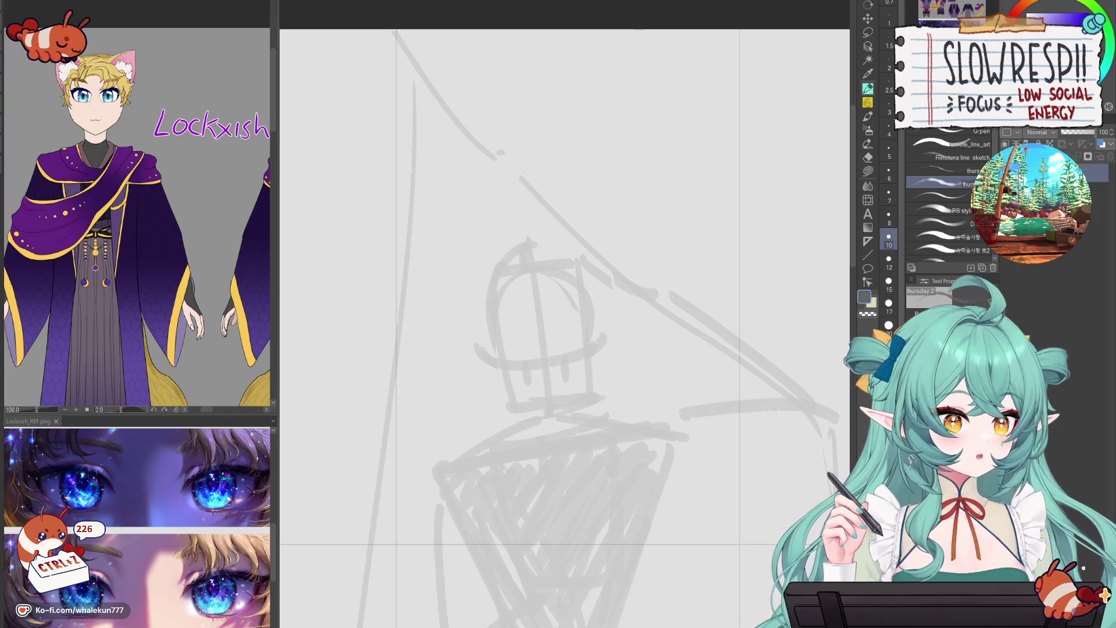
- Select the inking pen and zoom in on the catboy's face
left_click(867, 103)
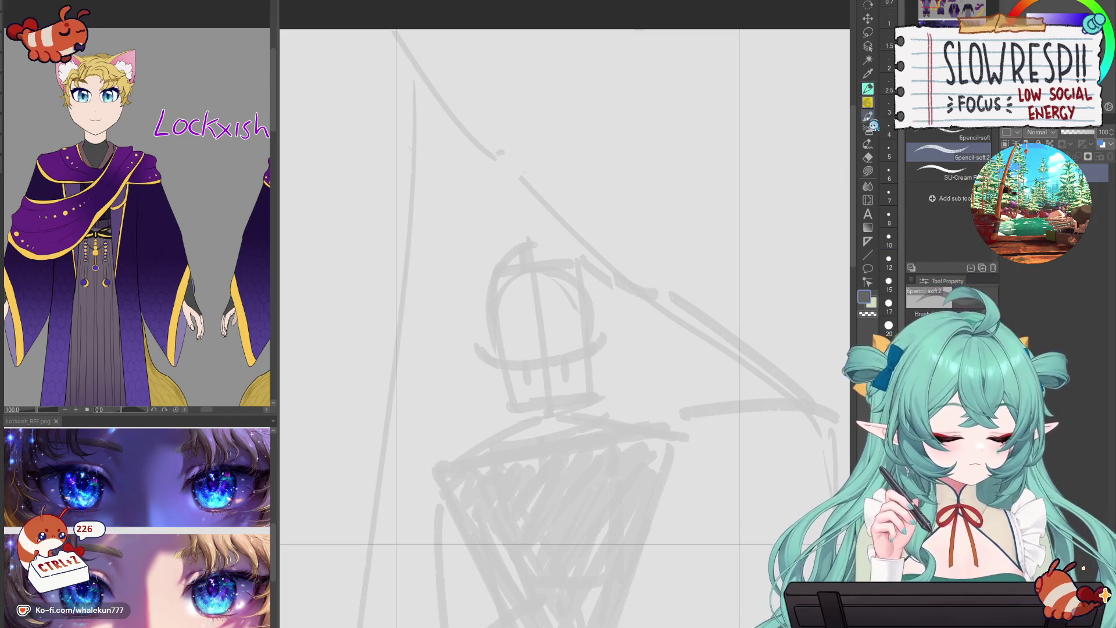
left_click_drag(650, 370, 710, 274)
key("p")
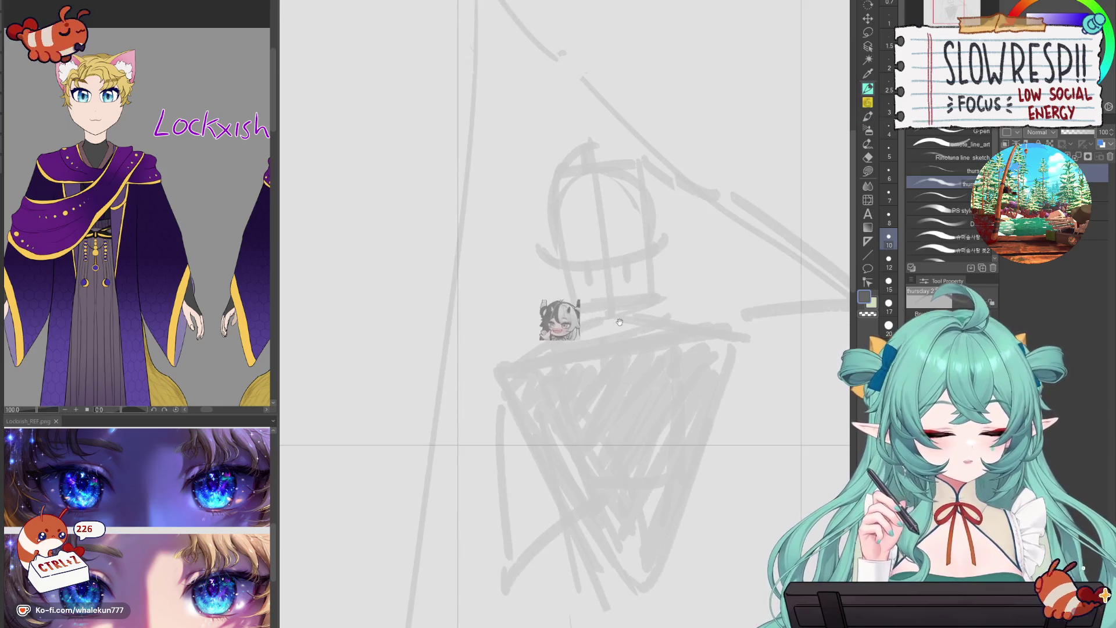
mouse_move(636, 296)
left_mouse_down()
mouse_move(641, 333)
mouse_move(638, 315)
left_mouse_up()
key("ctrl+z")
scroll(630, 317, "up", 1)
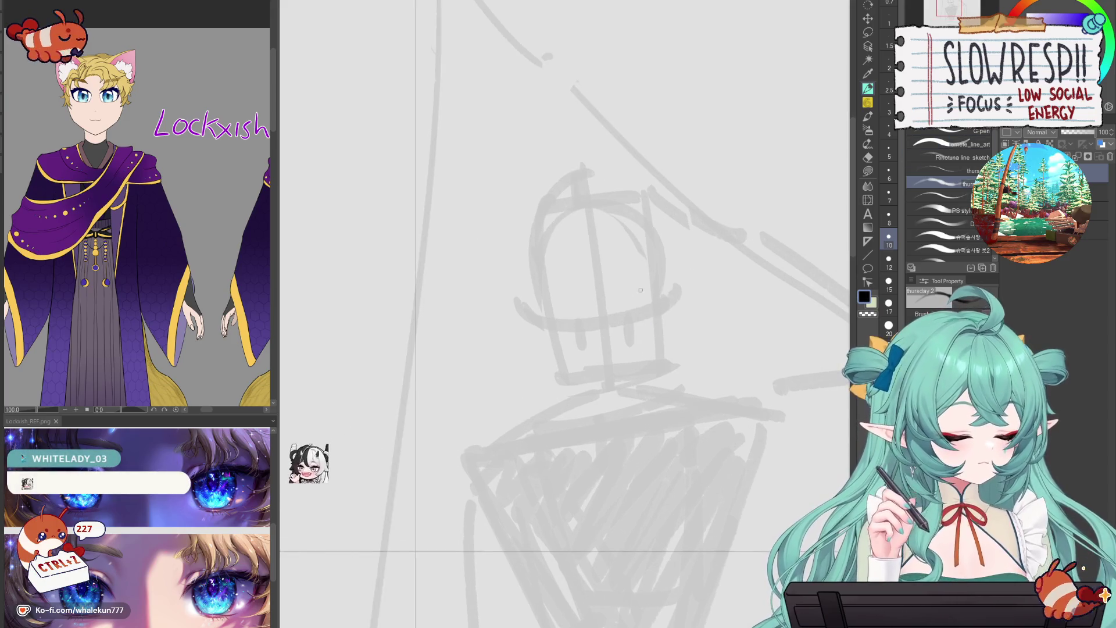
- Ink a thick upper lash line on the right eye, then add lower lash detail at size 7
left_click_drag(625, 321, 642, 314)
mouse_move(618, 324)
left_mouse_down()
mouse_move(650, 309)
mouse_move(656, 317)
left_mouse_up()
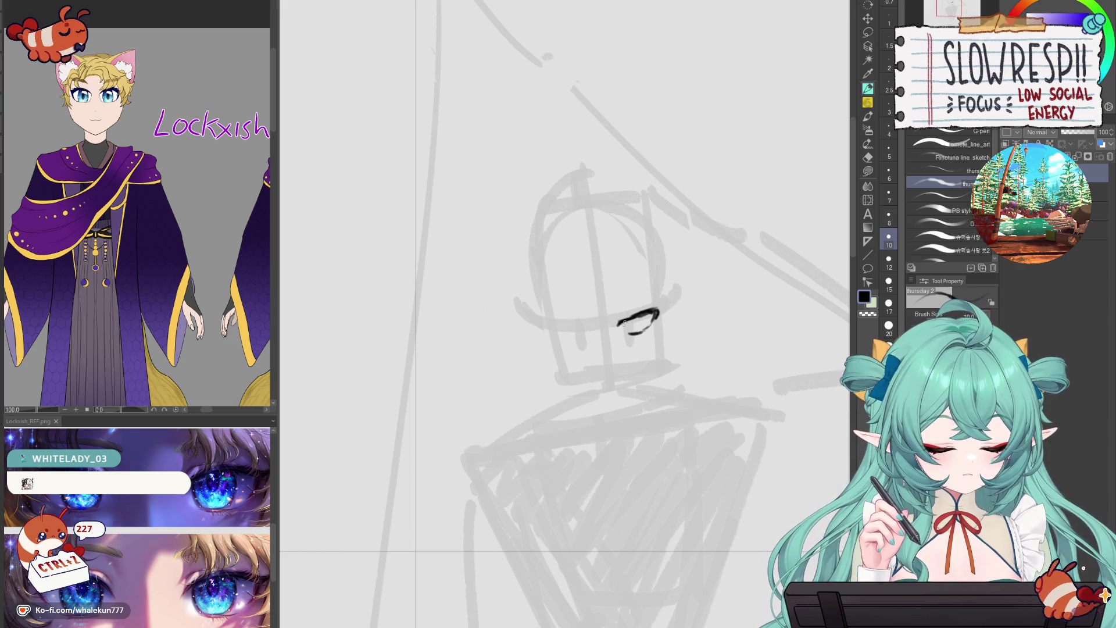
left_click_drag(619, 322, 656, 311)
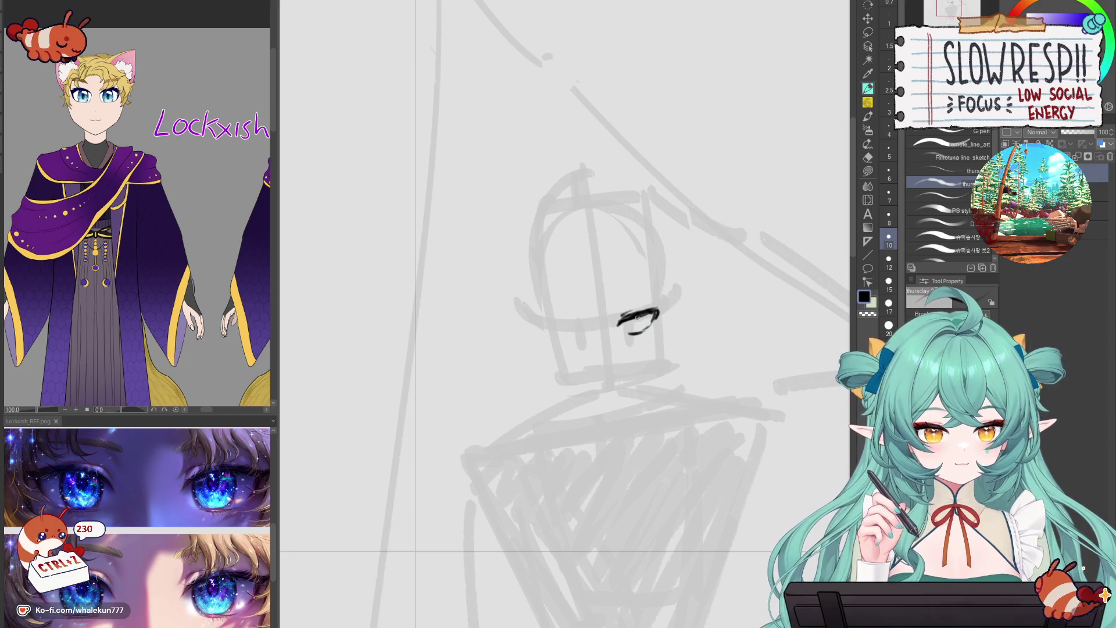
left_click_drag(655, 312, 663, 309)
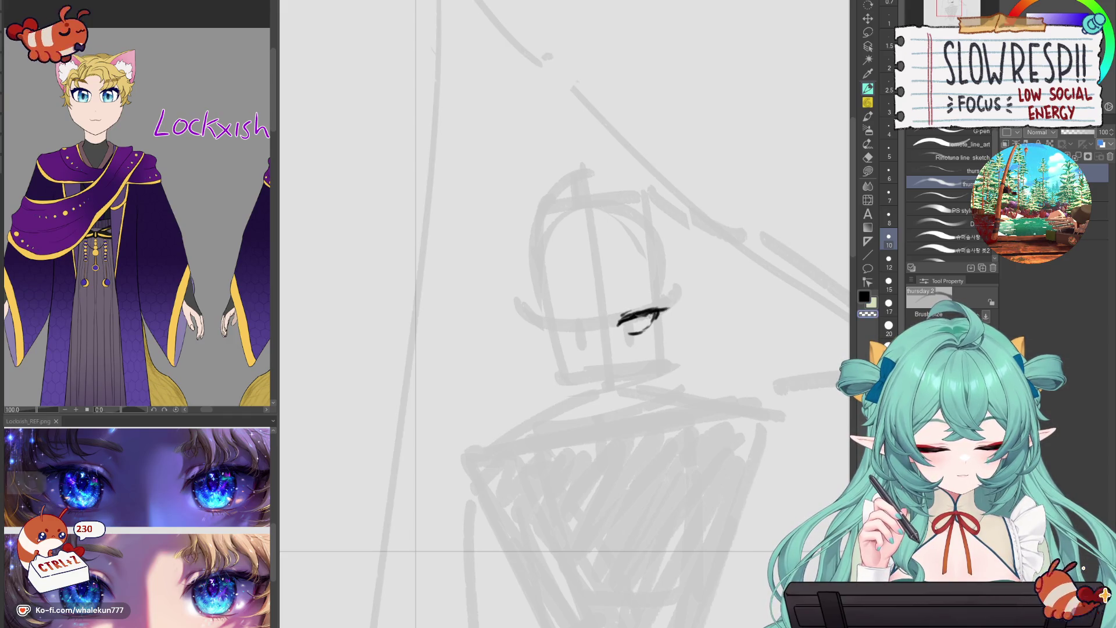
key("bracketleft")
key("bracketleft")
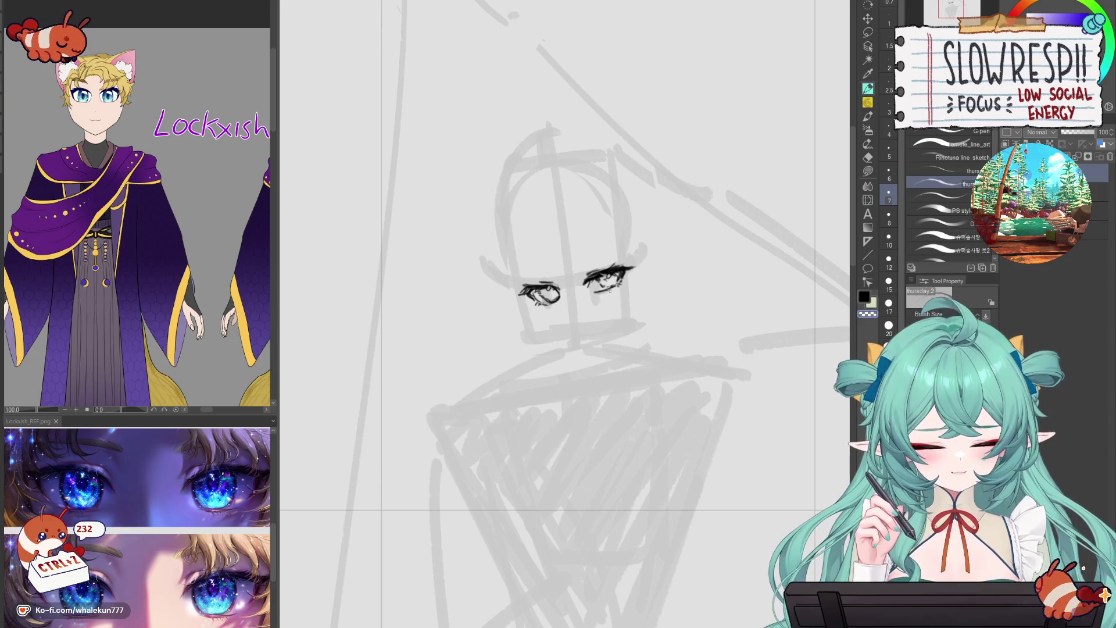
left_click_drag(594, 293, 621, 281)
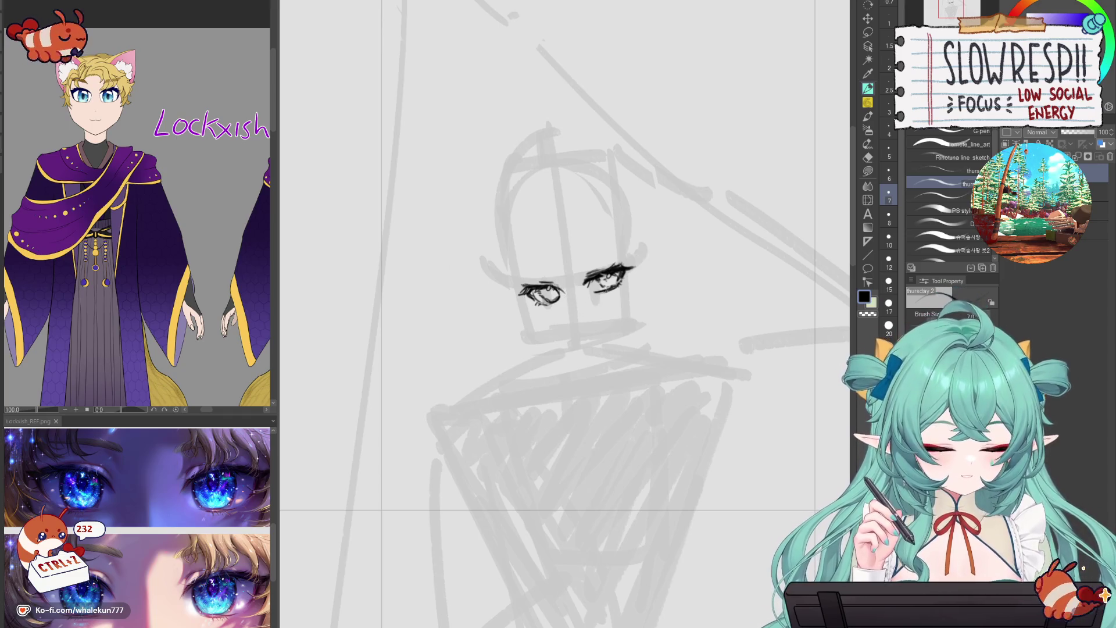
- Shift the inked eyes slightly left with Move layer, then start the cheek line below the left eye
key("k")
left_click_drag(647, 245, 642, 242)
left_click(868, 88)
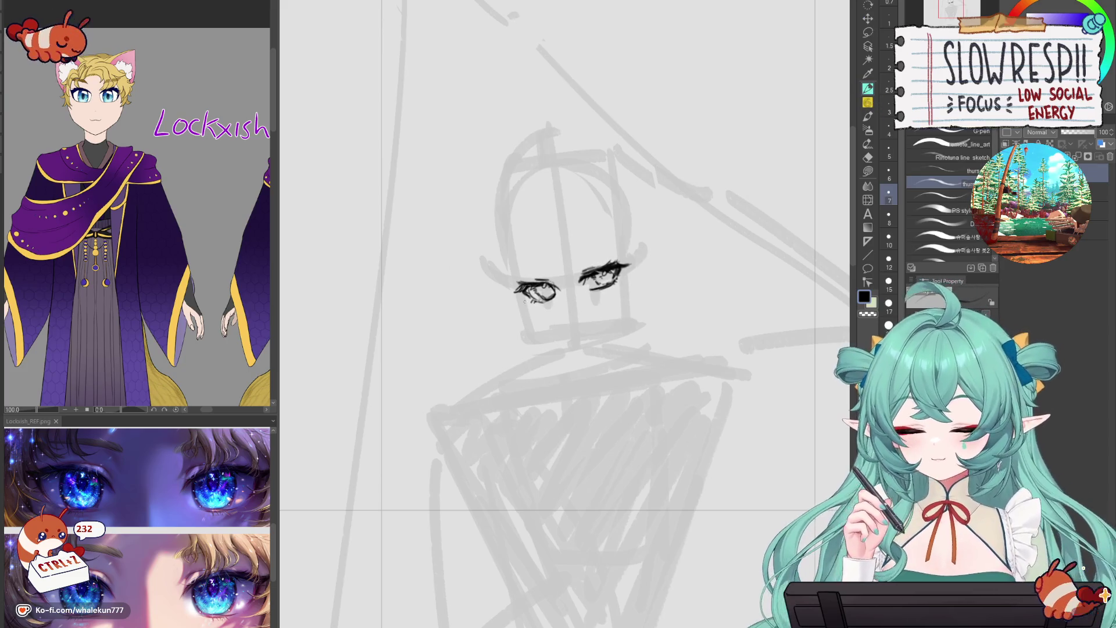
left_click_drag(522, 297, 539, 324)
- Redraw the cheek line below the left eye and extend the jaw toward the chin
key("ctrl+z")
key("ctrl+z")
key("ctrl+z")
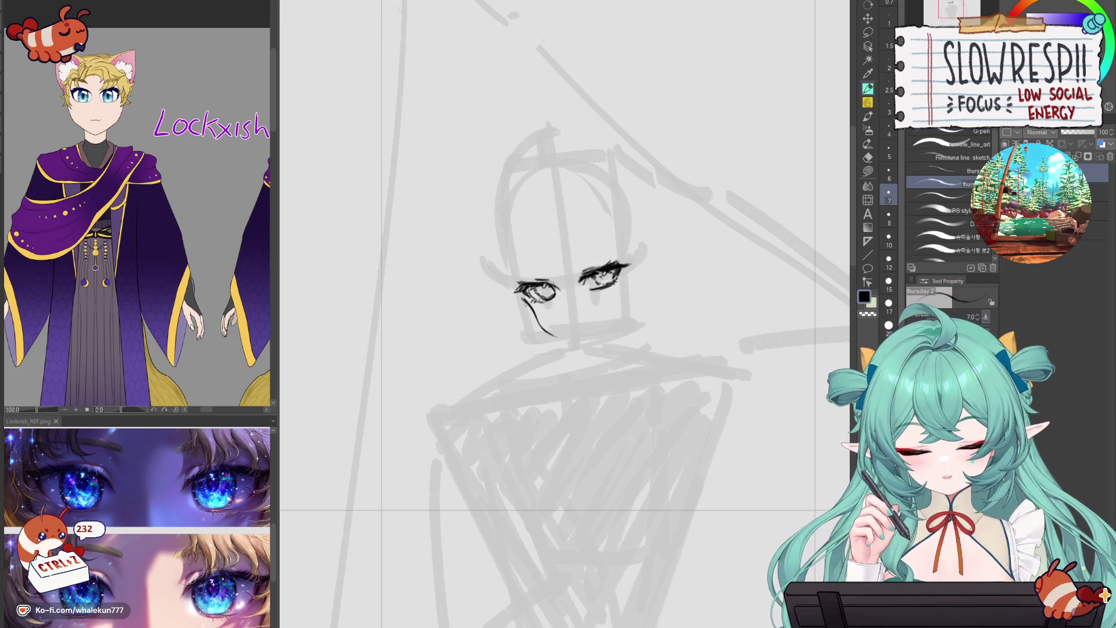
key("ctrl+z")
key("ctrl+z")
mouse_move(521, 297)
left_mouse_down()
mouse_move(541, 328)
mouse_move(584, 347)
left_mouse_up()
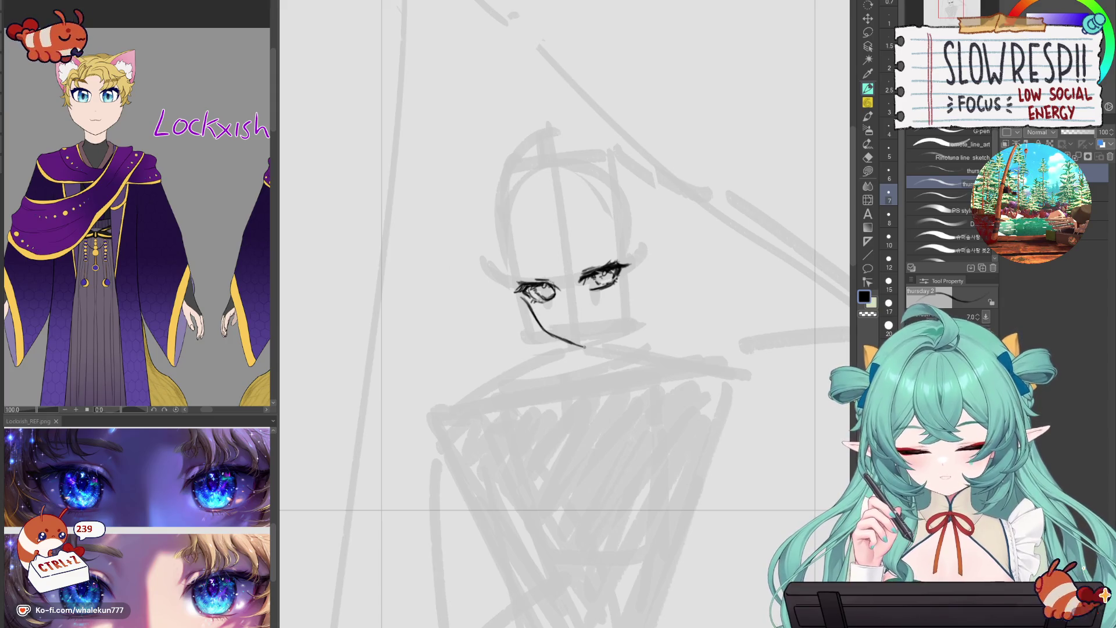
key("ctrl+z")
key("ctrl+z")
key("ctrl+z")
key("ctrl+z")
key("ctrl+z")
key("ctrl+z")
mouse_move(557, 338)
left_mouse_down()
mouse_move(591, 354)
mouse_move(624, 312)
left_mouse_up()
key("ctrl+z")
key("ctrl+z")
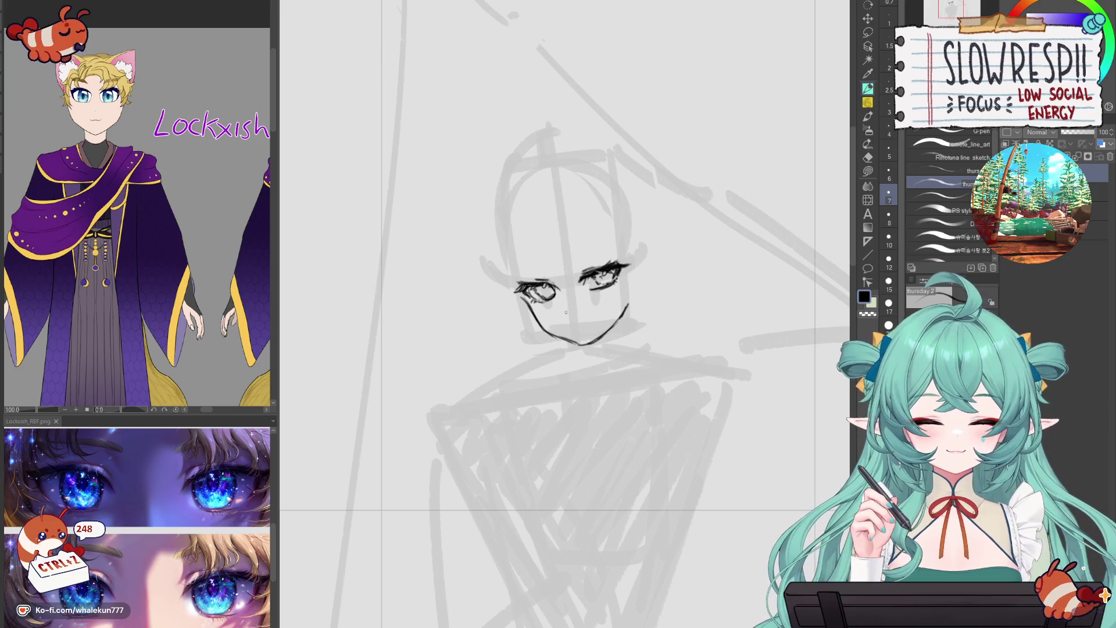
- Draw a small nose mark beneath the eyes, undoing stray marks around it
key("ctrl+z")
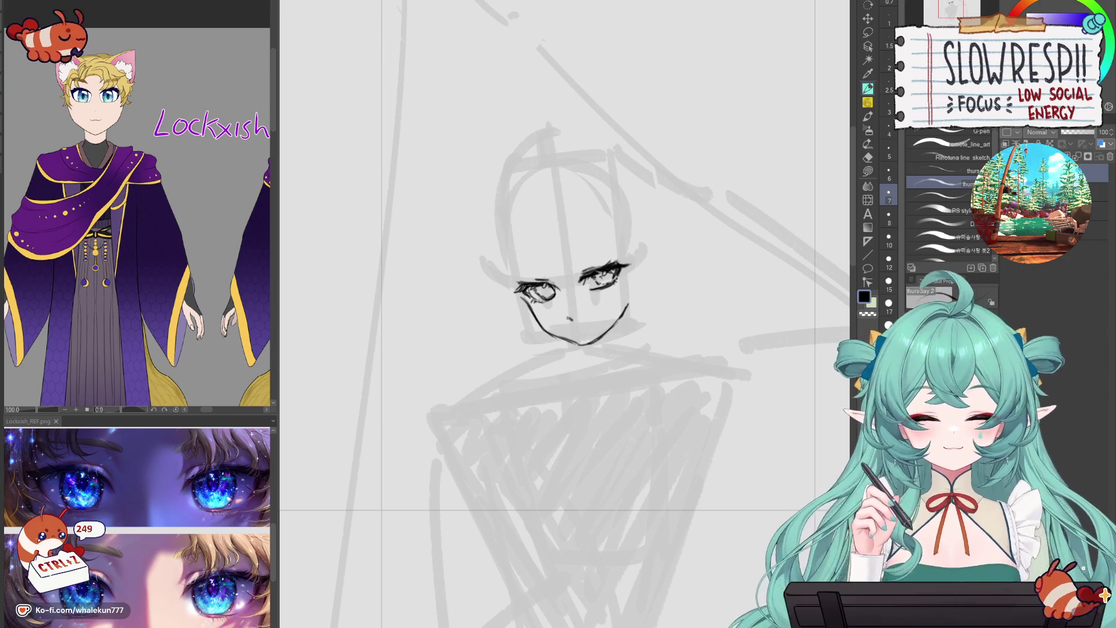
key("ctrl+z")
key("ctrl+z")
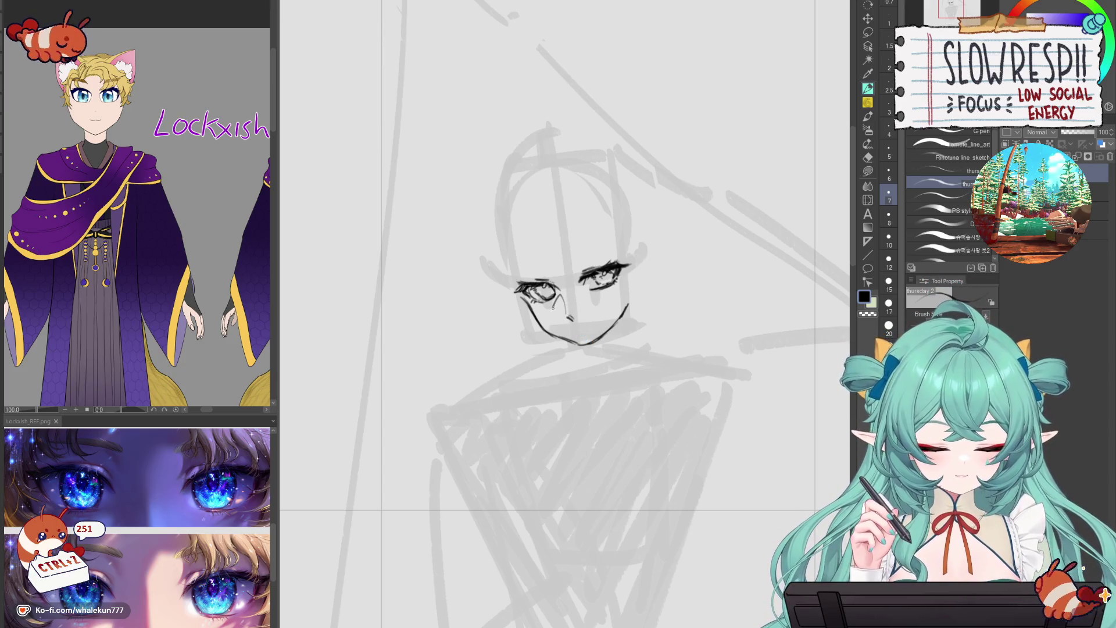
key("ctrl+z")
key("ctrl+z")
mouse_move(575, 308)
left_mouse_down()
mouse_move(588, 323)
mouse_move(572, 313)
left_mouse_up()
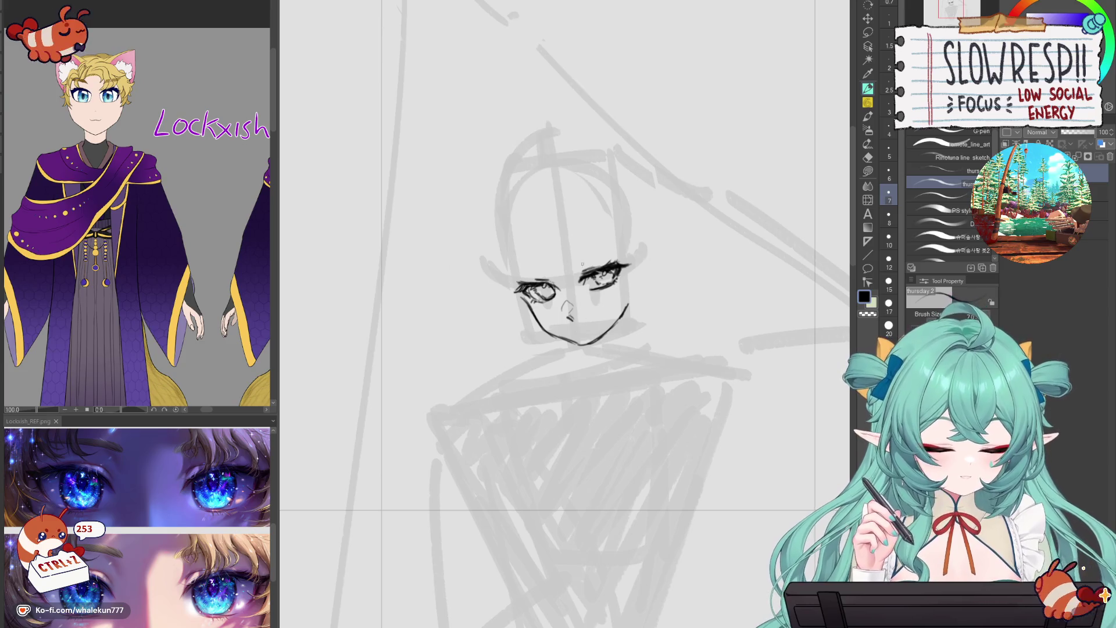
key("ctrl+z")
left_click_drag(558, 314, 568, 314)
key("ctrl+z")
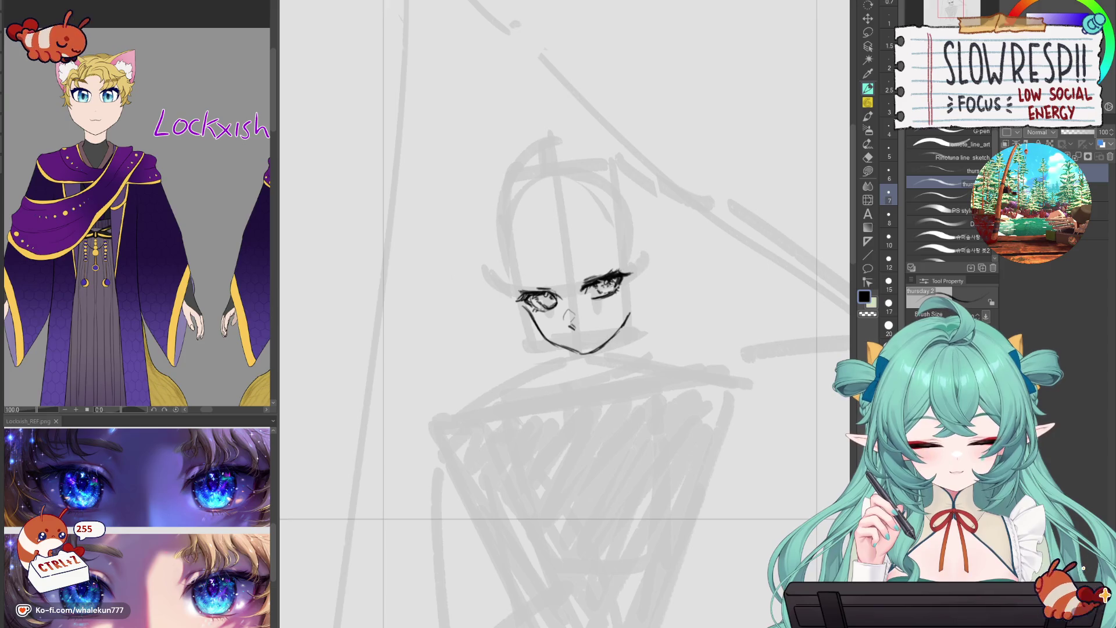
key("b")
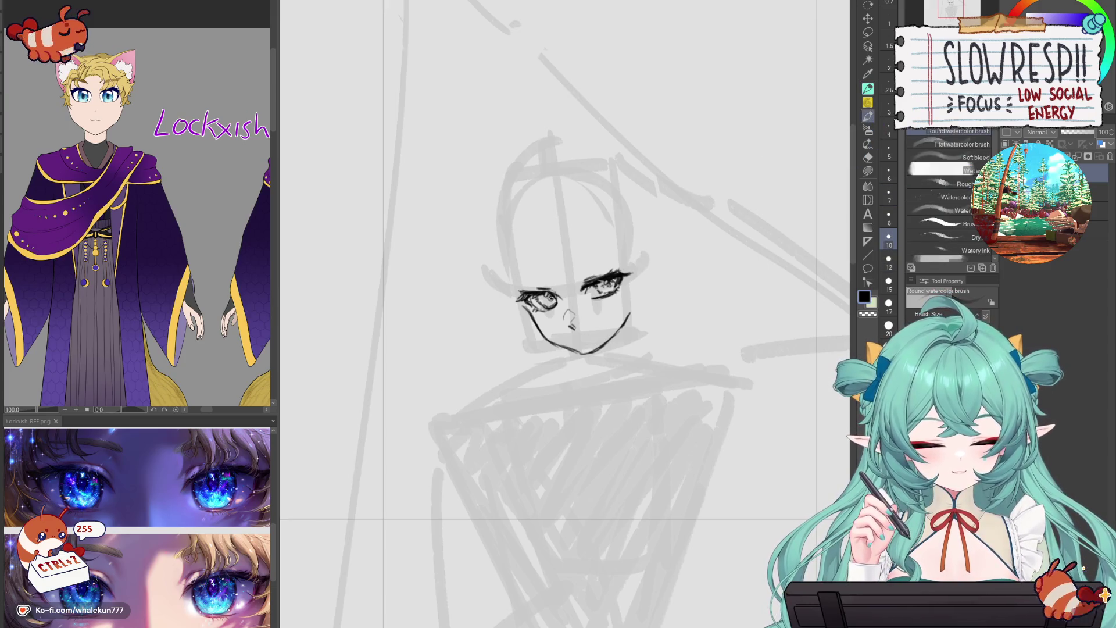
scroll(637, 262, "down", 2)
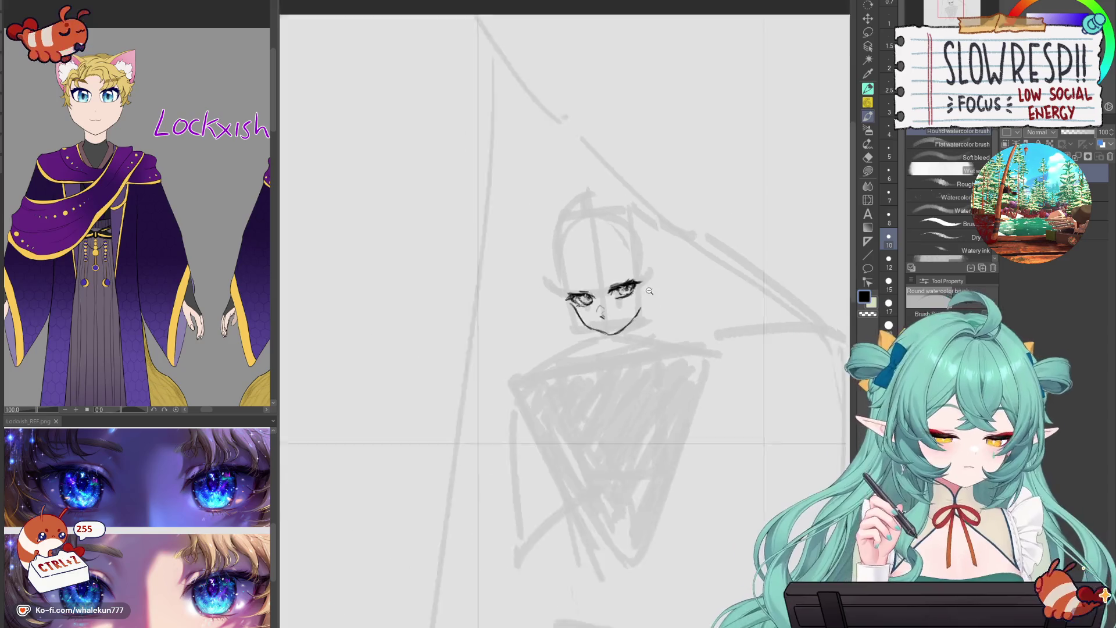
- Undo and erase the old right eyebrow, then redraw it as a thin G-pen stroke
key("p")
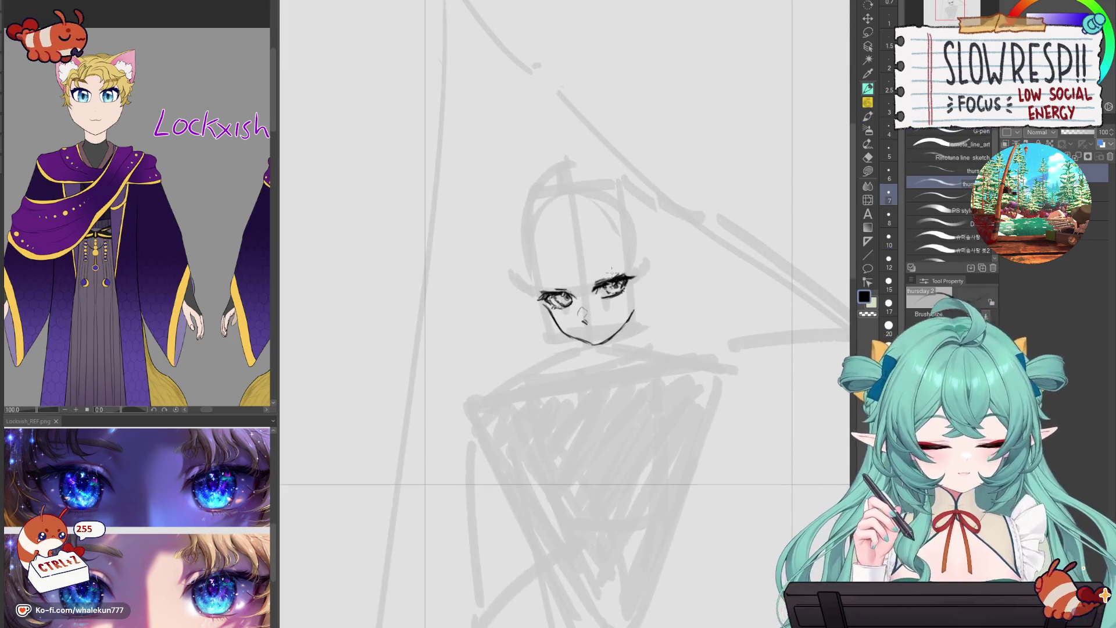
scroll(611, 270, "up", 2)
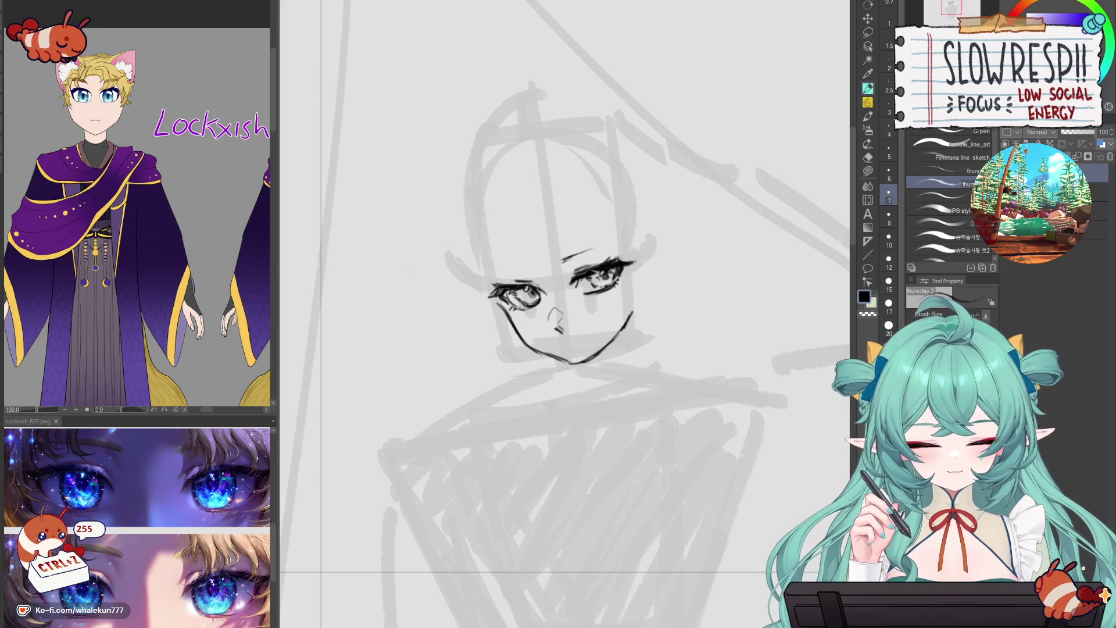
key("ctrl+z")
key("ctrl+z")
key("ctrl+z")
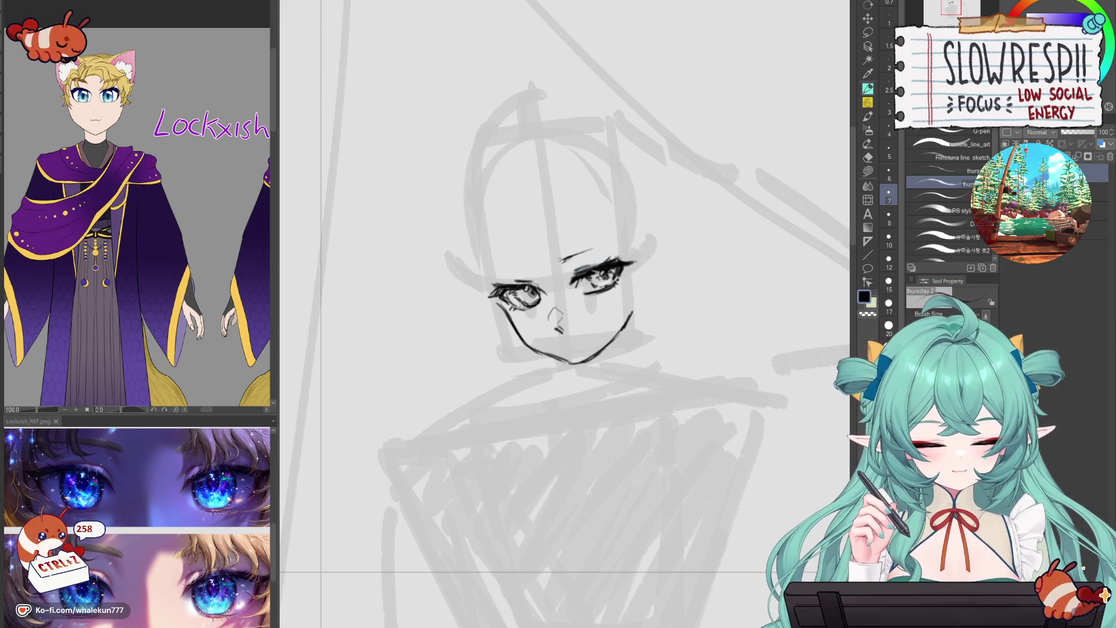
key("ctrl+z")
key("ctrl+z")
key("e")
key("ctrl+z")
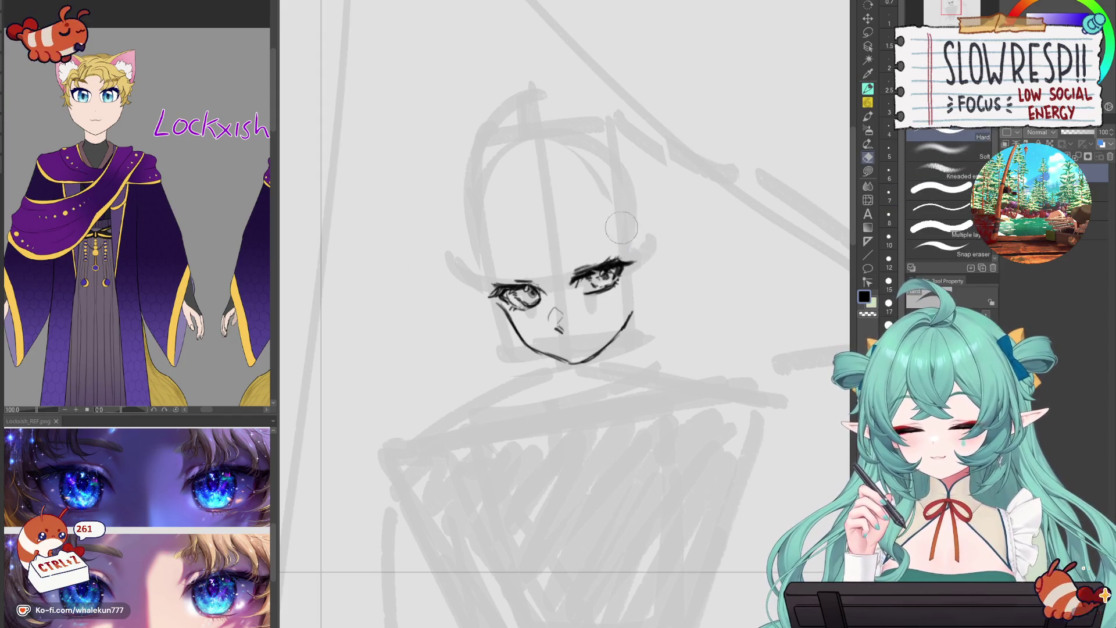
left_click(870, 88)
key("ctrl+z")
left_click_drag(560, 261, 610, 240)
key("ctrl+z")
key("ctrl+z")
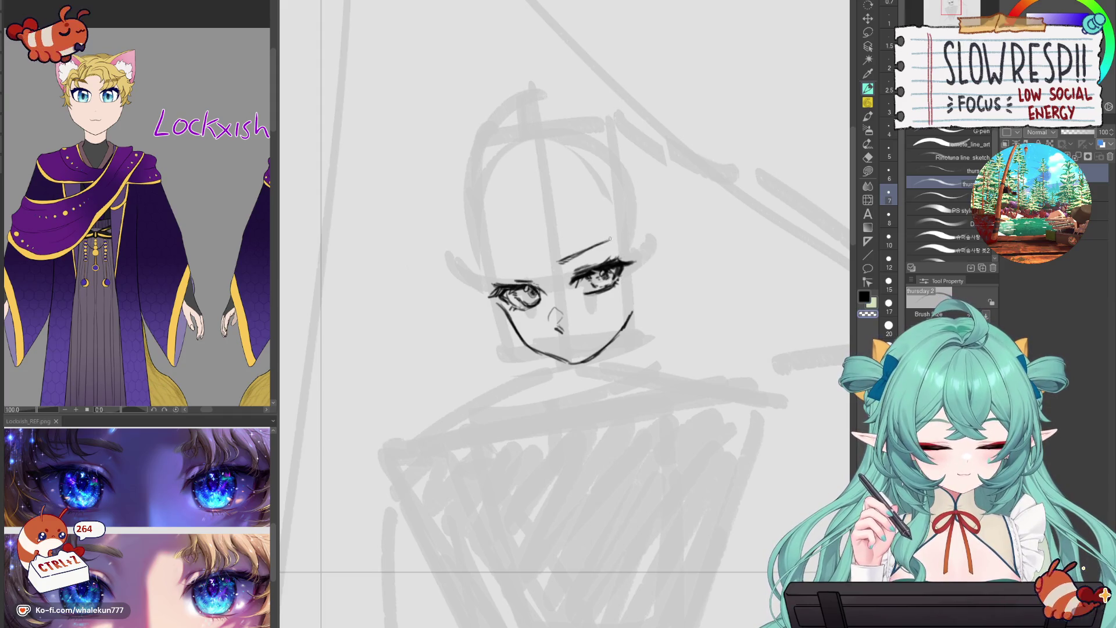
- Erase and redraw the right eyebrow, and add a short eyebrow above the left eye
key("h")
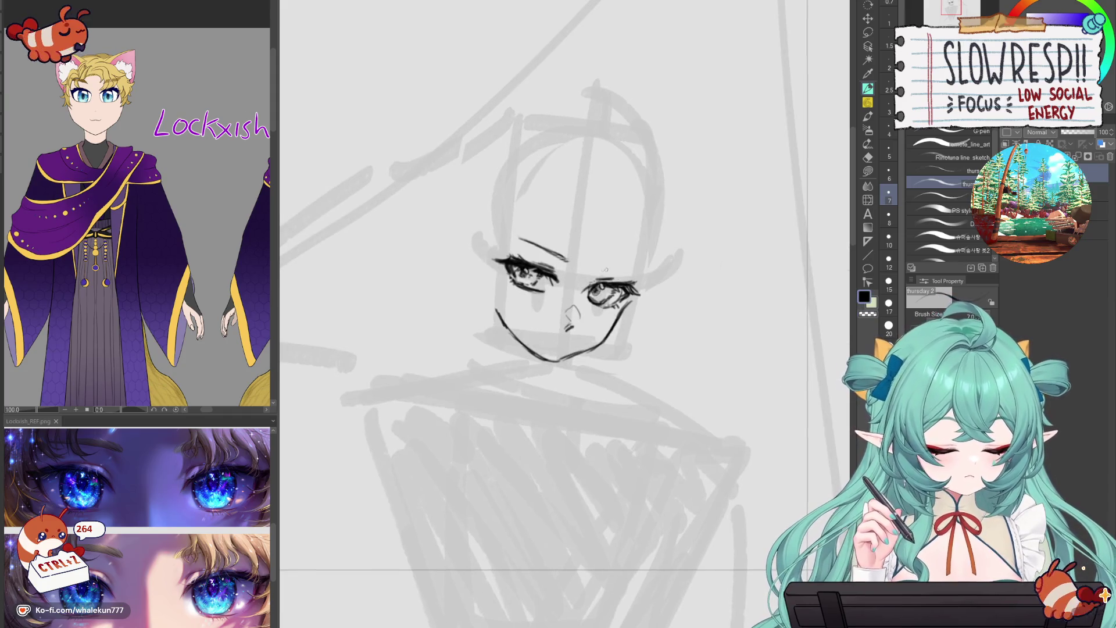
key("h")
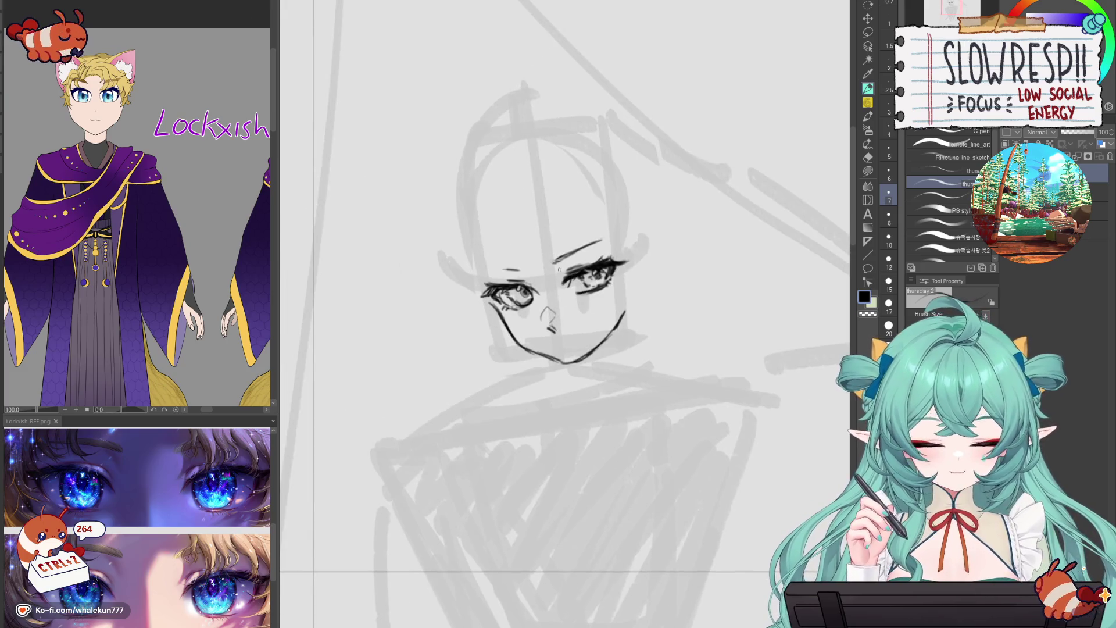
left_click_drag(568, 258, 555, 255)
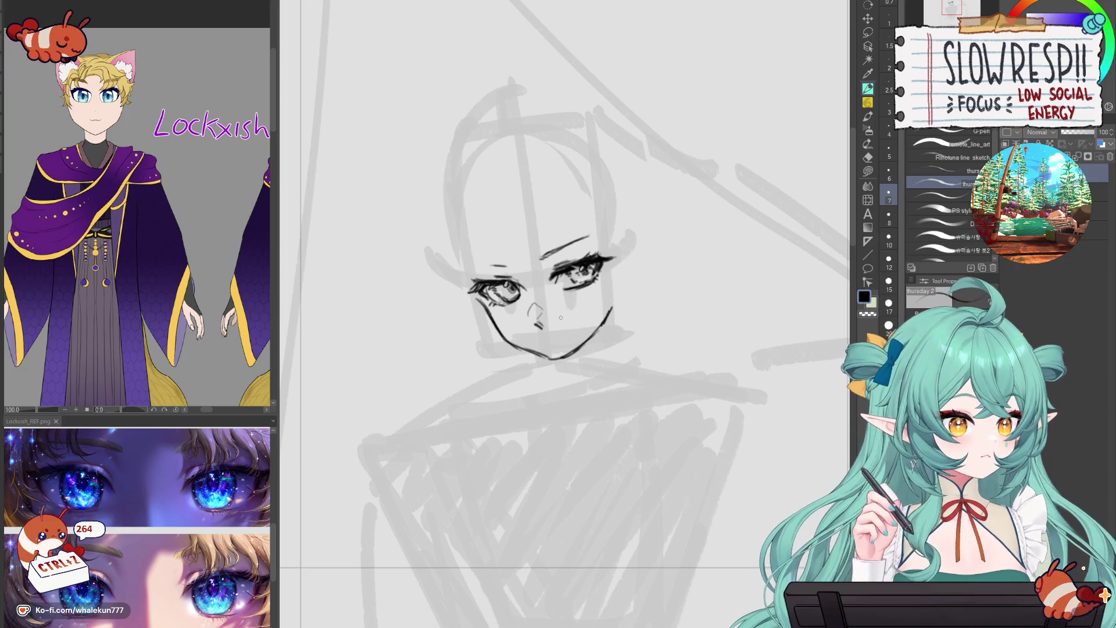
left_click_drag(543, 250, 602, 233)
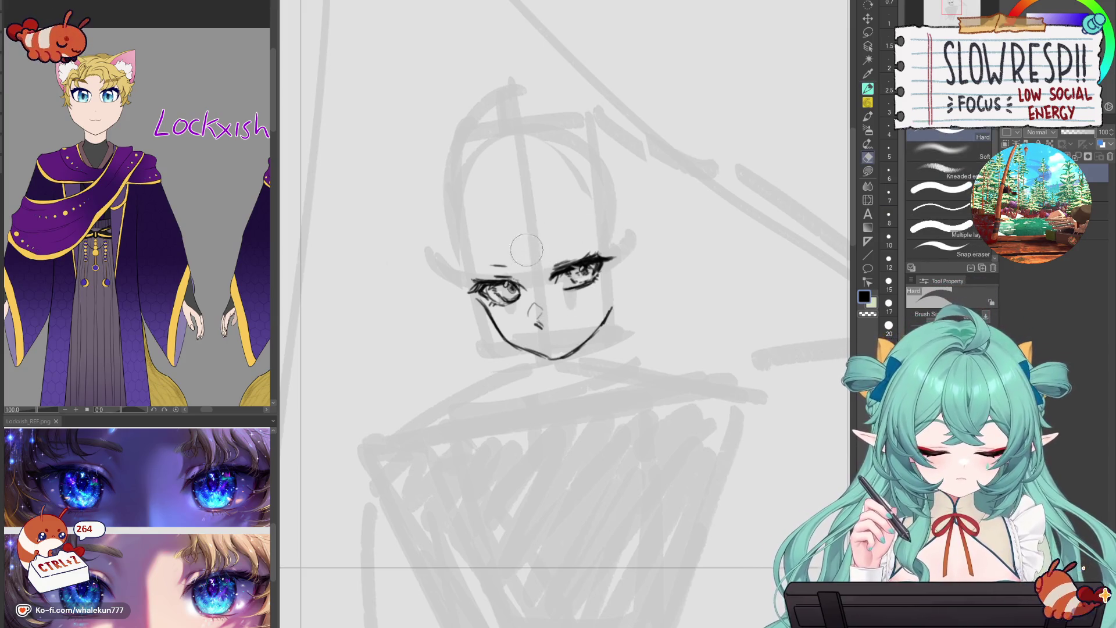
key("p")
left_click_drag(540, 249, 574, 238)
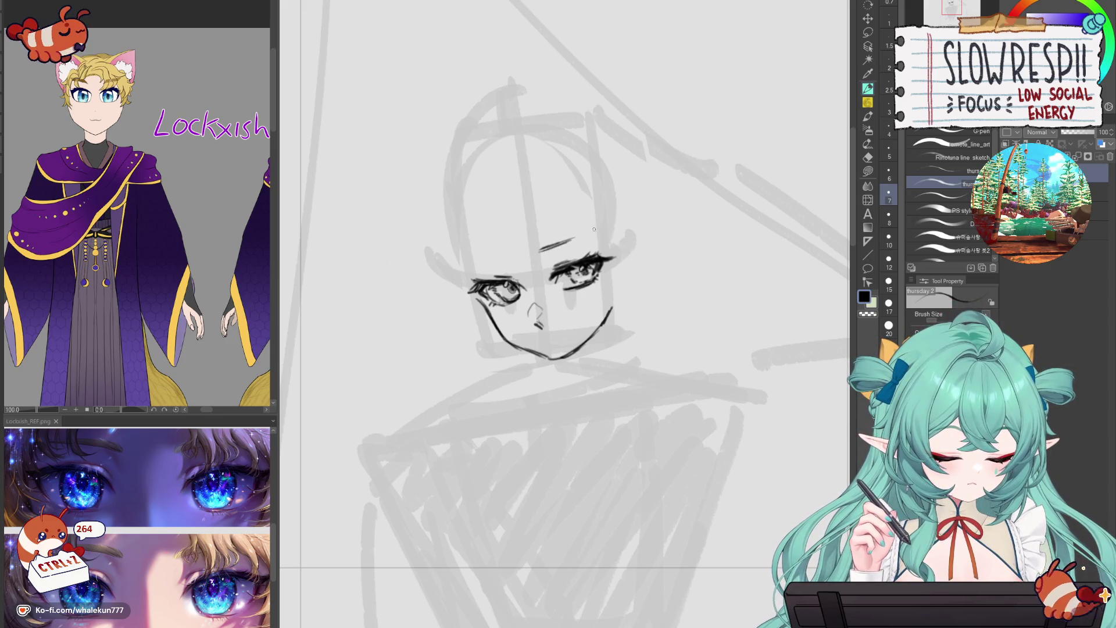
left_click_drag(475, 258, 502, 263)
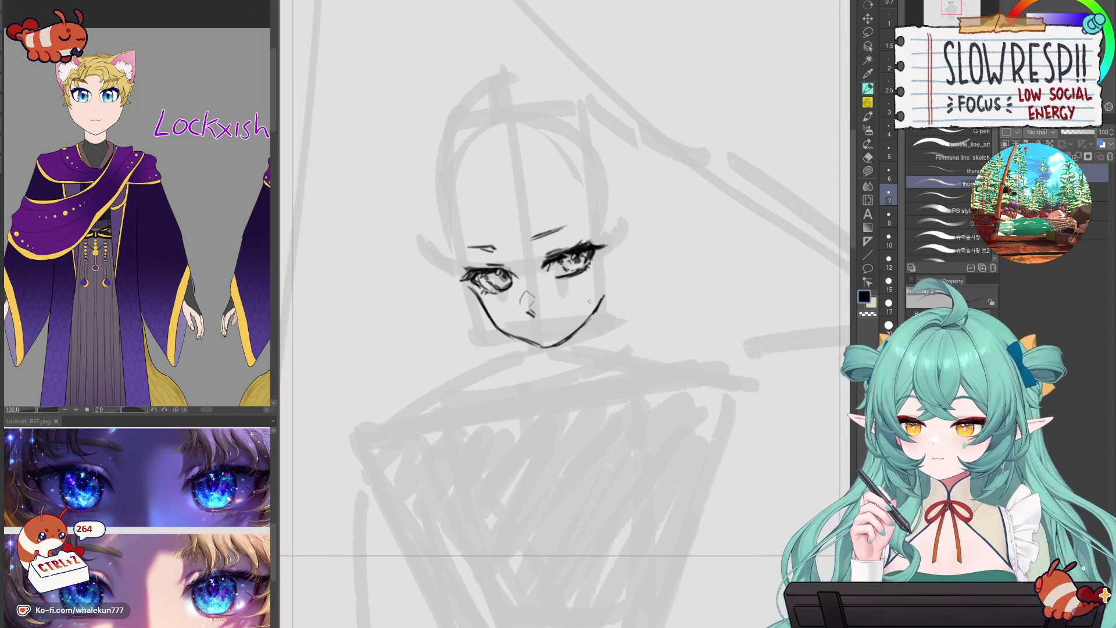
- Try several short mouth strokes under the nose, undoing each attempt
left_click_drag(623, 432, 619, 399)
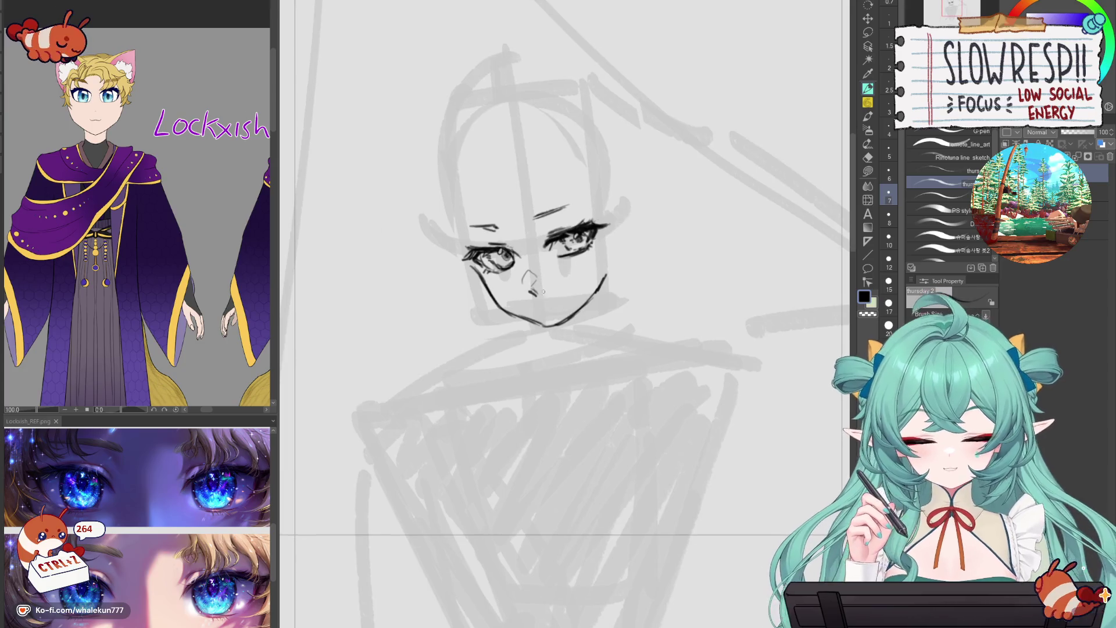
key("ctrl+z")
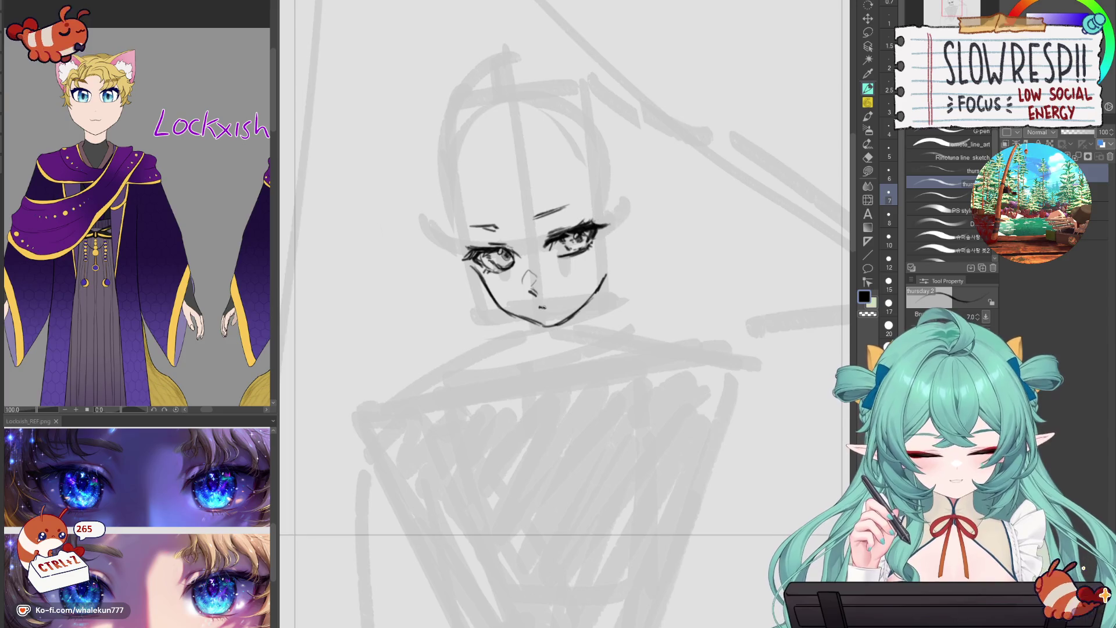
key("ctrl+z")
key("ctrl+z")
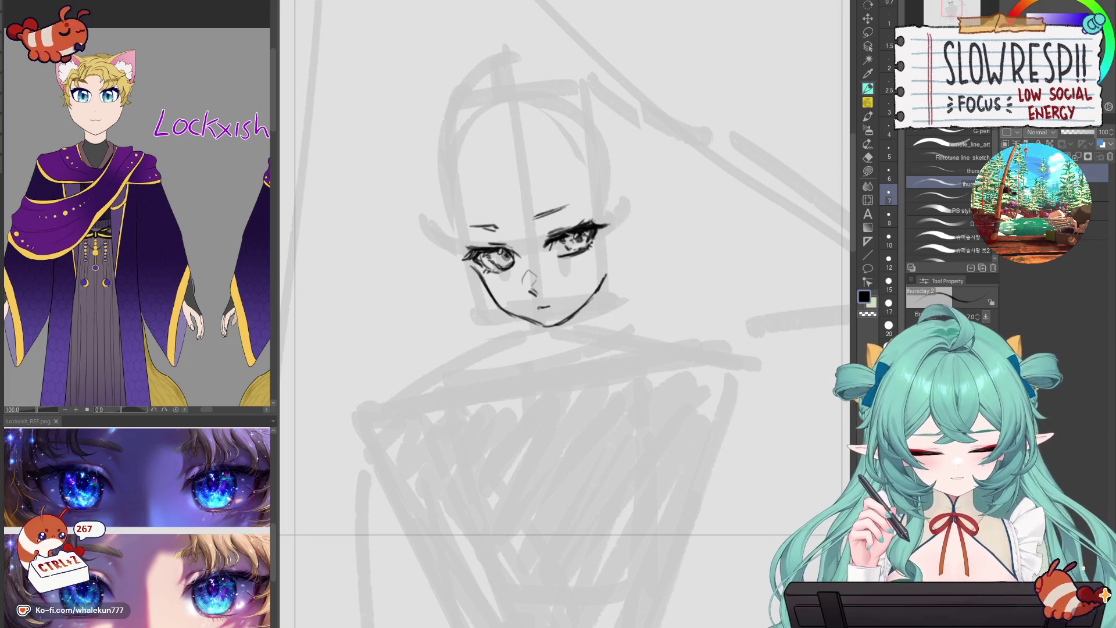
left_click_drag(545, 307, 558, 322)
key("ctrl+z")
key("ctrl+z")
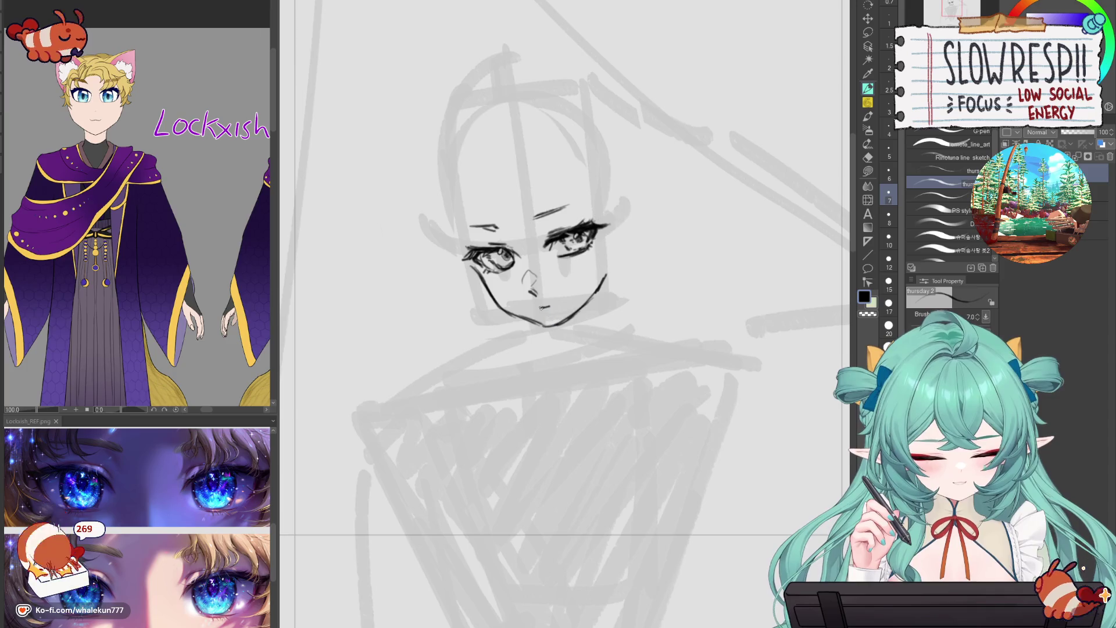
key("ctrl+z")
mouse_move(548, 308)
left_mouse_down()
mouse_move(558, 325)
mouse_move(556, 304)
left_mouse_up()
key("ctrl+z")
key("ctrl+z")
key("ctrl+z")
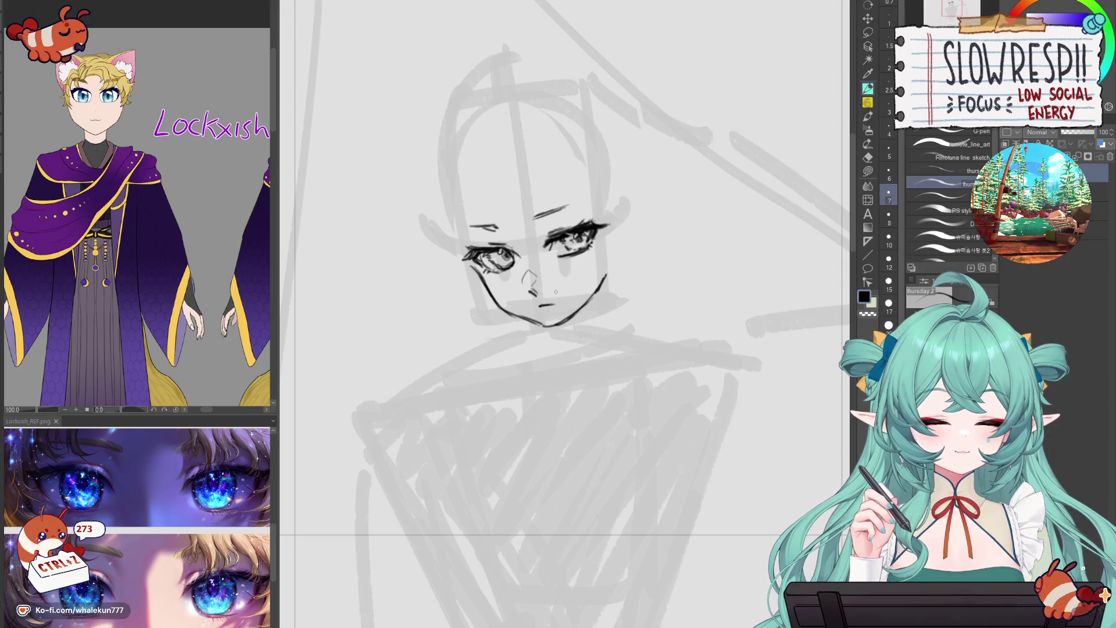
key("ctrl+z")
key("ctrl+z")
- Check the face mirrored, lighten stray pixels under the right eye's lashes, and redraw the right jaw line
key("h")
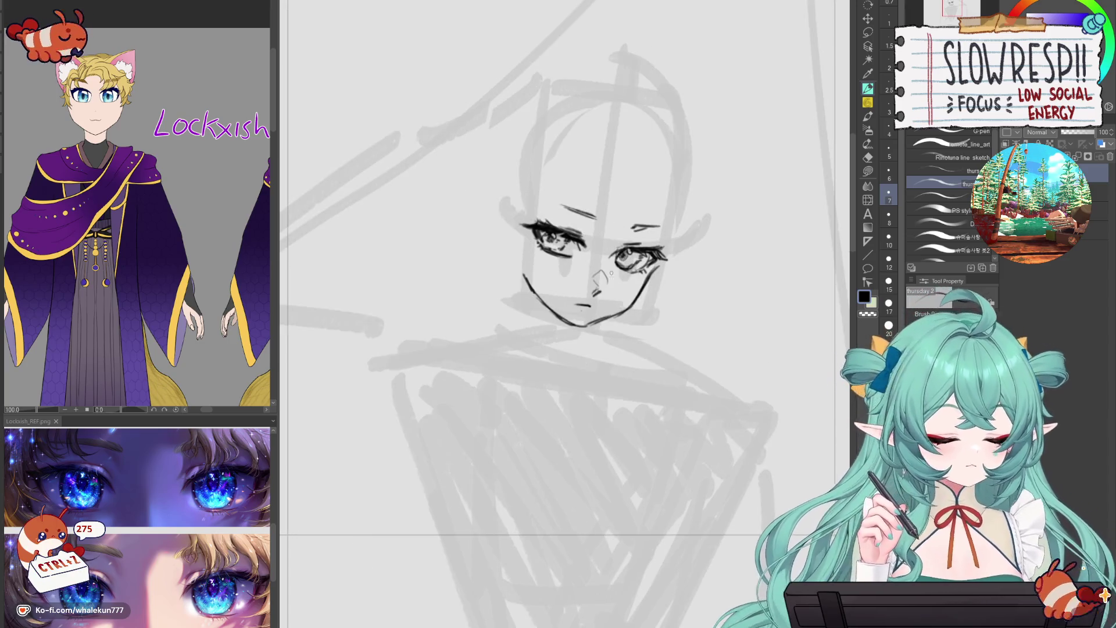
key("ctrl+z")
key("ctrl+z")
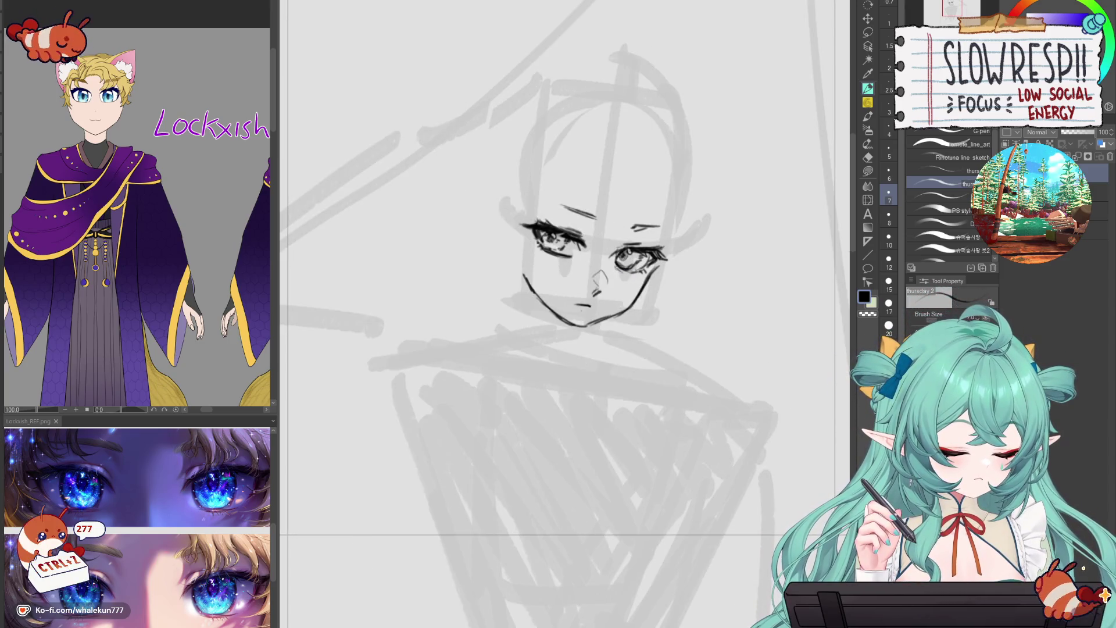
key("ctrl+z")
key("ctrl+z")
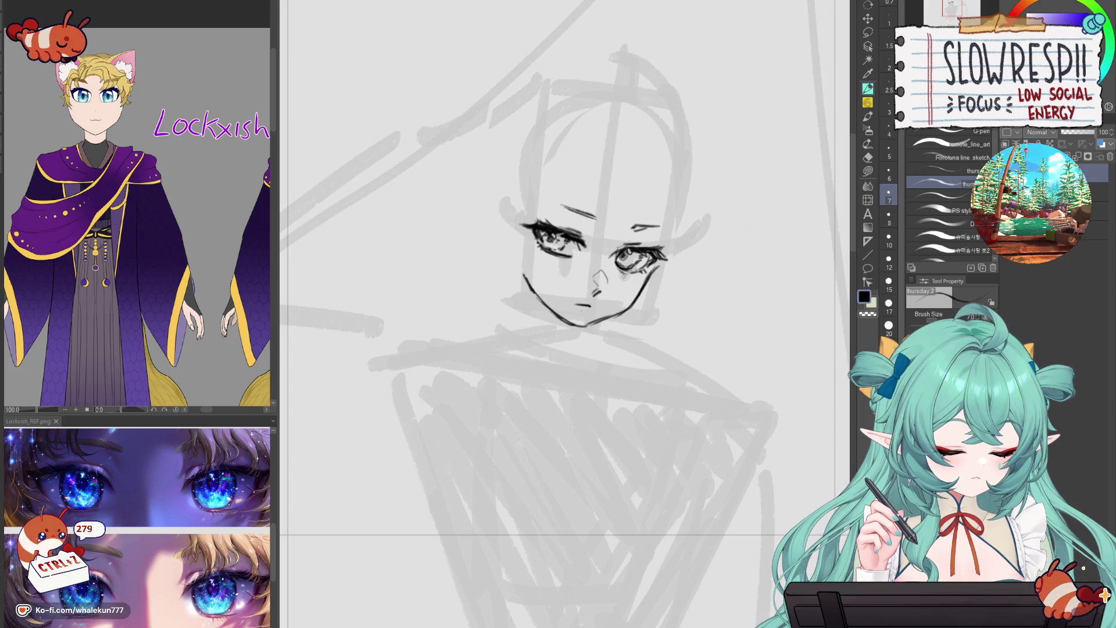
key("h")
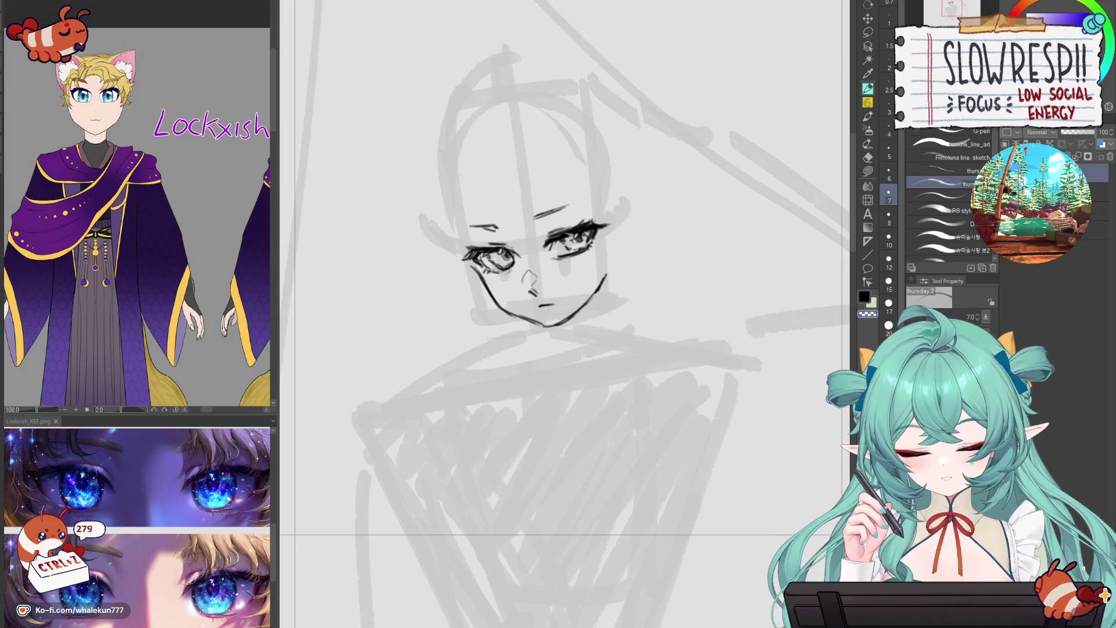
left_click_drag(553, 259, 574, 254)
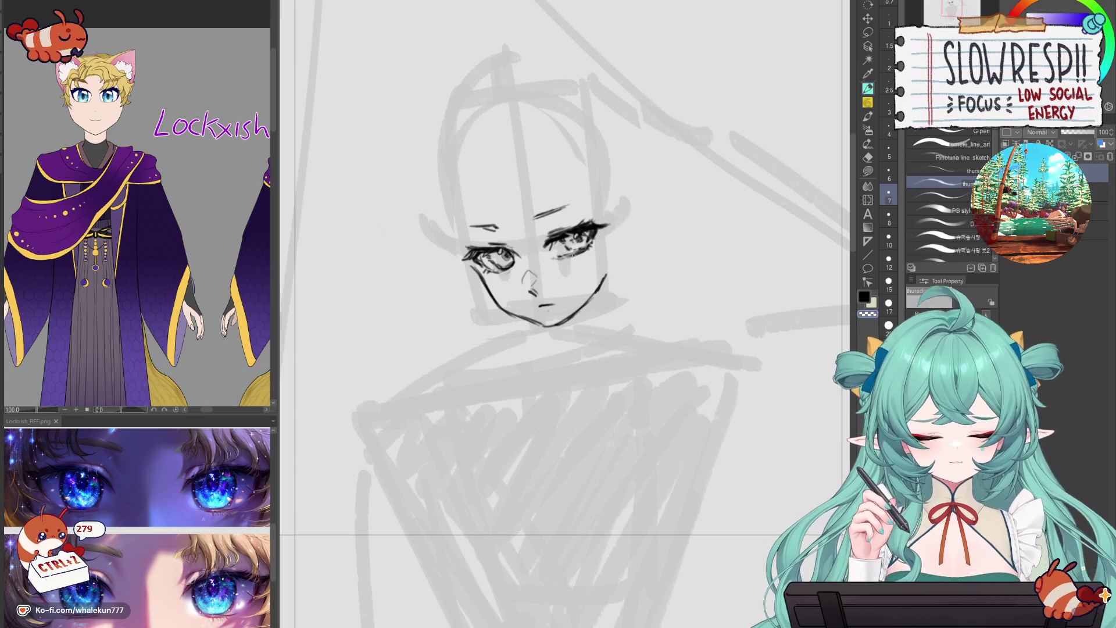
scroll(615, 217, "down", 5)
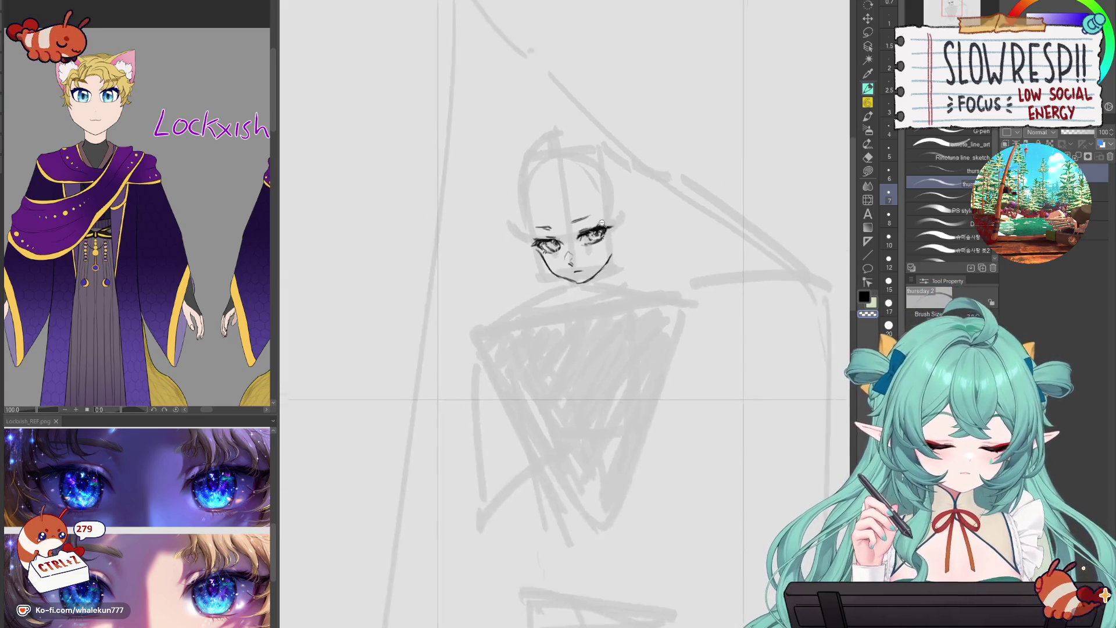
scroll(608, 271, "up", 5)
key("ctrl+z")
left_click_drag(610, 255, 603, 289)
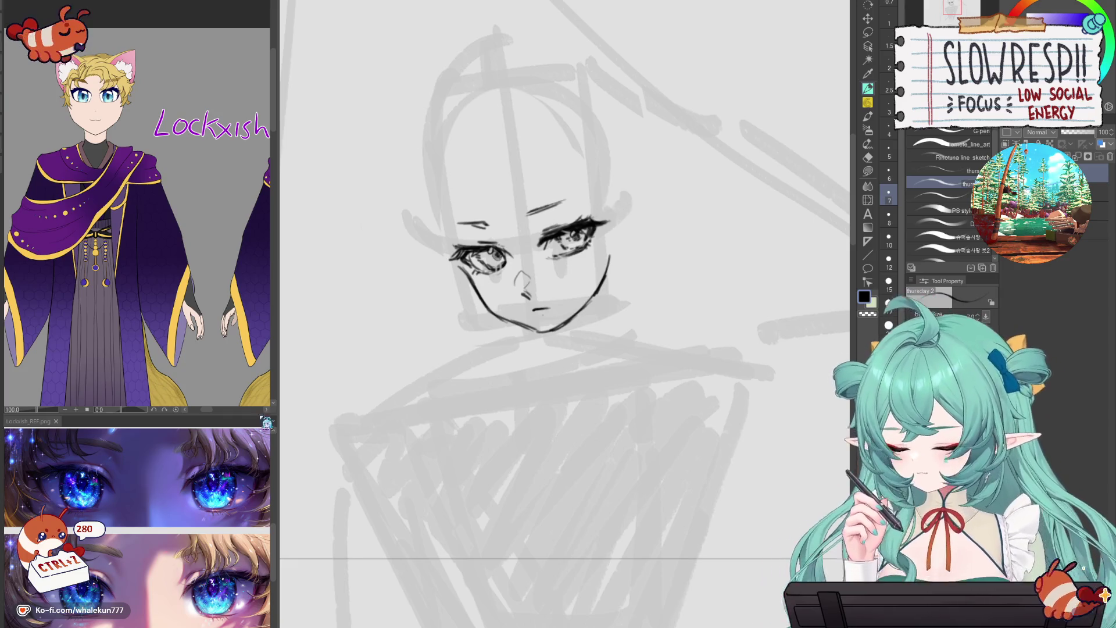
- Scroll the reference panel to the back view and the eye close-ups
mouse_move(265, 343)
left_mouse_down()
mouse_move(199, 347)
mouse_move(87, 326)
mouse_move(116, 233)
mouse_move(244, 145)
mouse_move(270, 93)
left_mouse_up()
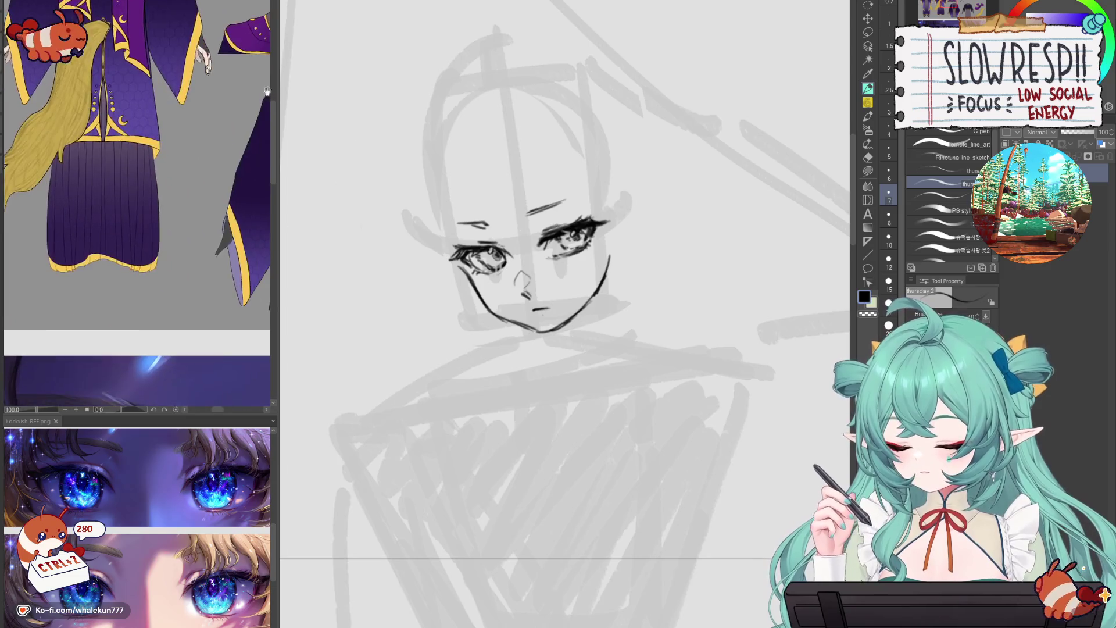
scroll(270, 93, "down", 3)
mouse_move(233, 291)
left_mouse_down()
mouse_move(188, 154)
mouse_move(134, 401)
left_mouse_up()
scroll(119, 169, "up", 3)
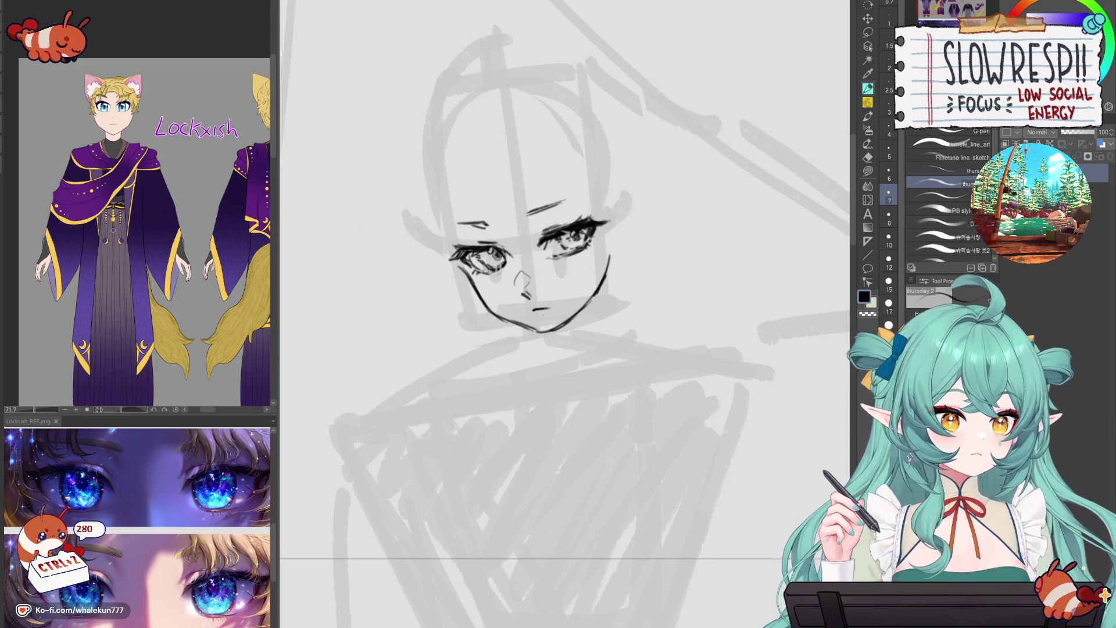
- Erase the lower jaw line and redraw it down toward the chin
key("p")
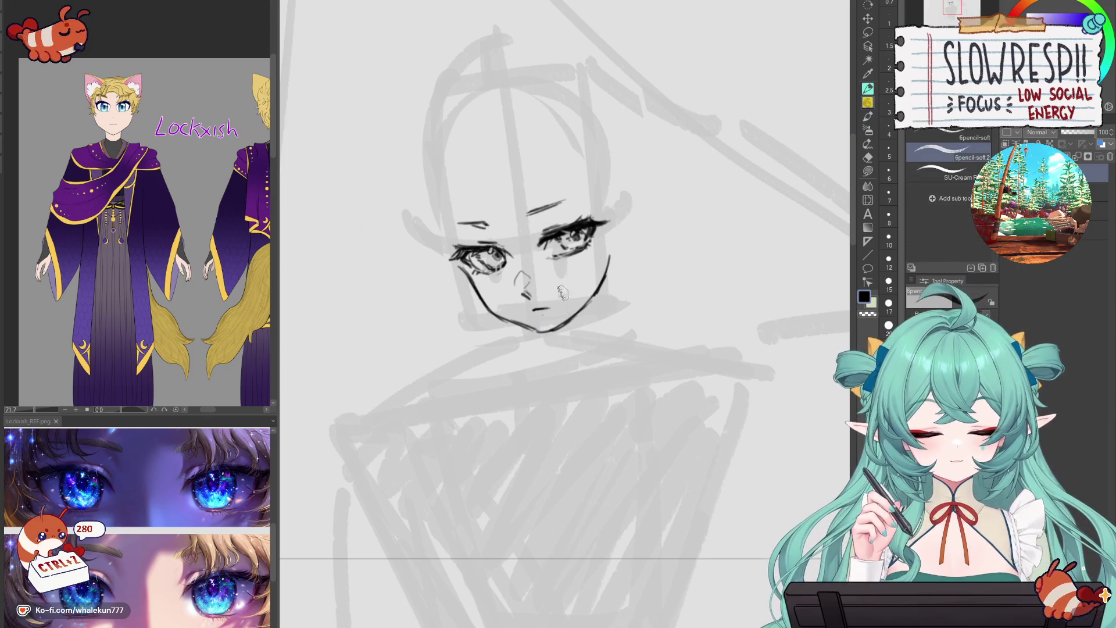
scroll(563, 290, "up", 1)
key("e")
mouse_move(487, 319)
left_mouse_down()
mouse_move(558, 343)
mouse_move(613, 273)
left_mouse_up()
key("p")
mouse_move(460, 280)
left_mouse_down()
mouse_move(488, 323)
mouse_move(559, 351)
left_mouse_up()
key("ctrl+z")
key("ctrl+z")
key("ctrl+z")
left_click_drag(492, 324, 552, 351)
- Redraw the lower jaw repeatedly until it ends in a longer, lower pointed chin
key("ctrl+z")
key("ctrl+z")
key("ctrl+z")
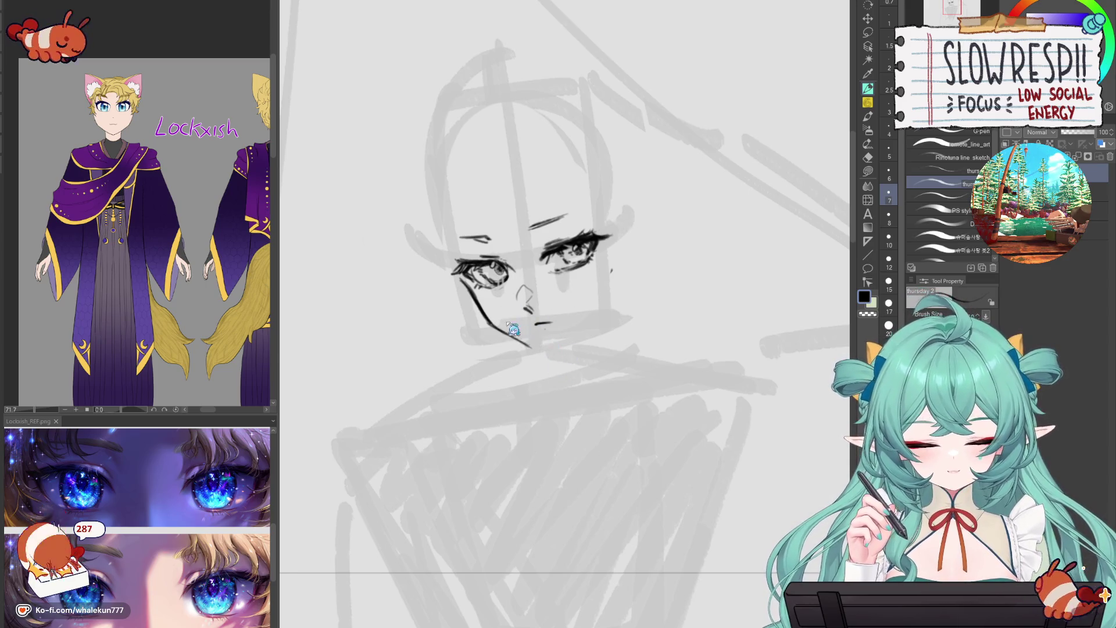
left_click_drag(490, 324, 560, 351)
key("ctrl+z")
key("ctrl+z")
key("ctrl+z")
left_click_drag(491, 322, 549, 353)
key("ctrl+z")
key("ctrl+z")
mouse_move(490, 323)
left_mouse_down()
mouse_move(543, 353)
mouse_move(569, 351)
left_mouse_up()
key("ctrl+z")
key("ctrl+z")
key("ctrl+z")
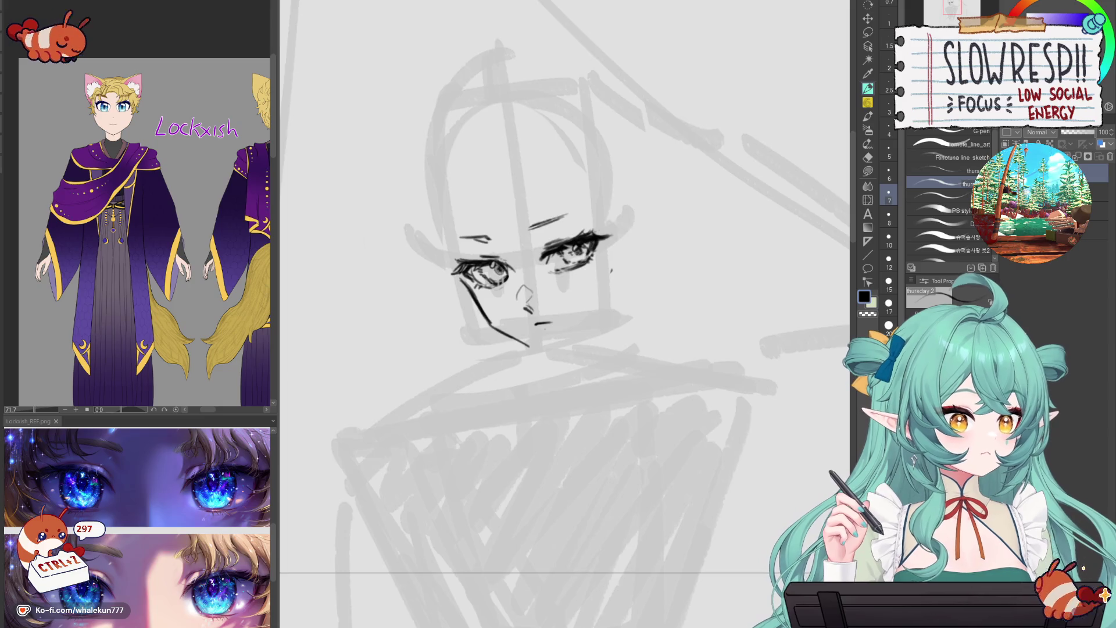
- Erase the short mouth stroke and thin the lower-left jaw line
key("e")
left_click_drag(531, 327, 551, 323)
left_click(869, 90)
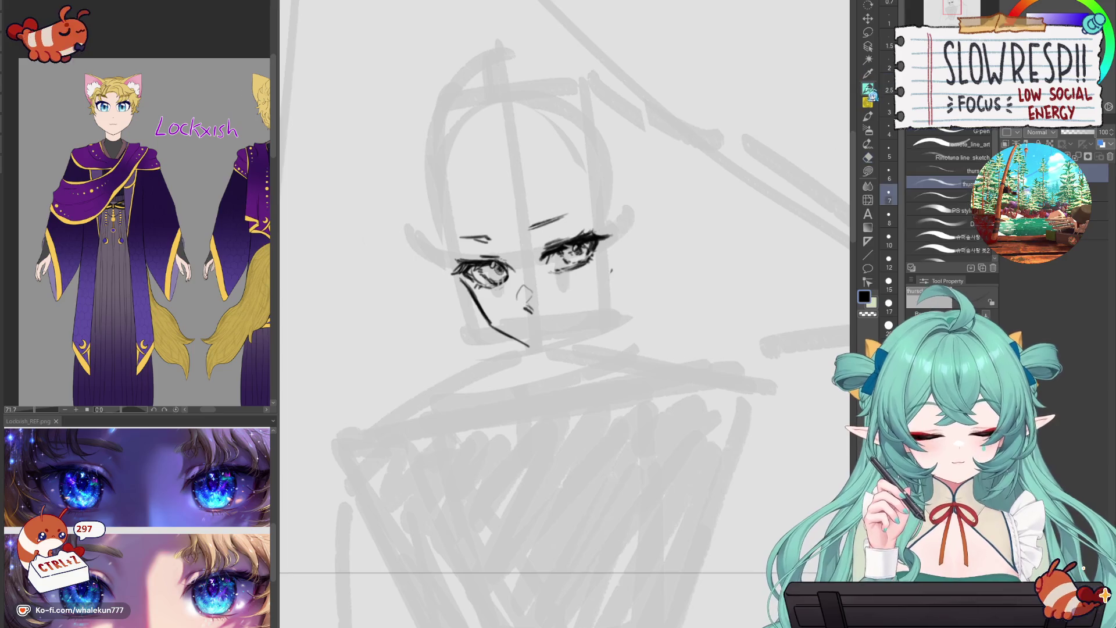
mouse_move(490, 323)
left_mouse_down()
mouse_move(543, 352)
mouse_move(570, 337)
mouse_move(535, 360)
mouse_move(576, 338)
mouse_move(608, 284)
left_mouse_up()
key("ctrl+z")
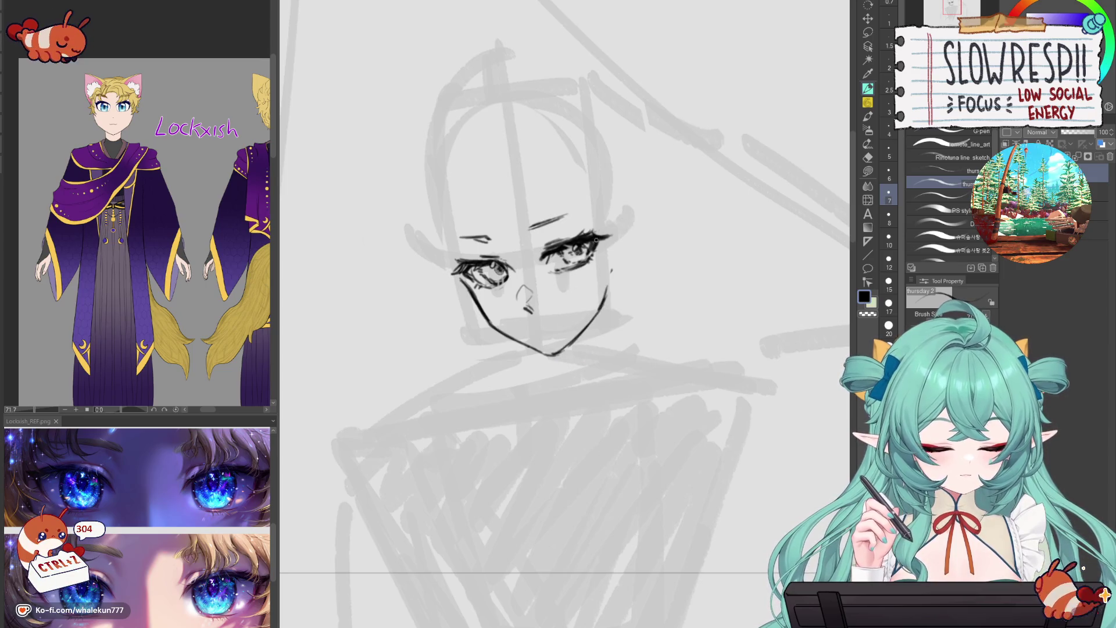
- Try Liquify with a smaller brush, then pan the reference to the head and accessory views
left_click(867, 200)
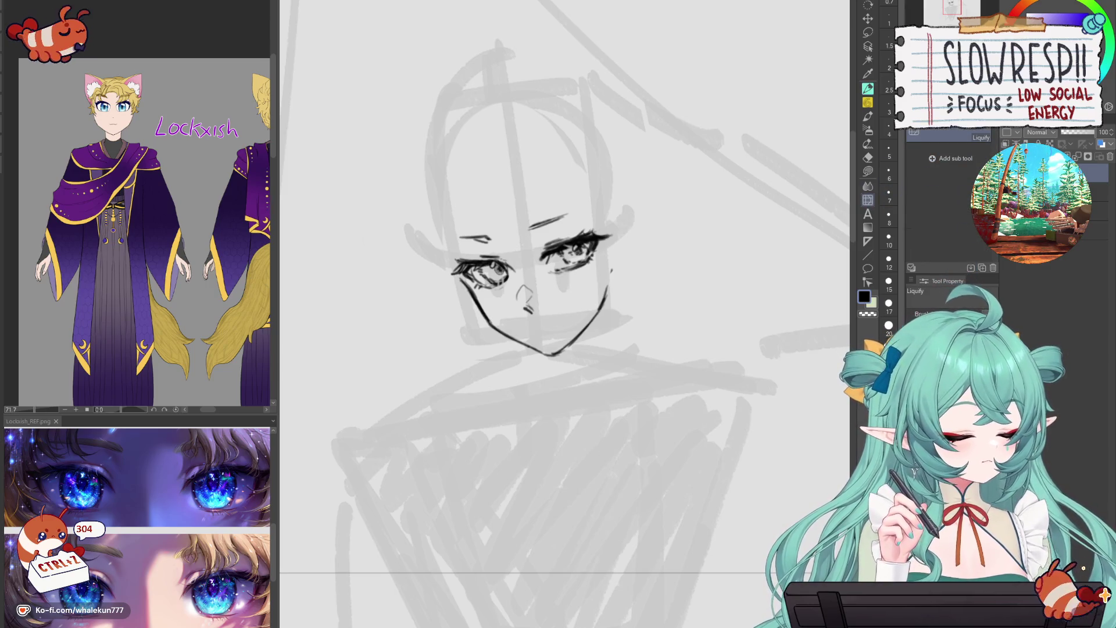
key("bracketleft")
key("bracketleft")
key("bracketleft")
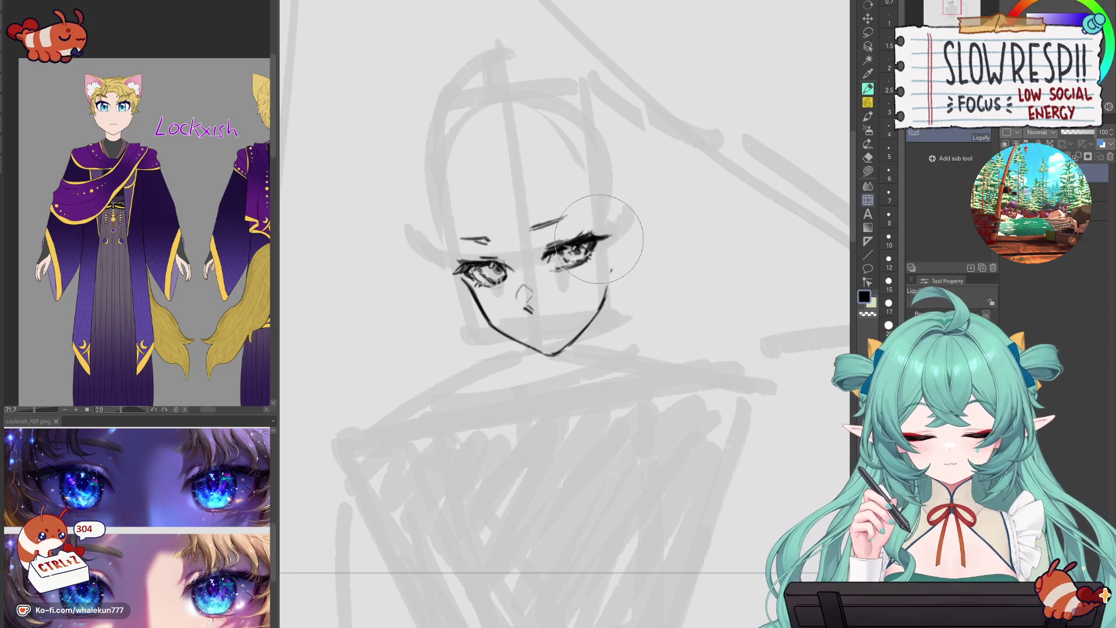
left_click(868, 88)
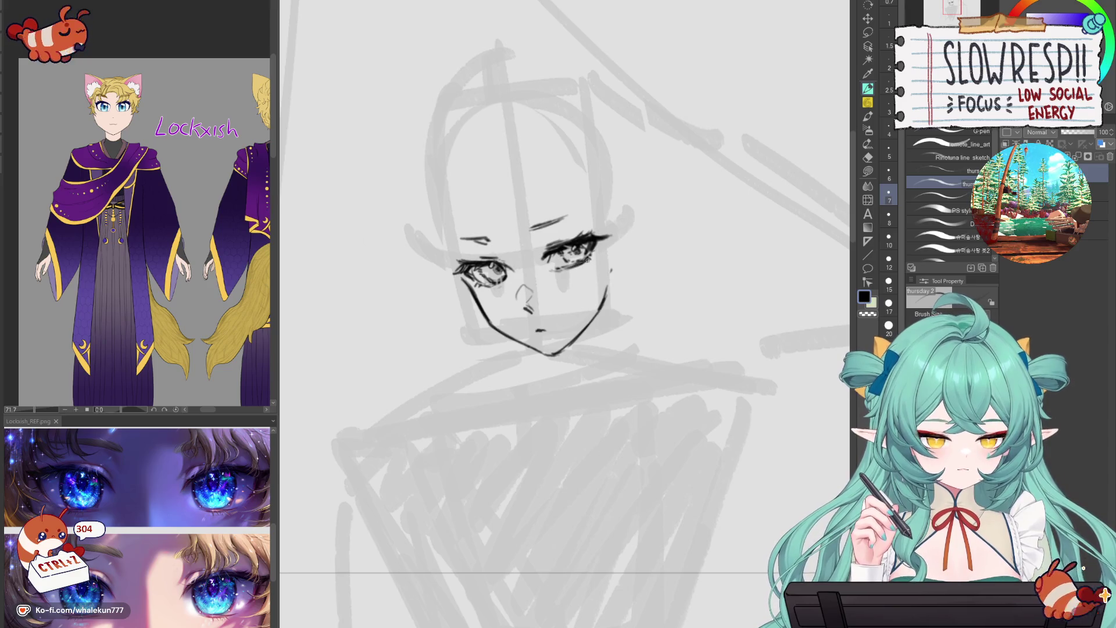
left_click_drag(201, 335, 25, 334)
scroll(25, 335, "up", 4)
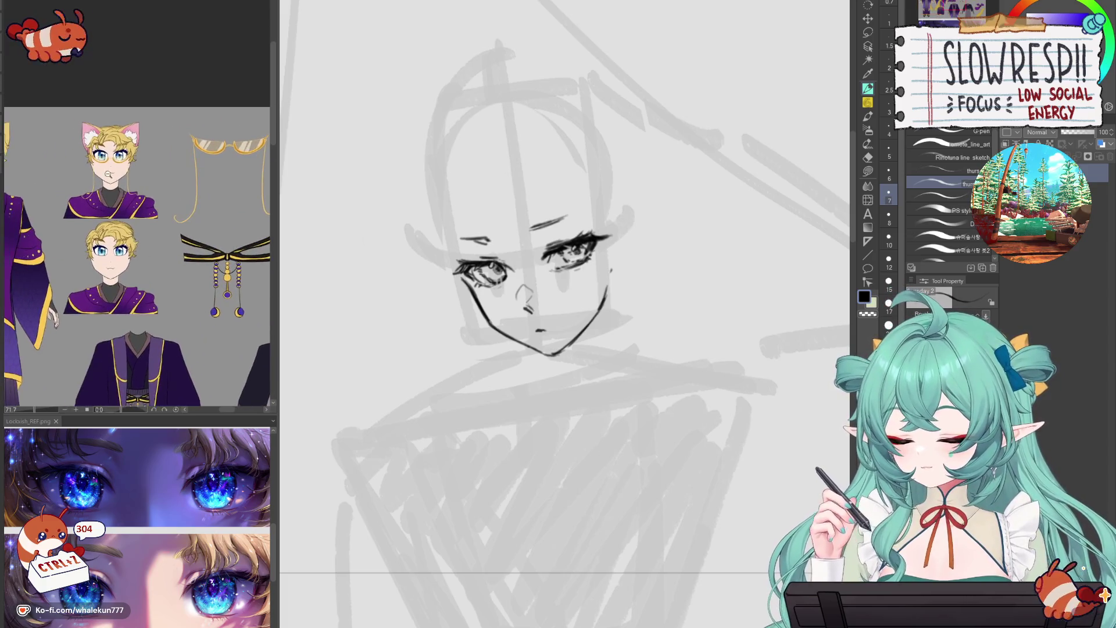
- Ink thin glasses frames across both eyes and the left side of the face
left_click(542, 270)
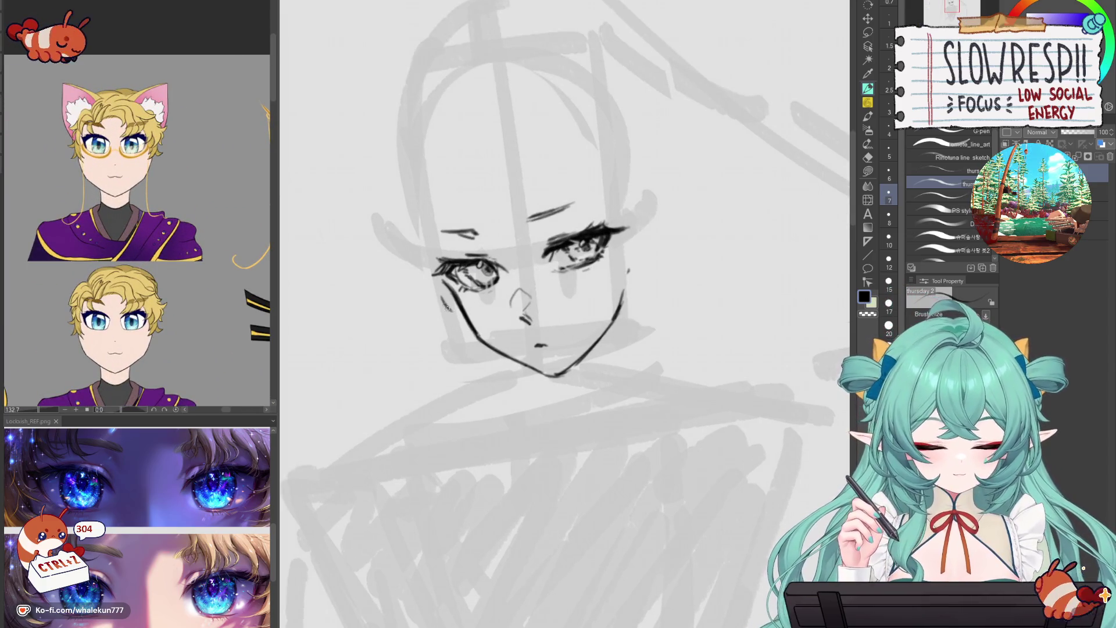
left_click_drag(465, 313, 518, 287)
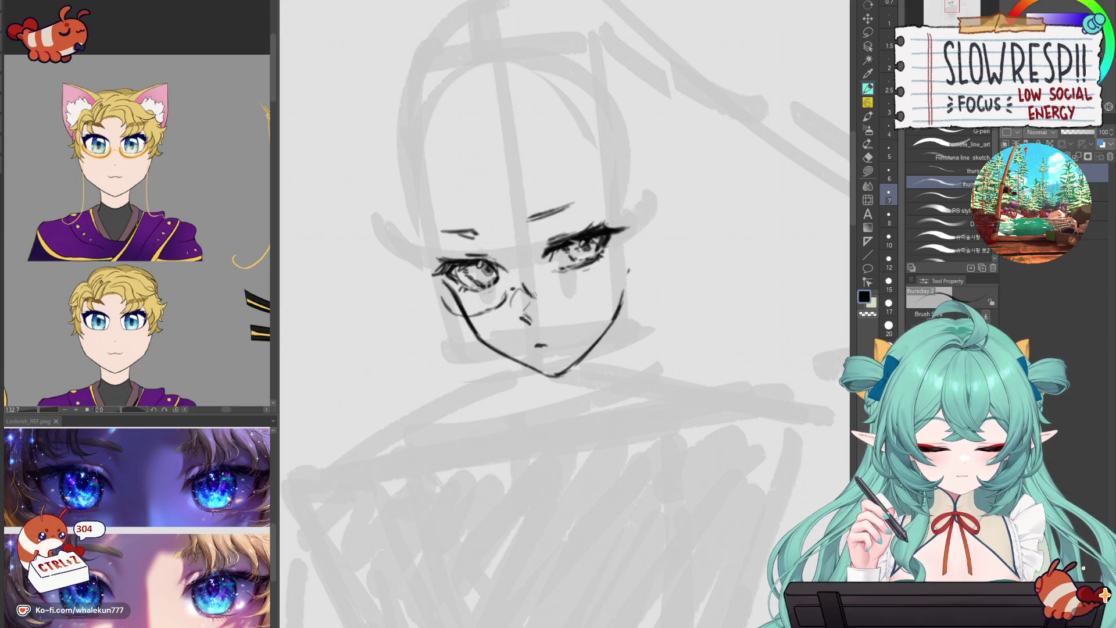
key("ctrl+z")
key("ctrl+z")
mouse_move(533, 283)
left_mouse_down()
mouse_move(550, 293)
mouse_move(600, 284)
left_mouse_up()
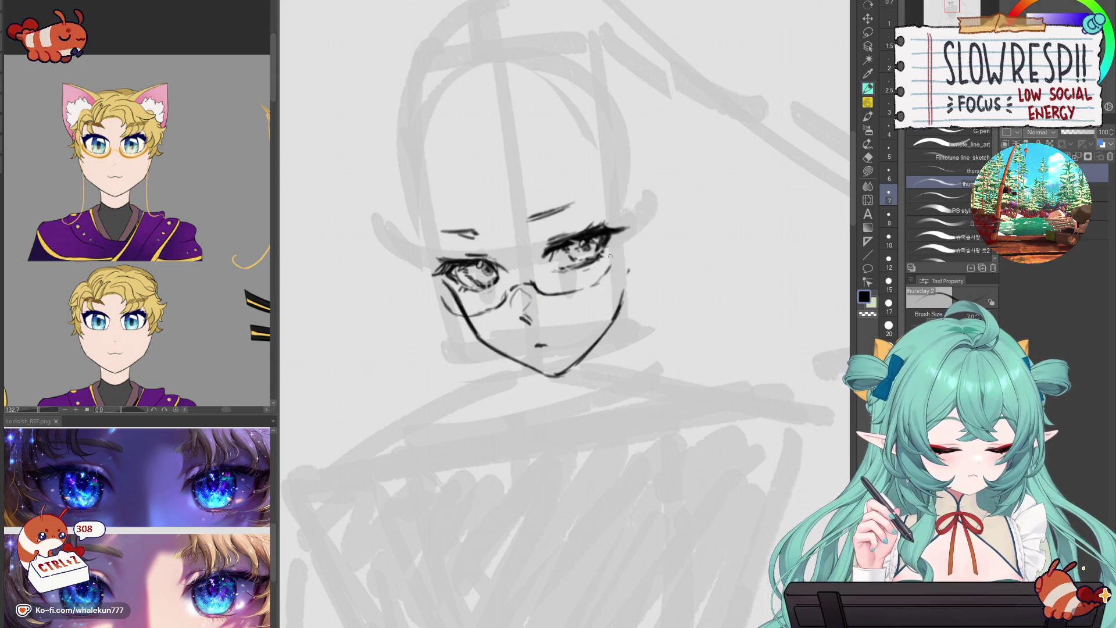
mouse_move(441, 297)
left_mouse_down()
mouse_move(487, 313)
mouse_move(505, 292)
left_mouse_up()
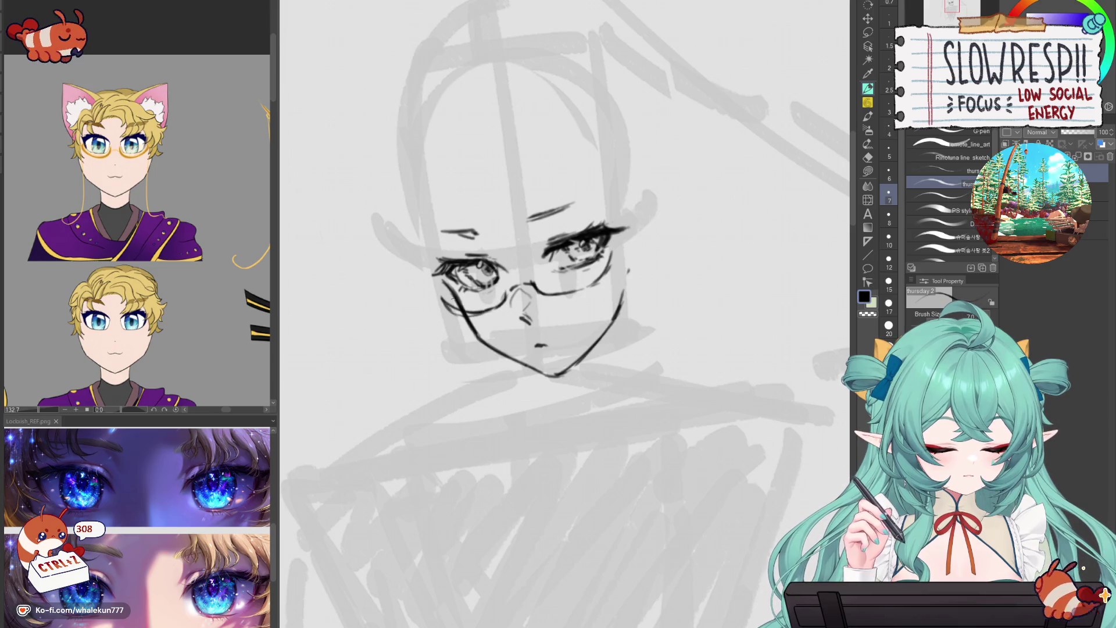
left_click_drag(448, 321, 458, 365)
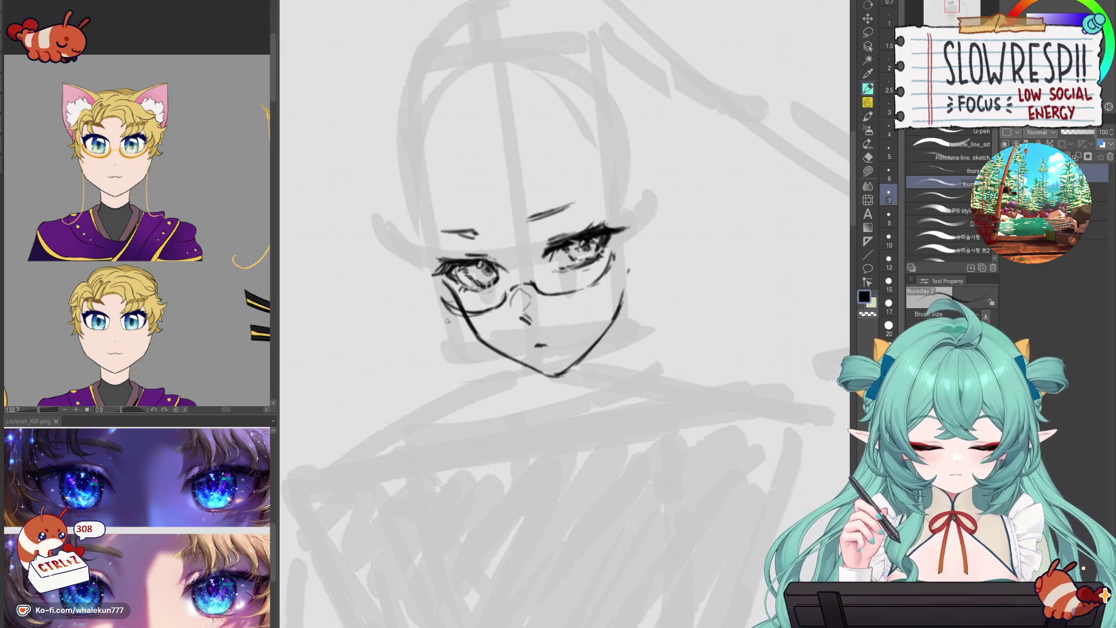
scroll(478, 363, "down", 3)
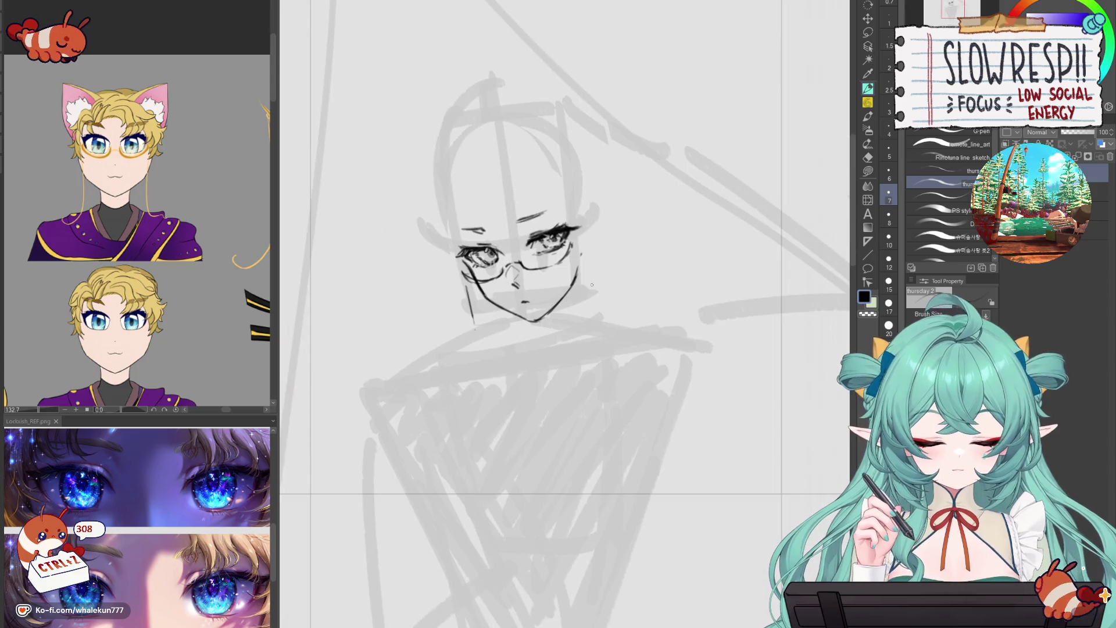
- Nudge the face line art upward with Move layer and confirm the transform
key("k")
left_click_drag(552, 285, 549, 251)
key("ctrl+t")
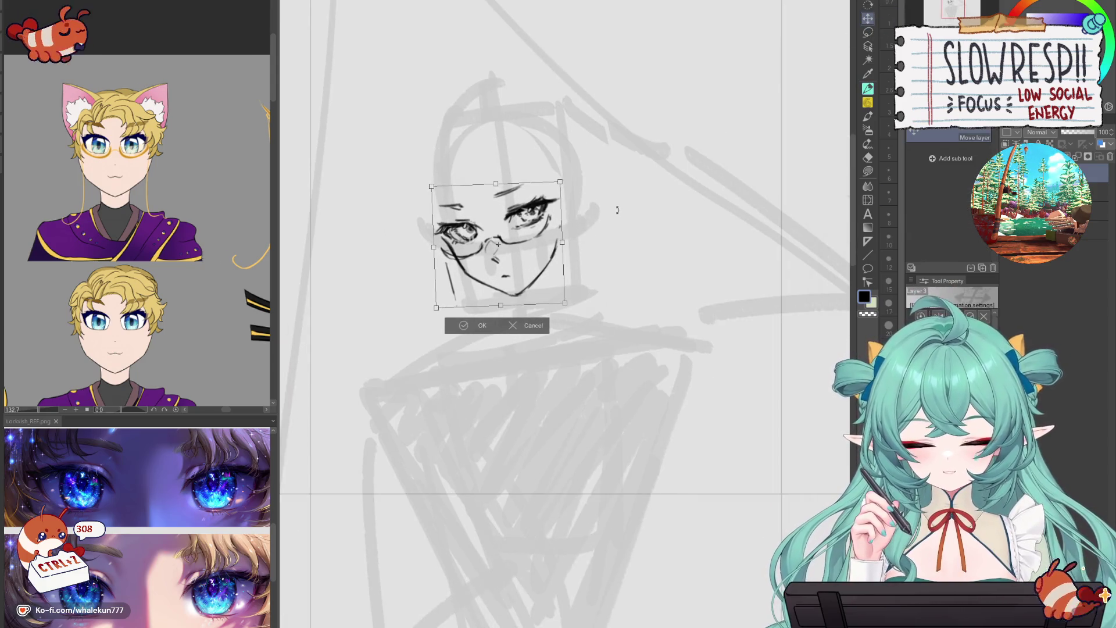
key("Return")
key("p")
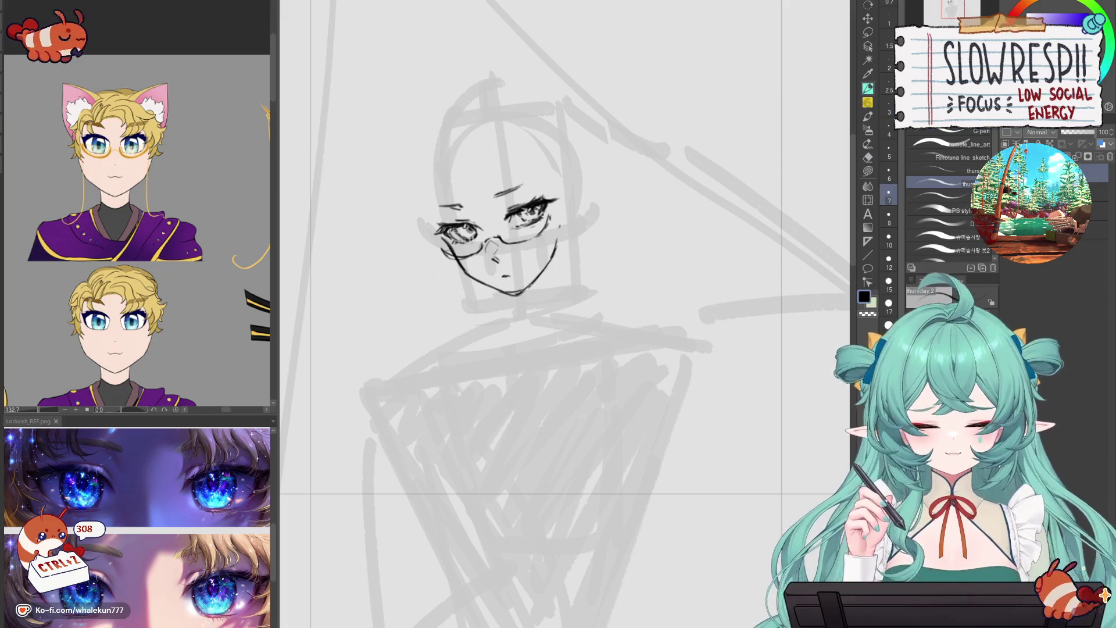
- Ink the chin and right jaw line, checking the face mirrored
key("ctrl+z")
key("ctrl+z")
left_click_drag(509, 295, 537, 279)
key("h")
key("j")
key("h")
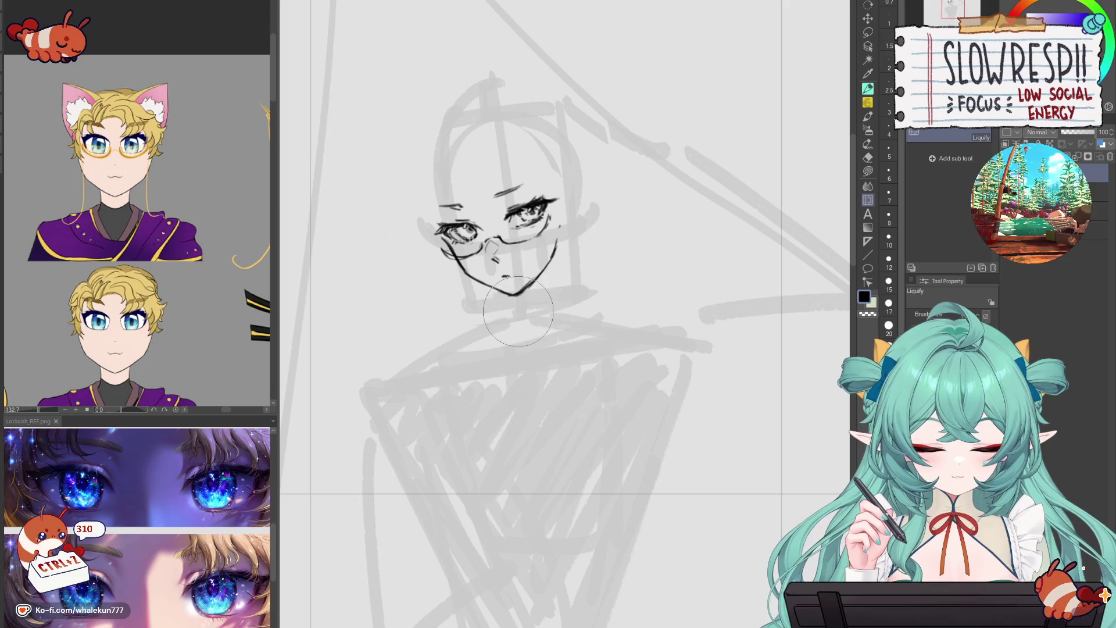
key("p")
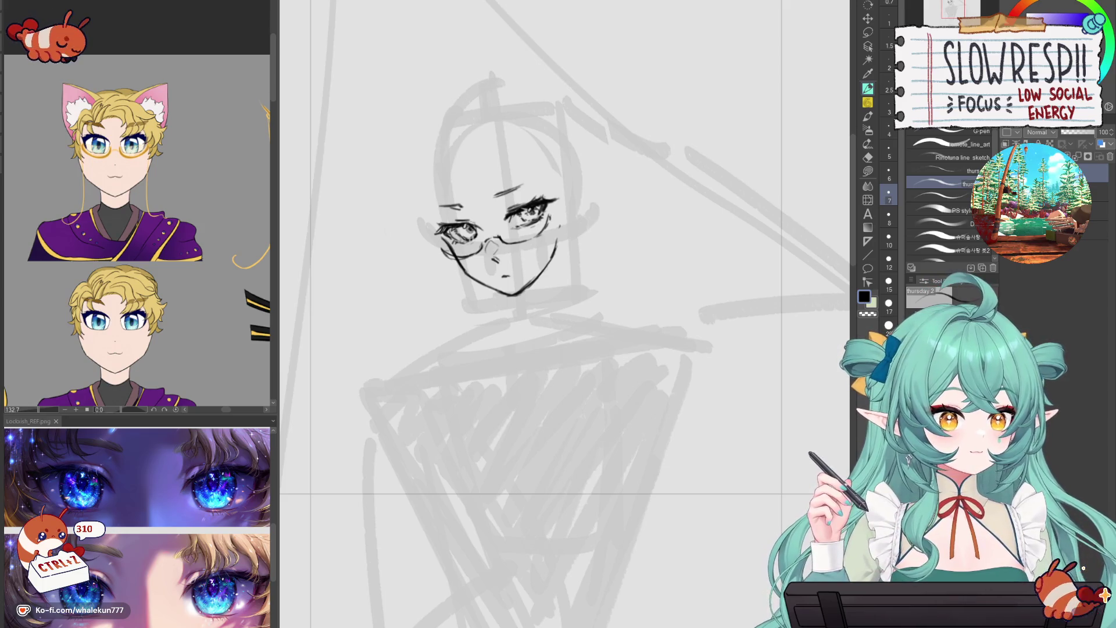
left_click_drag(564, 314, 591, 332)
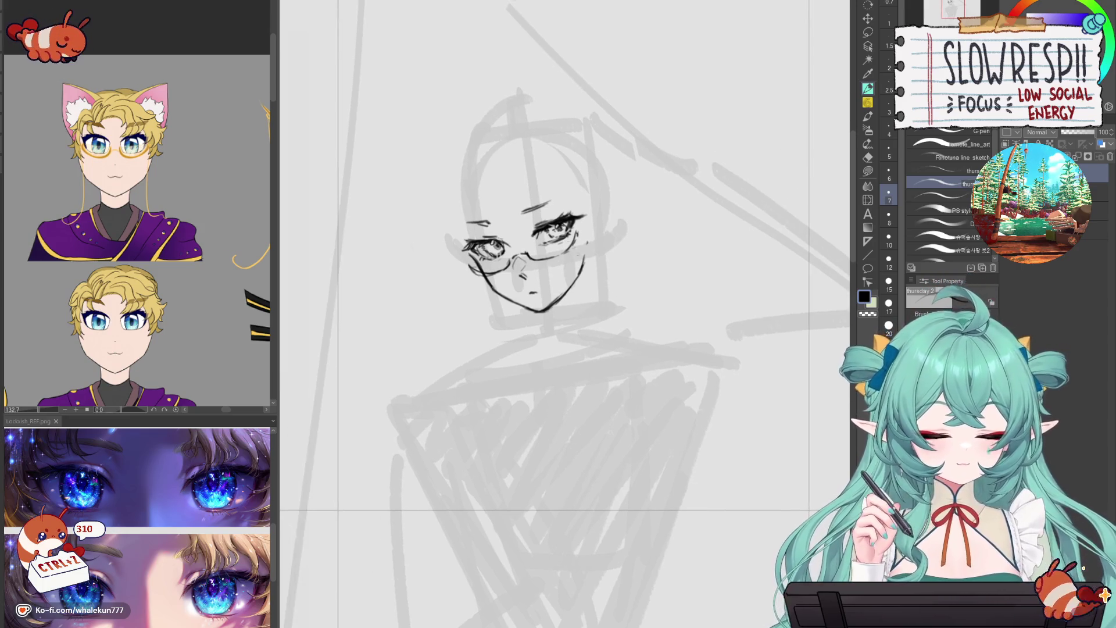
- Ink a curved strand on the face's left side running down toward the glasses
left_click_drag(586, 259, 582, 271)
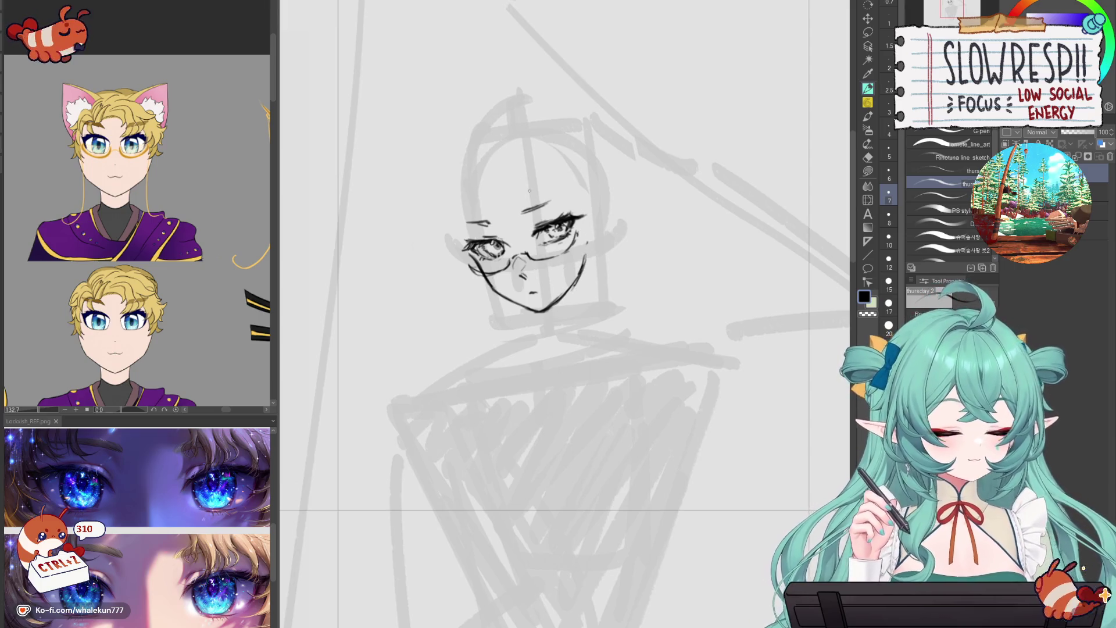
mouse_move(476, 178)
left_mouse_down()
mouse_move(491, 217)
mouse_move(529, 212)
left_mouse_up()
key("ctrl+z")
key("ctrl+z")
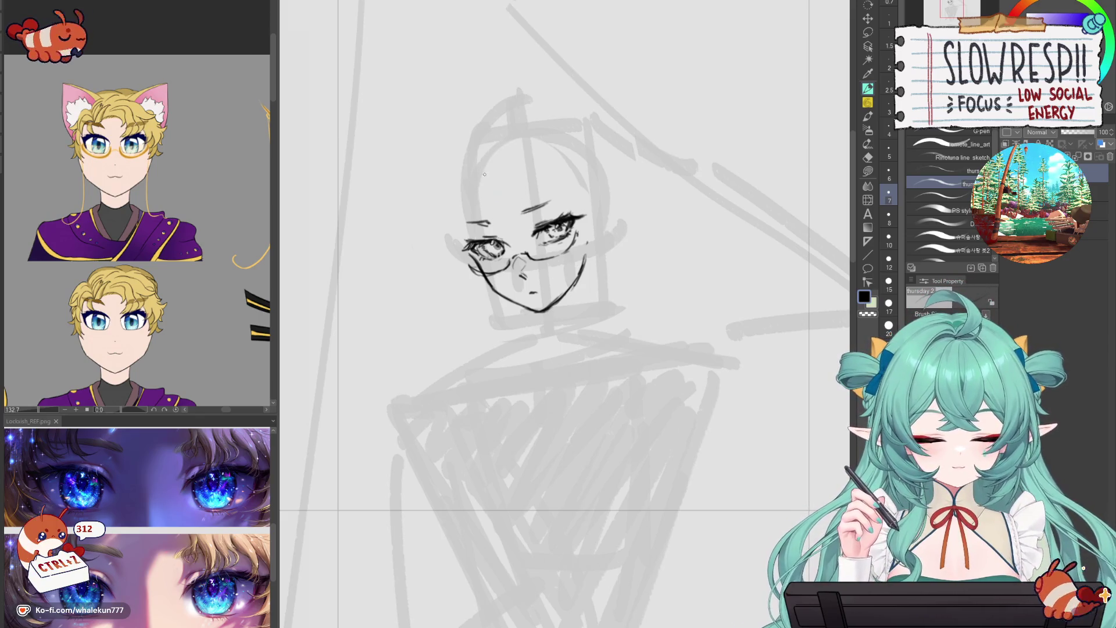
left_click_drag(486, 163, 490, 212)
key("ctrl+z")
key("ctrl+z")
mouse_move(484, 163)
left_mouse_down()
mouse_move(498, 224)
mouse_move(524, 247)
left_mouse_up()
- Remove a stray stroke under the chin and ink a vertical hair line left of the face
scroll(407, 244, "down", 1)
mouse_move(523, 313)
left_mouse_down()
mouse_move(538, 330)
mouse_move(529, 315)
left_mouse_up()
key("ctrl+z")
key("ctrl+z")
key("ctrl+z")
key("k")
key("p")
left_click_drag(446, 204, 447, 254)
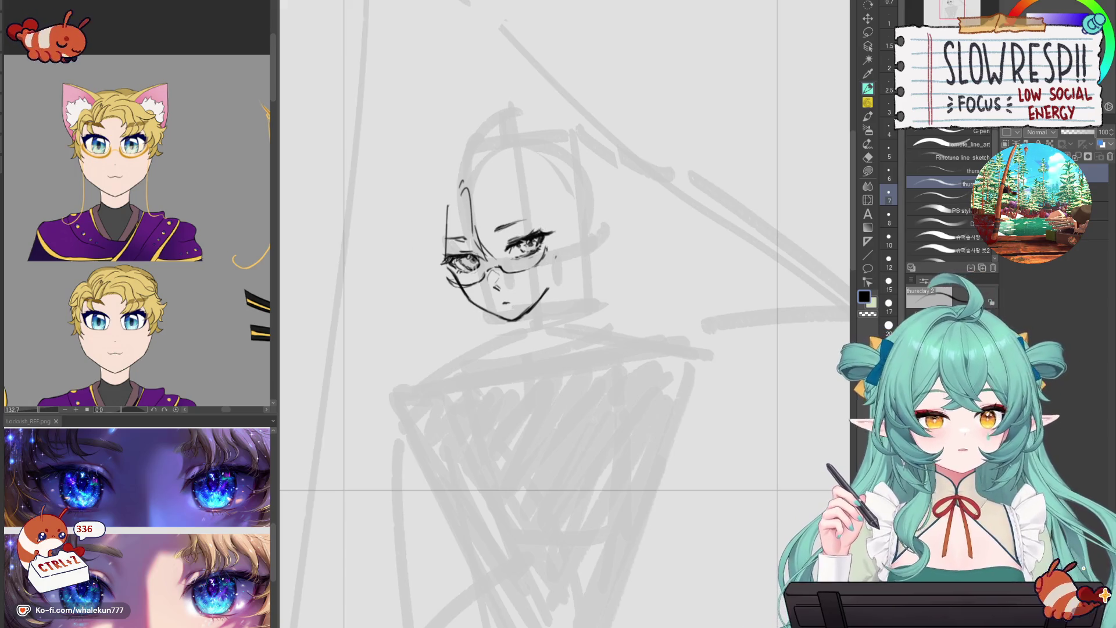
- Erase stray strokes near the left eye and try a long hair strand, undoing it
key("e")
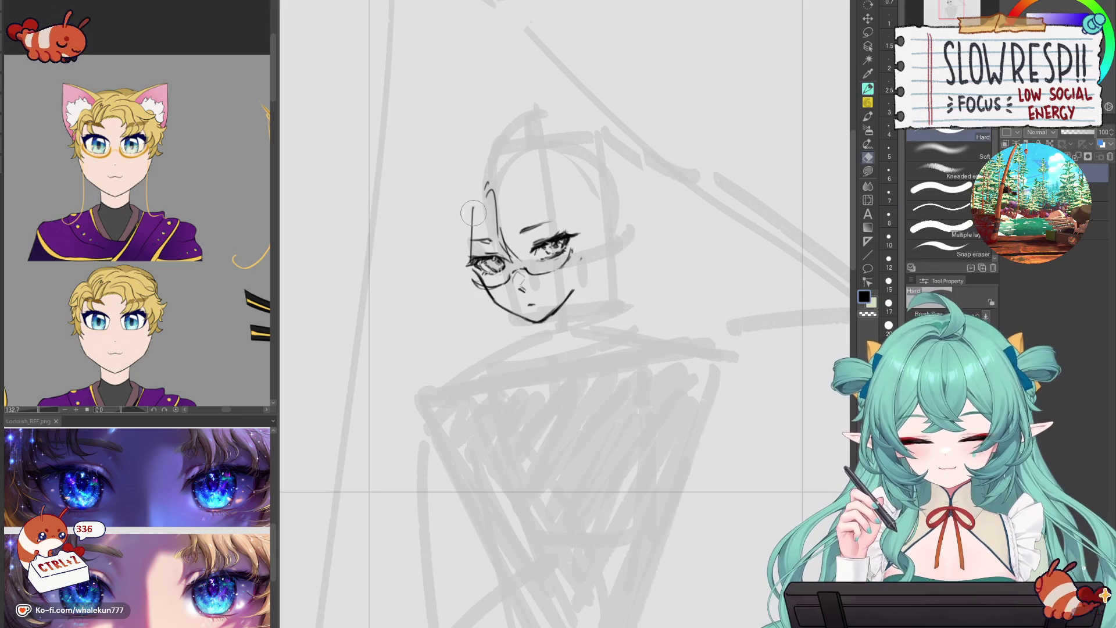
mouse_move(468, 227)
left_mouse_down()
mouse_move(468, 250)
mouse_move(476, 232)
mouse_move(463, 294)
left_mouse_up()
key("p")
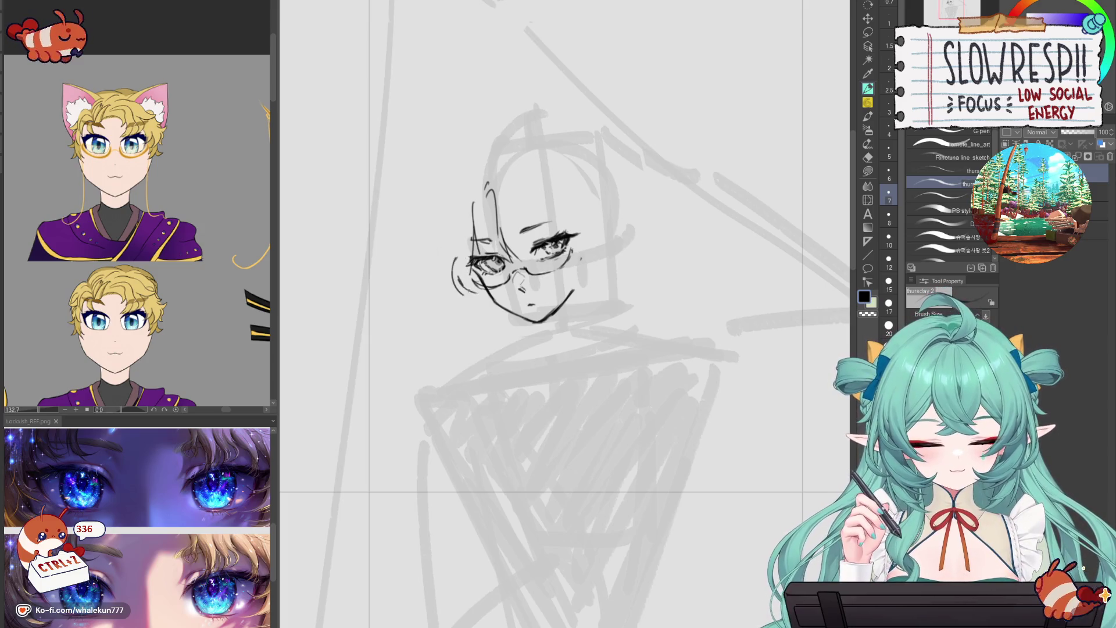
key("ctrl+z")
key("ctrl+z")
key("ctrl+z")
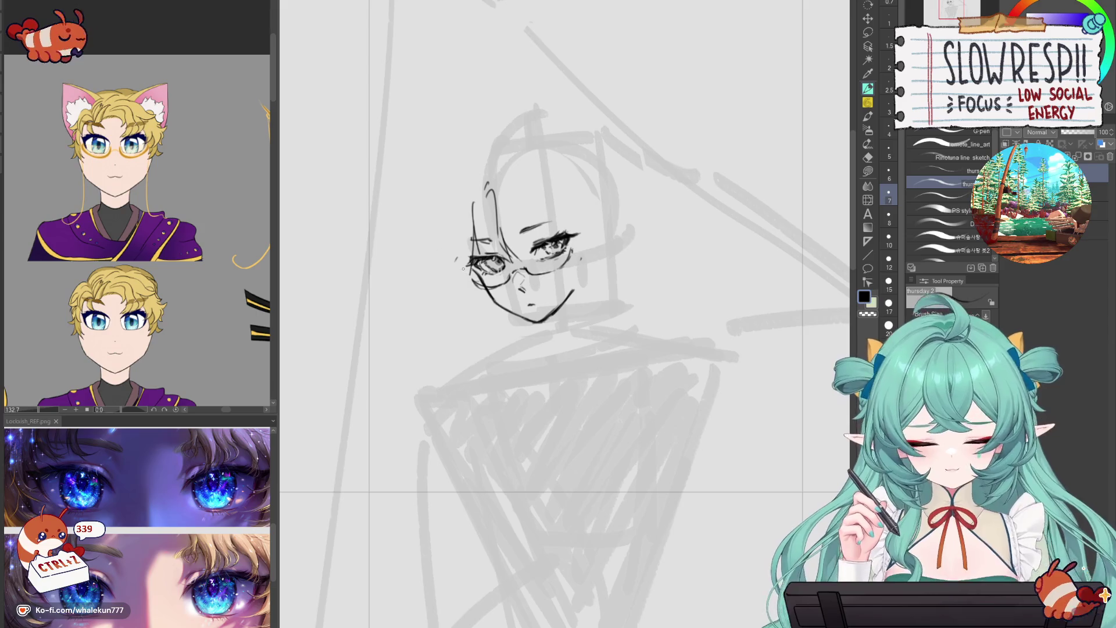
left_click_drag(535, 211, 494, 215)
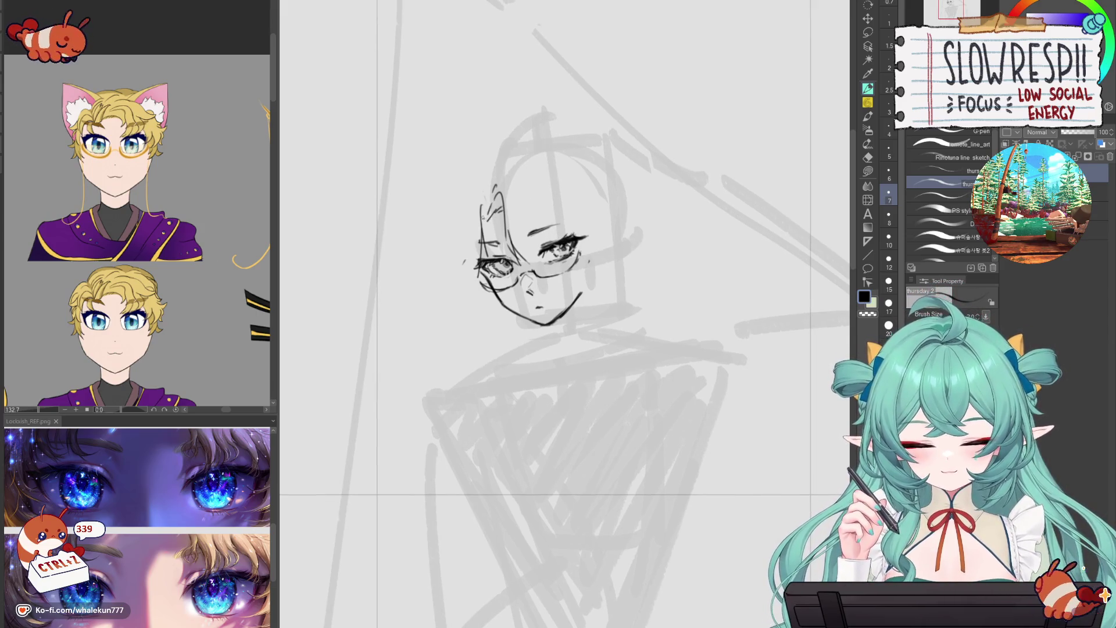
mouse_move(498, 158)
left_mouse_down()
mouse_move(526, 226)
mouse_move(552, 243)
left_mouse_up()
key("ctrl+z")
key("ctrl+z")
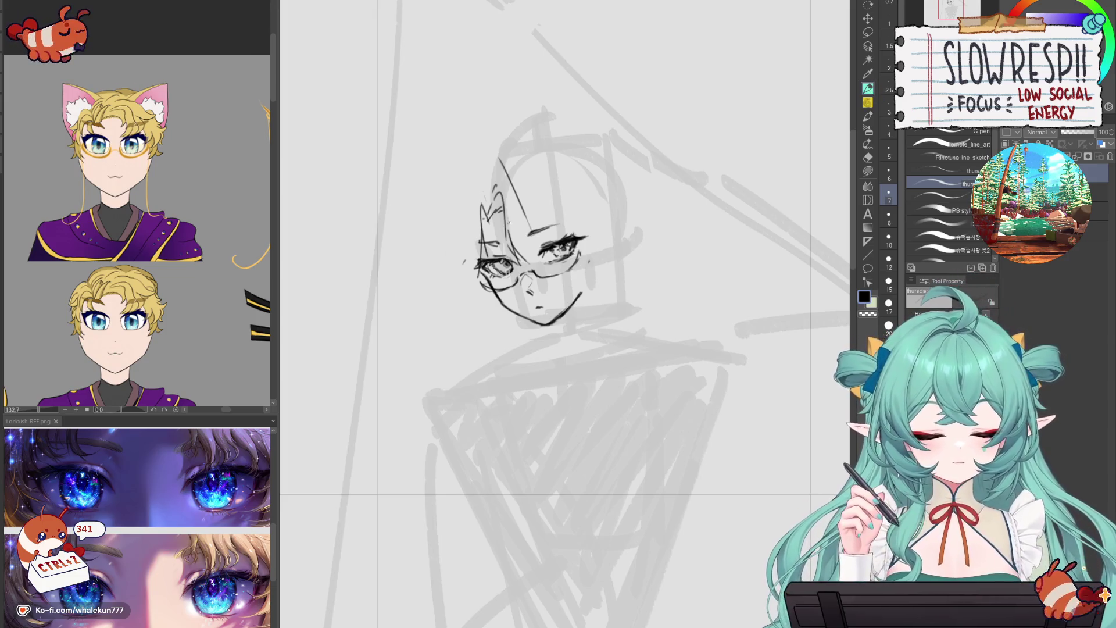
key("ctrl+z")
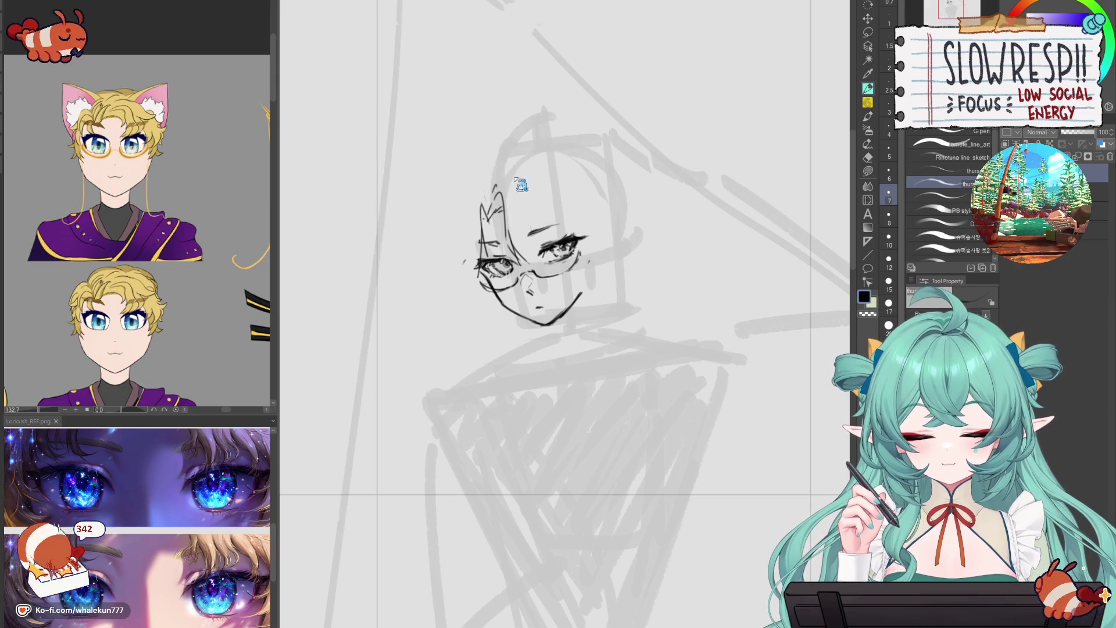
- Ink curly hair locks left of the head: a long strand, a short top strand and a curl
left_click_drag(484, 199, 463, 228)
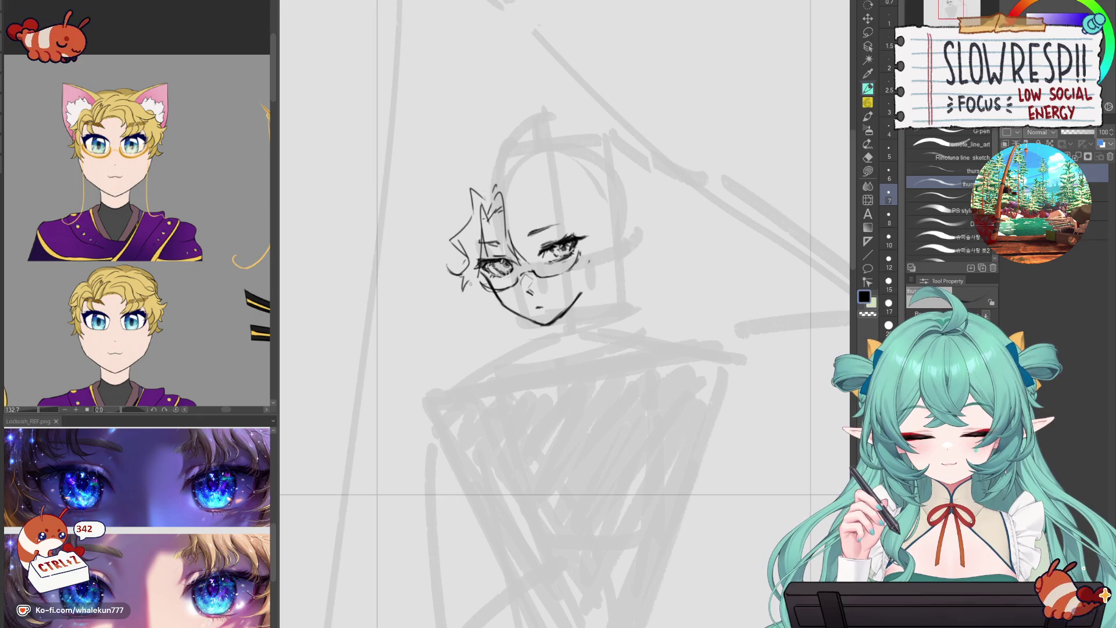
key("ctrl+z")
key("ctrl+z")
key("ctrl+z")
left_click_drag(509, 156, 530, 229)
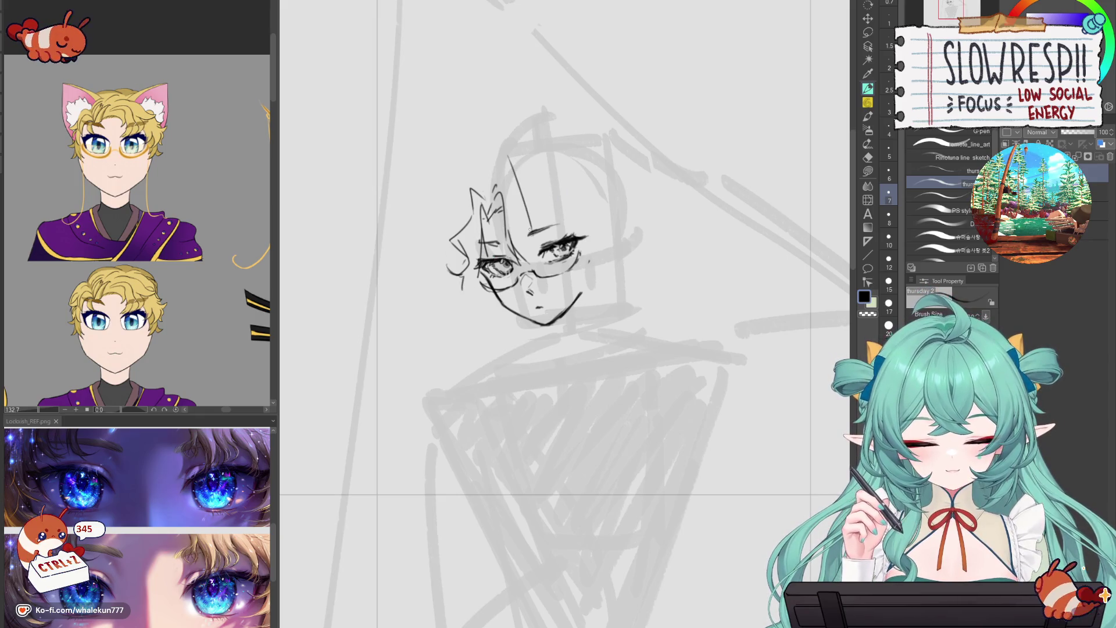
left_click_drag(491, 188, 481, 171)
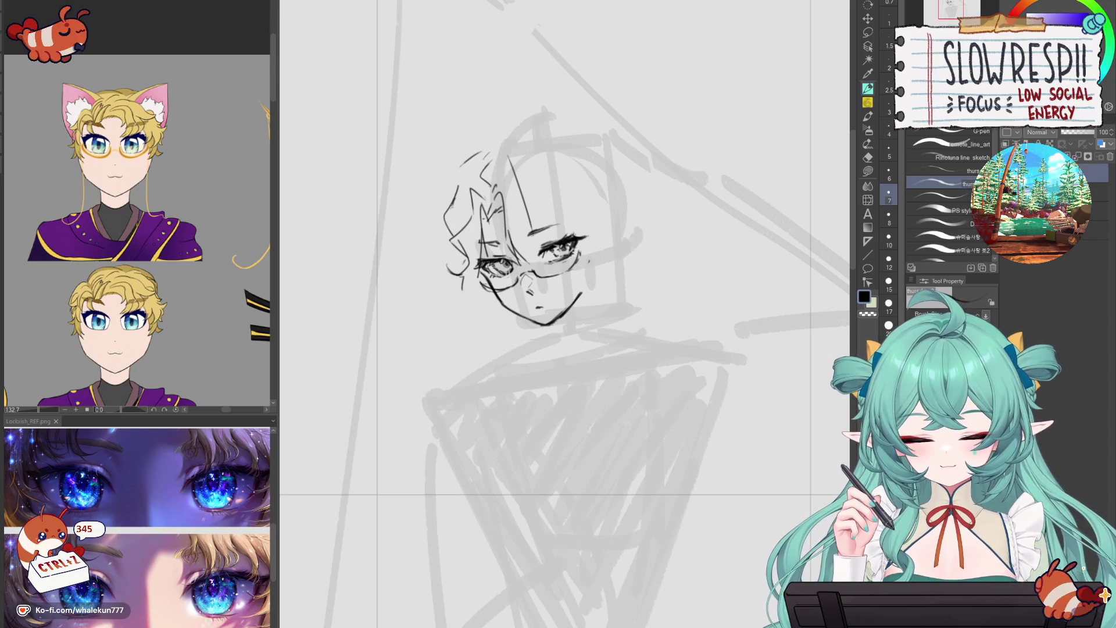
left_click_drag(458, 248, 465, 263)
- Try a short line below the chin, undoing the failed attempts
left_click_drag(562, 199, 557, 304)
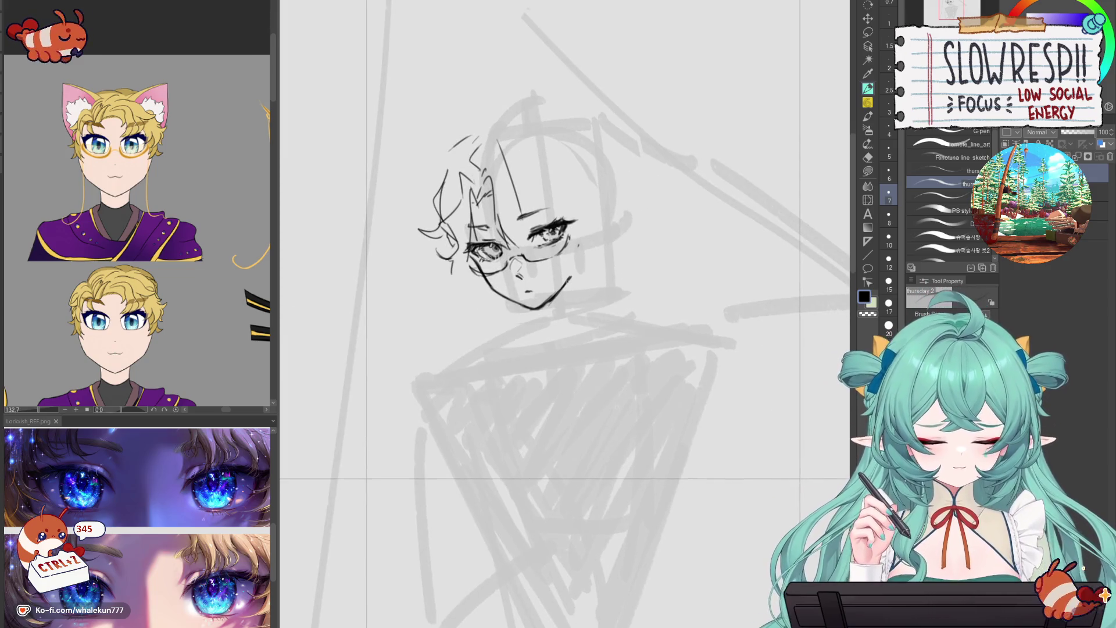
key("e")
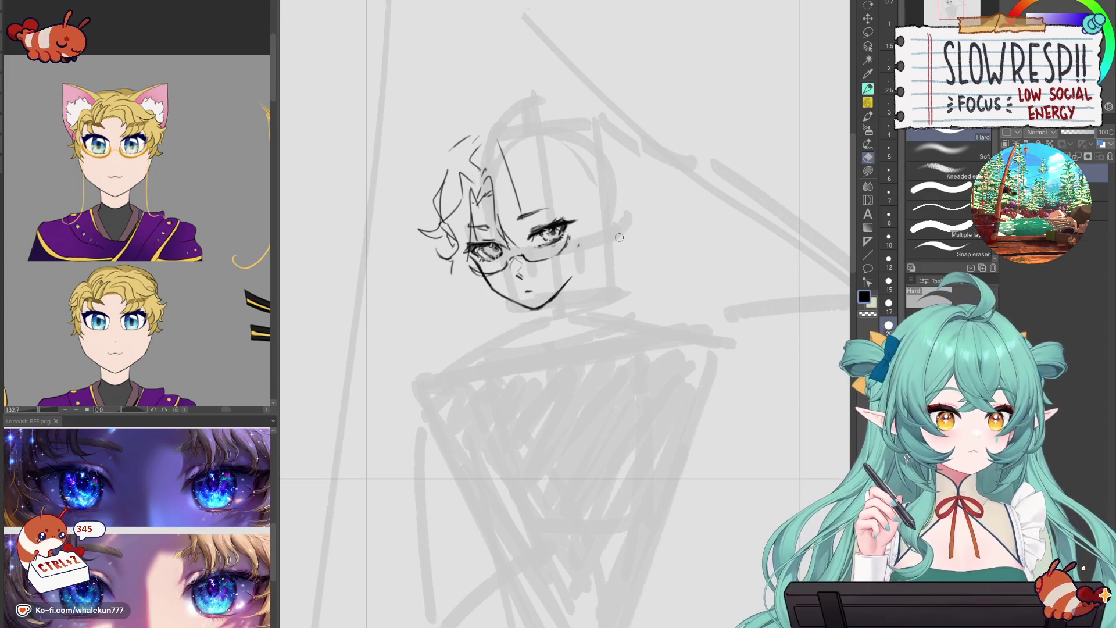
key("p")
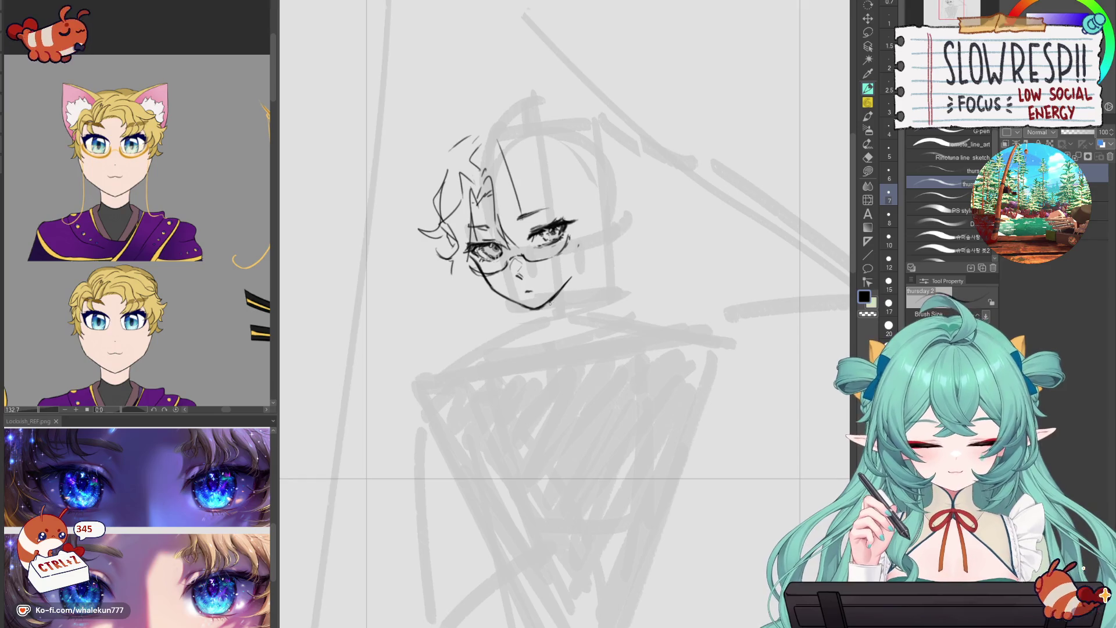
key("ctrl+z")
left_click_drag(551, 302, 562, 313)
key("ctrl+z")
- Ink a neck line down from the jaw, retrying strokes and checking on the mirrored canvas
key("ctrl+z")
left_click_drag(590, 266, 595, 312)
key("ctrl+z")
left_click_drag(592, 261, 598, 312)
key("ctrl+z")
key("ctrl+z")
mouse_move(590, 267)
left_mouse_down()
mouse_move(600, 311)
mouse_move(554, 303)
mouse_move(576, 312)
left_mouse_up()
key("k")
key("p")
key("ctrl+z")
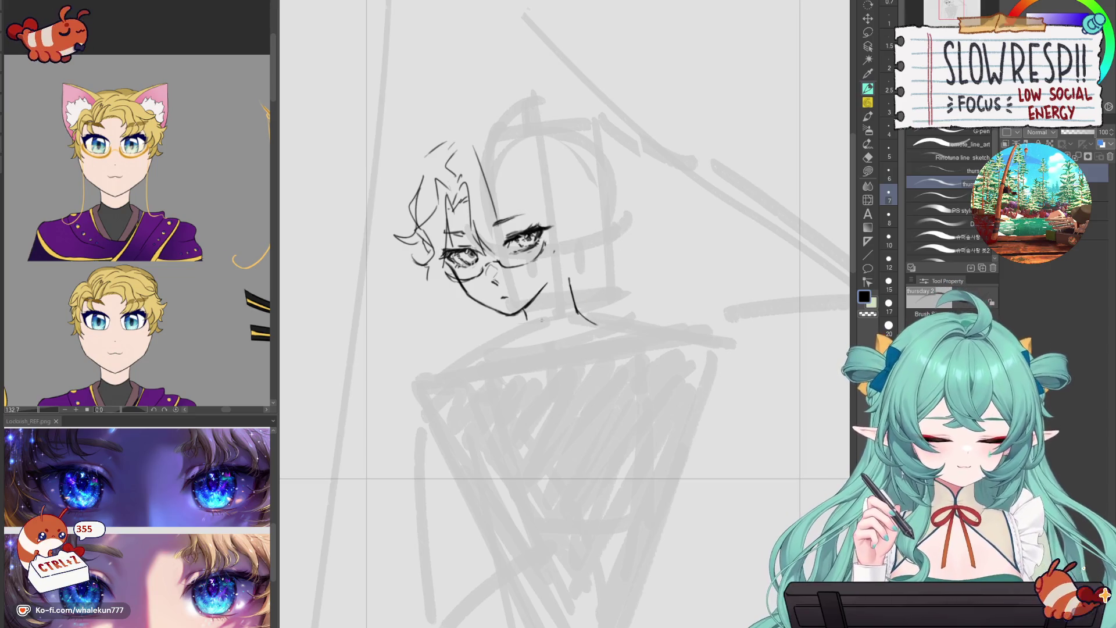
key("h")
left_click_drag(549, 310, 558, 325)
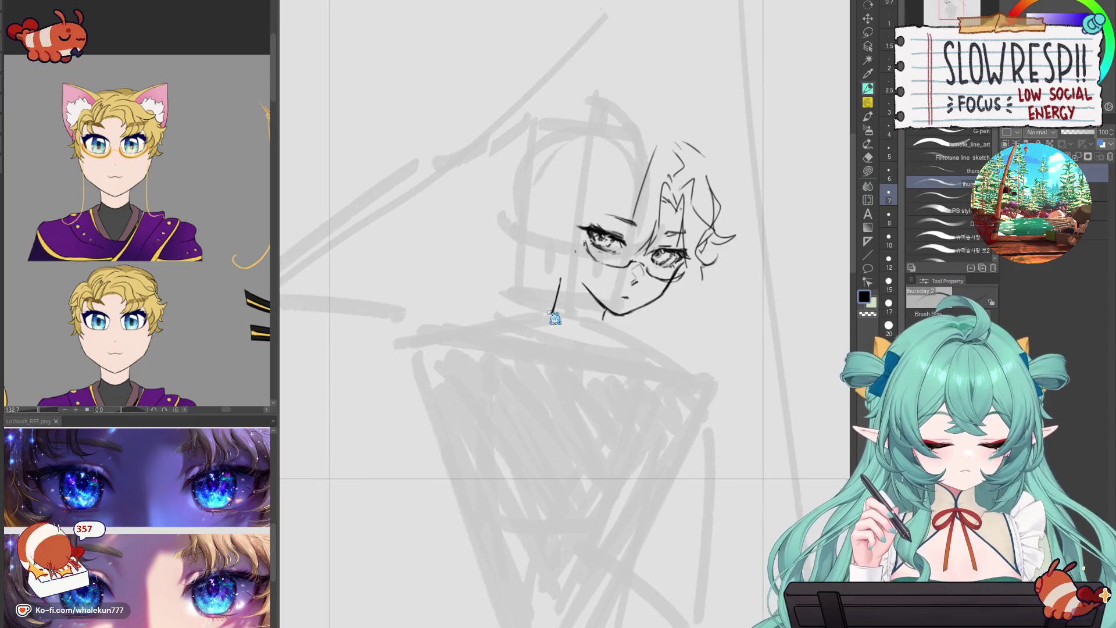
- Erase the nose, mouth and old jaw lines below the glasses
key("ctrl+z")
key("ctrl+z")
key("ctrl+z")
left_click(626, 367, "ctrl+alt")
scroll(626, 367, "up", 2)
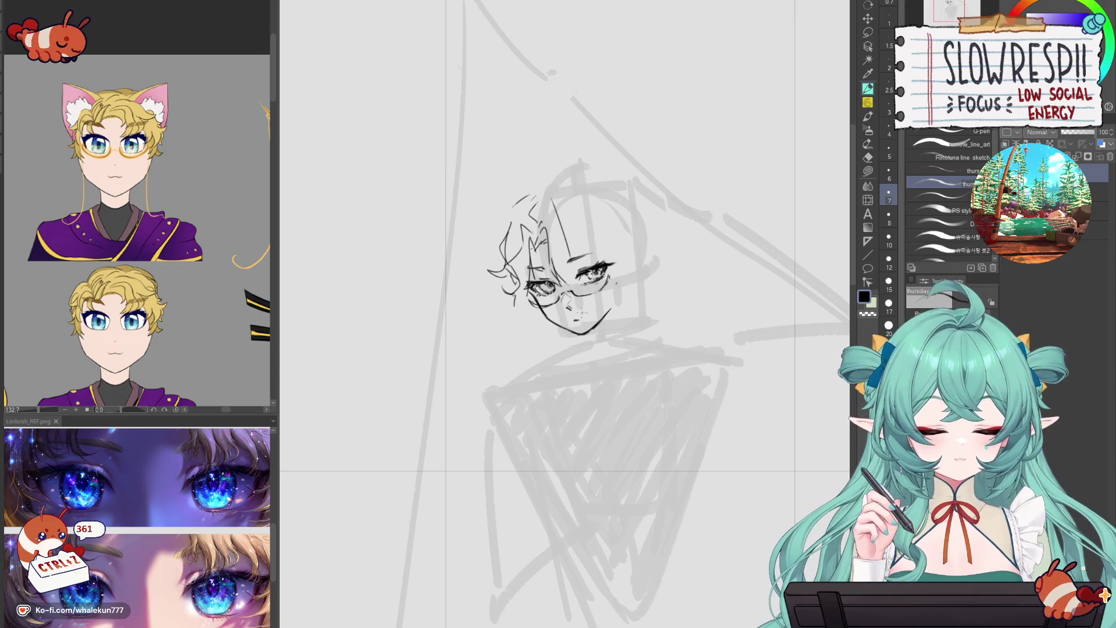
scroll(588, 286, "up", 2)
key("e")
mouse_move(566, 267)
left_mouse_down()
mouse_move(559, 254)
mouse_move(578, 285)
mouse_move(570, 309)
mouse_move(544, 289)
left_mouse_up()
left_click(868, 89)
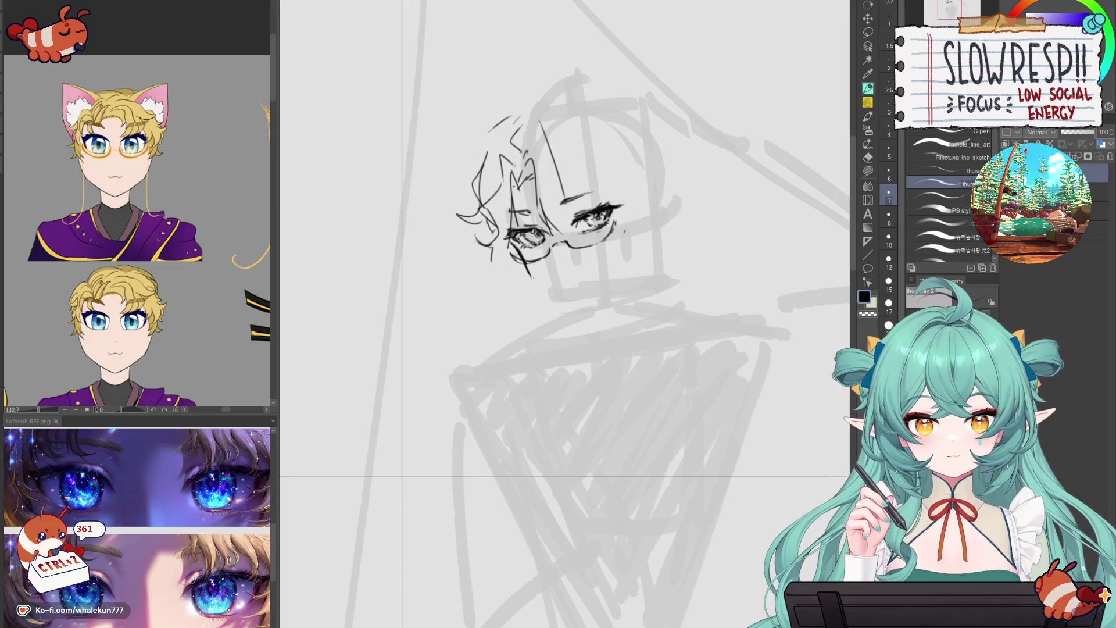
- Redraw the lower jaw as one pointed-chin line, checking it on the mirrored canvas
key("ctrl+z")
key("ctrl+z")
mouse_move(521, 257)
left_mouse_down()
mouse_move(531, 281)
mouse_move(580, 310)
left_mouse_up()
key("ctrl+z")
key("ctrl+z")
key("ctrl+z")
mouse_move(532, 281)
left_mouse_down()
mouse_move(579, 308)
mouse_move(618, 280)
left_mouse_up()
key("h")
key("h")
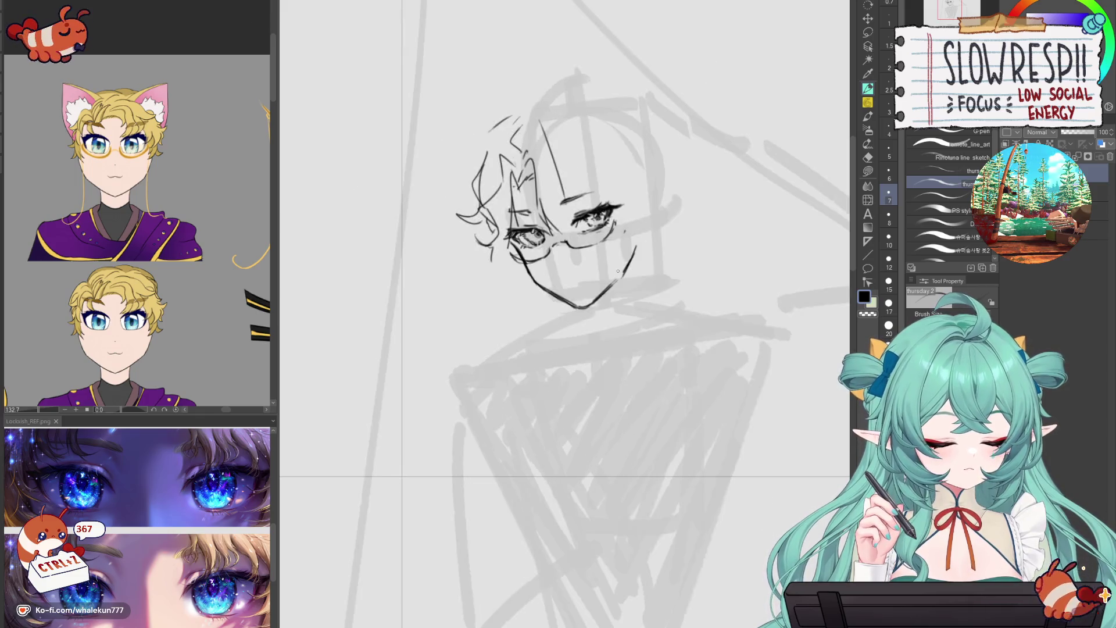
key("h")
left_click(868, 200)
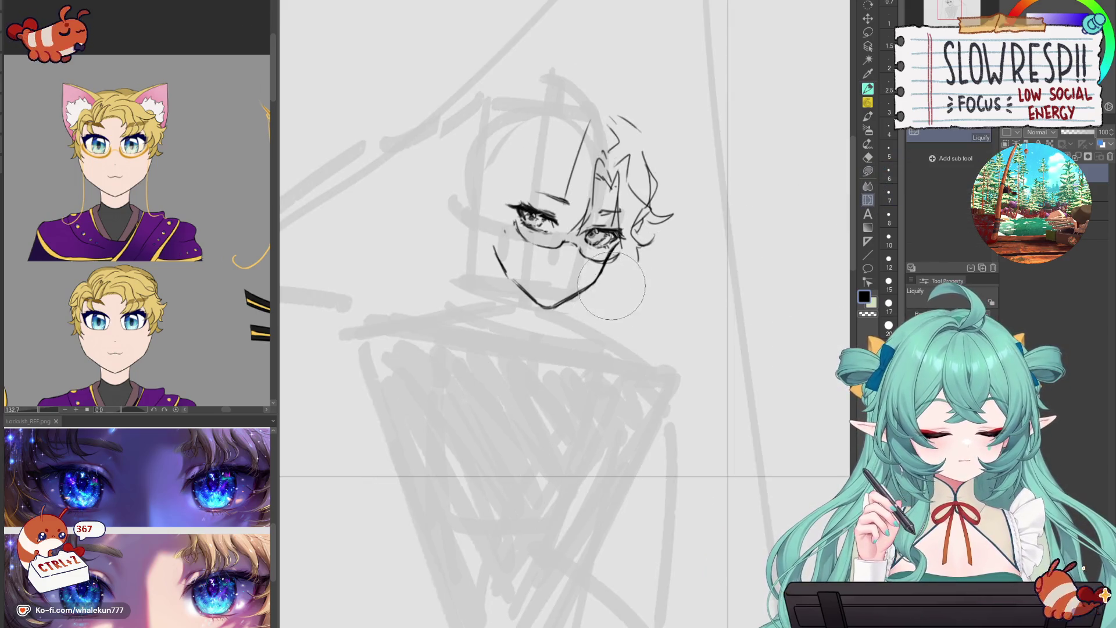
- Liquify the jaw and chin into shape, then transform the lasso-selected right eye
mouse_move(604, 294)
left_mouse_down()
mouse_move(578, 305)
mouse_move(613, 281)
left_mouse_up()
key("h")
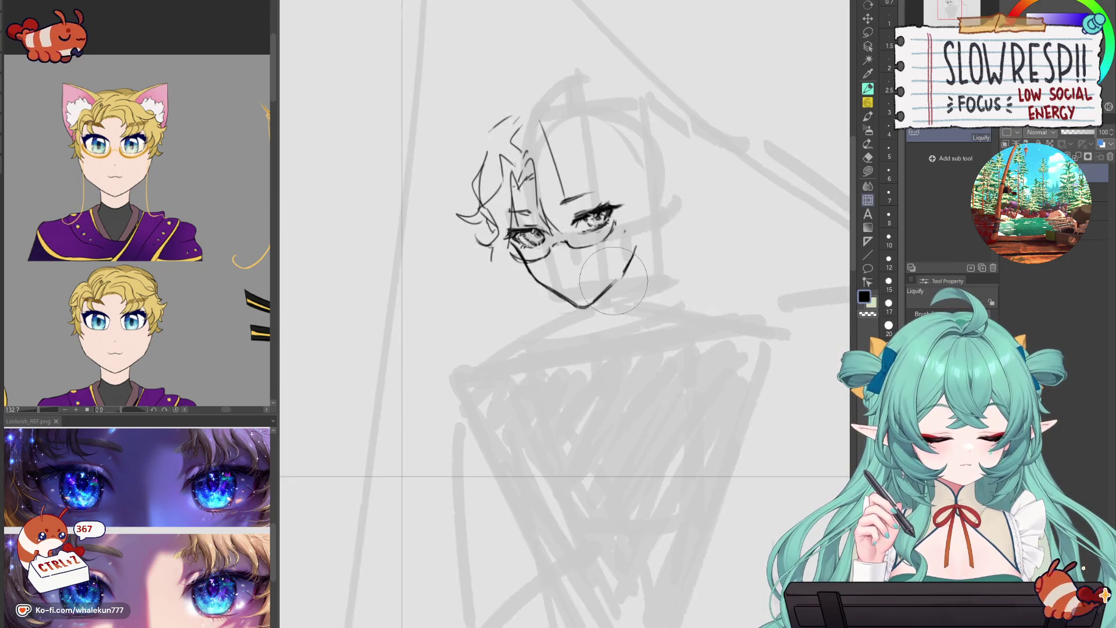
key("p")
key("m")
left_click_drag(615, 187, 571, 226)
key("ctrl+t")
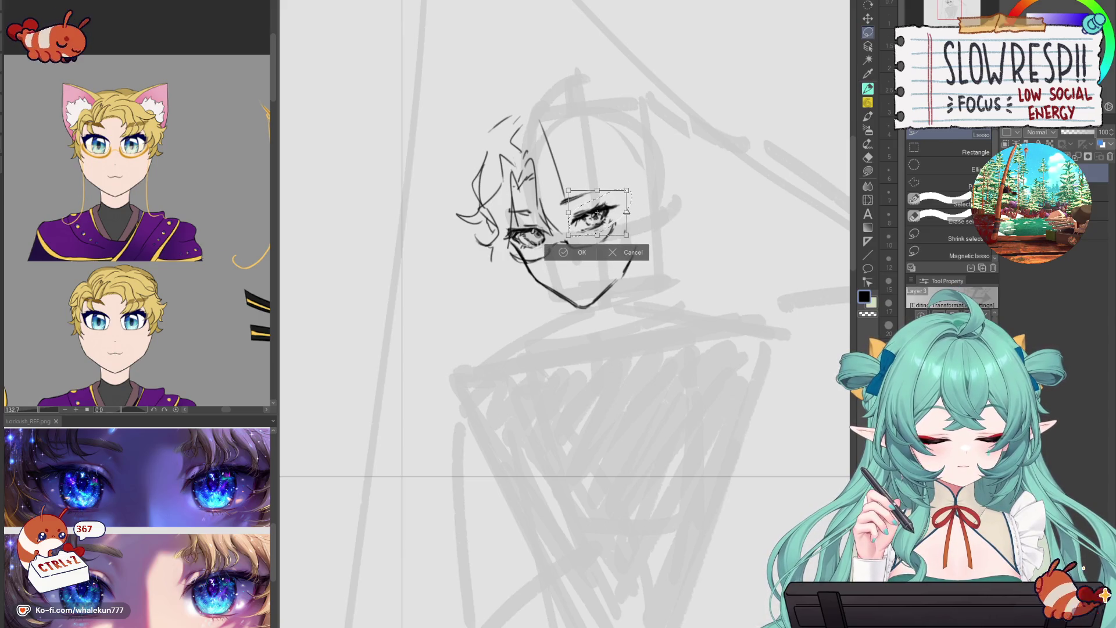
key("Return")
key("h")
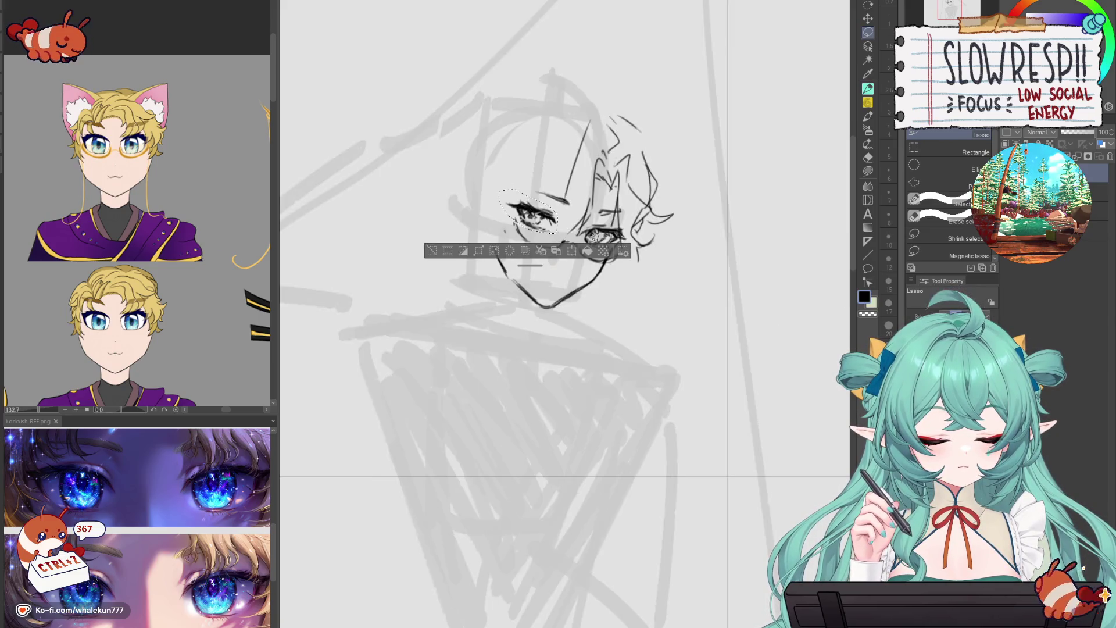
key("ctrl+d")
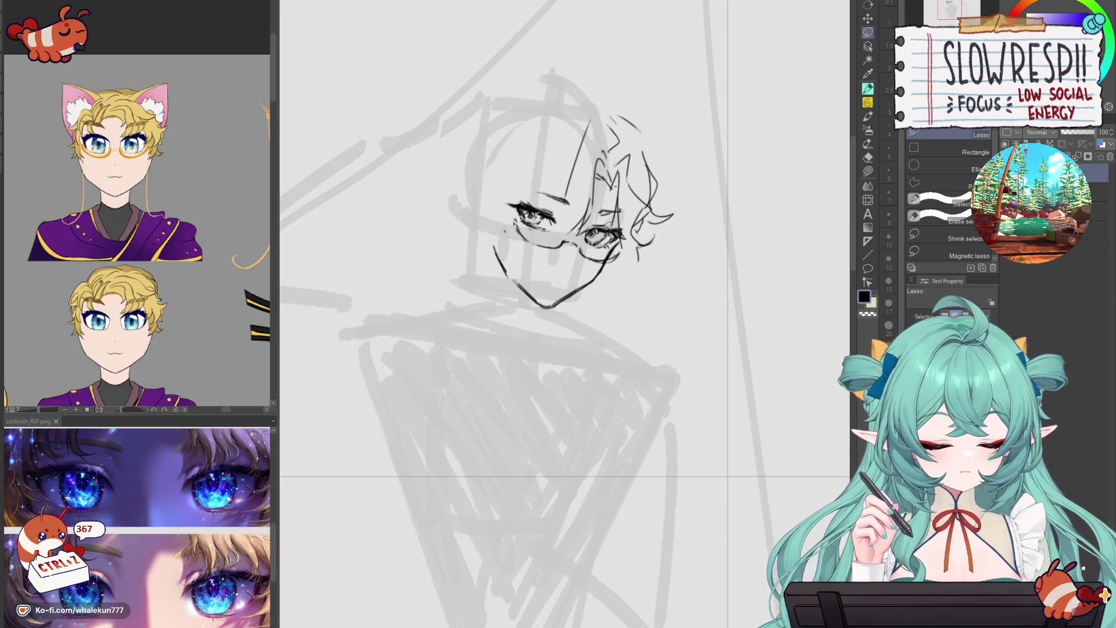
- Reselect and transform the right eye again, then shift it slightly left
mouse_move(583, 228)
left_mouse_down()
mouse_move(616, 250)
mouse_move(581, 226)
left_mouse_up()
key("ctrl+t")
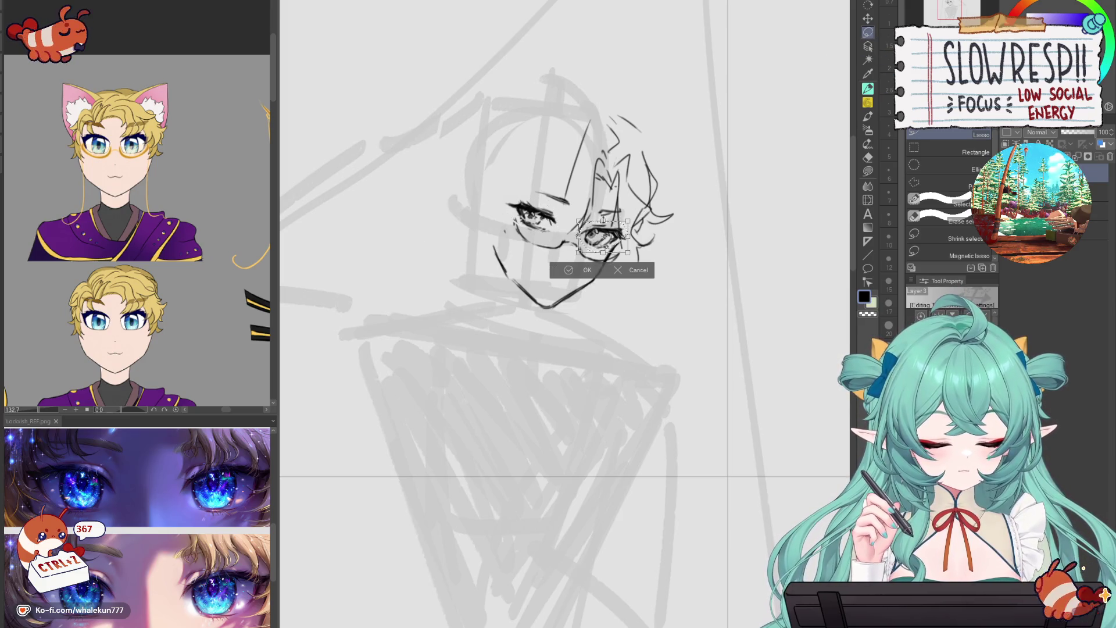
key("Return")
key("h")
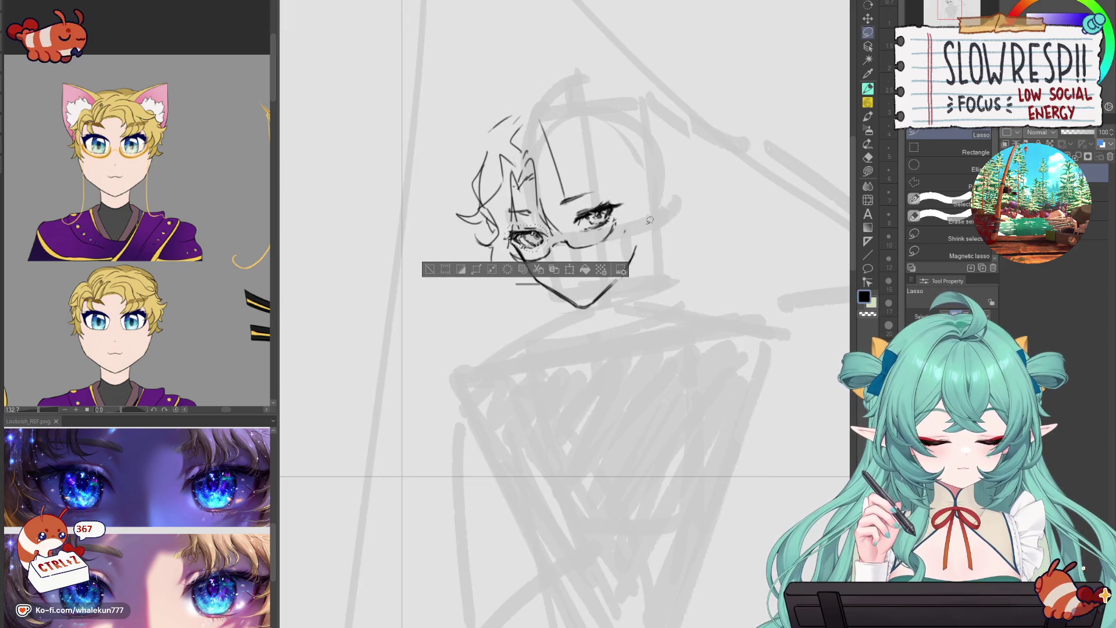
key("ctrl+d")
left_click_drag(627, 197, 567, 212)
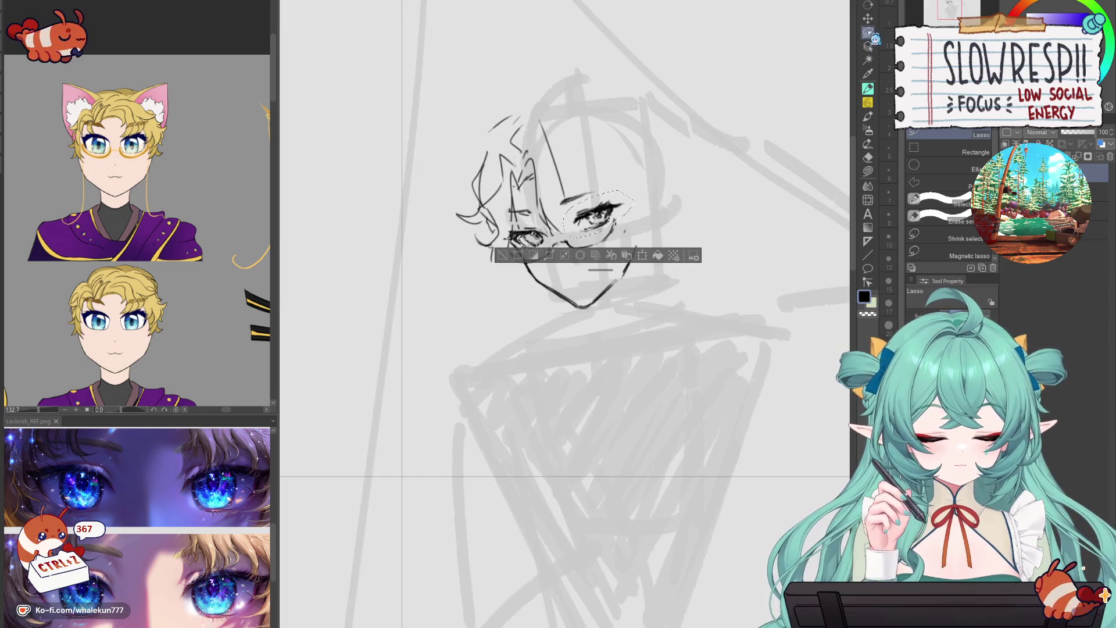
key("k")
left_click_drag(637, 189, 632, 190)
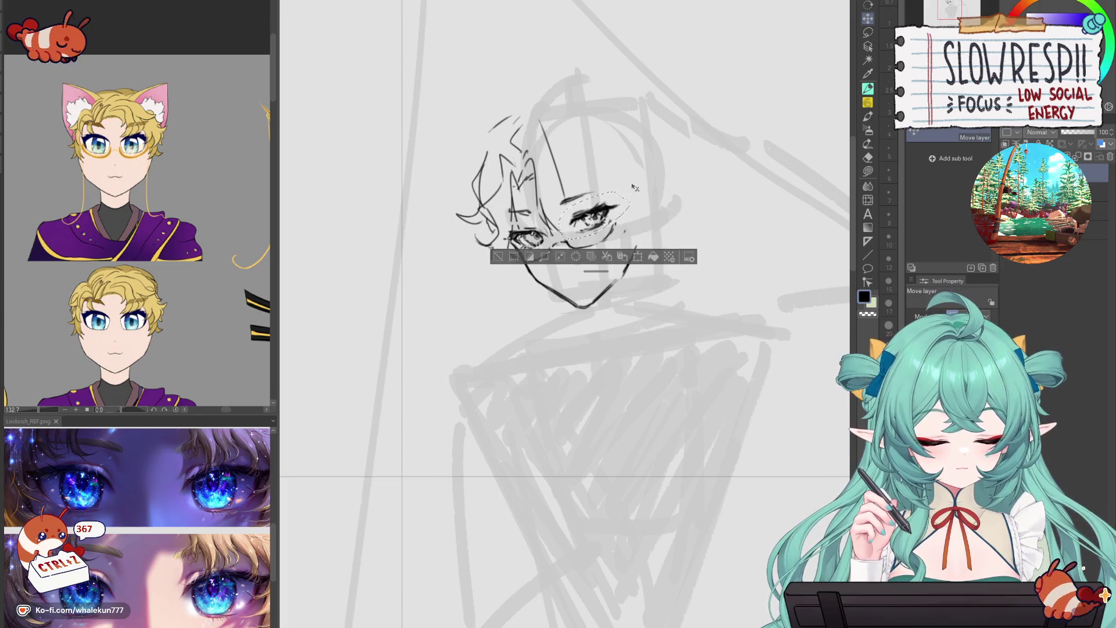
key("ctrl+d")
key("p")
key("h")
key("h")
left_click_drag(628, 322, 596, 295)
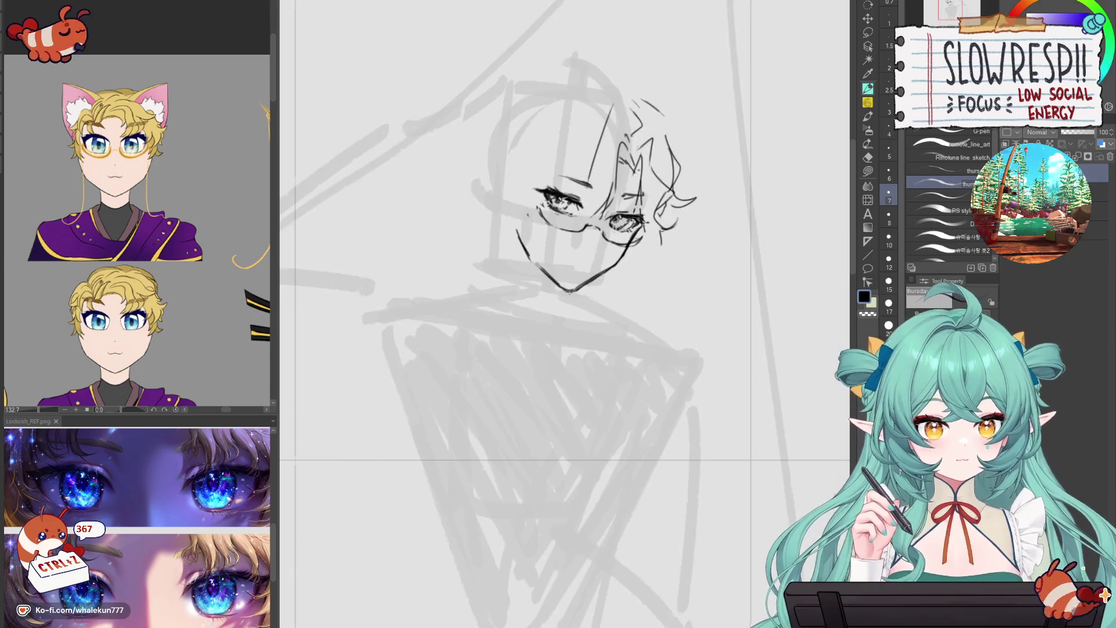
- Draw a longer line down the side of the chin, removing stray chin and mouth marks
key("ctrl+z")
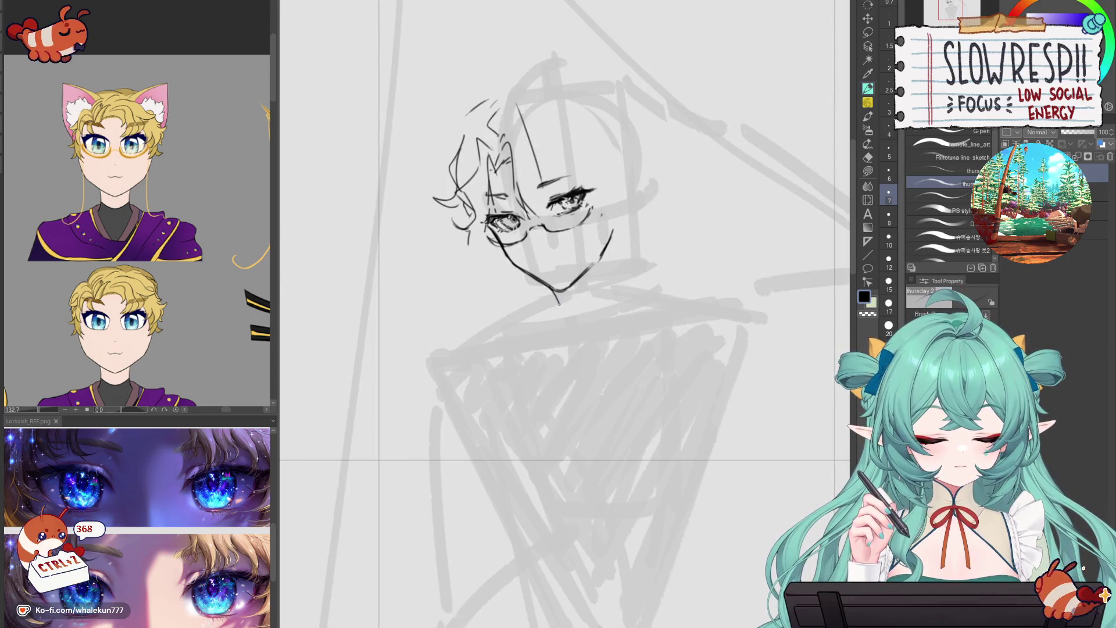
left_click_drag(621, 271, 623, 289)
key("ctrl+z")
left_click_drag(613, 246, 621, 297)
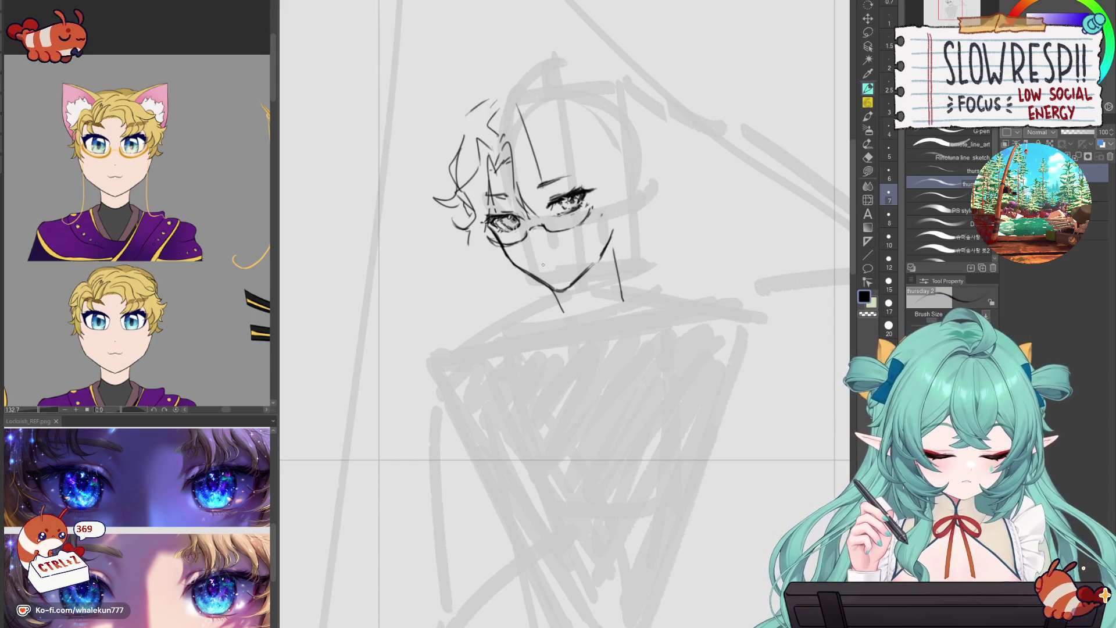
key("ctrl+z")
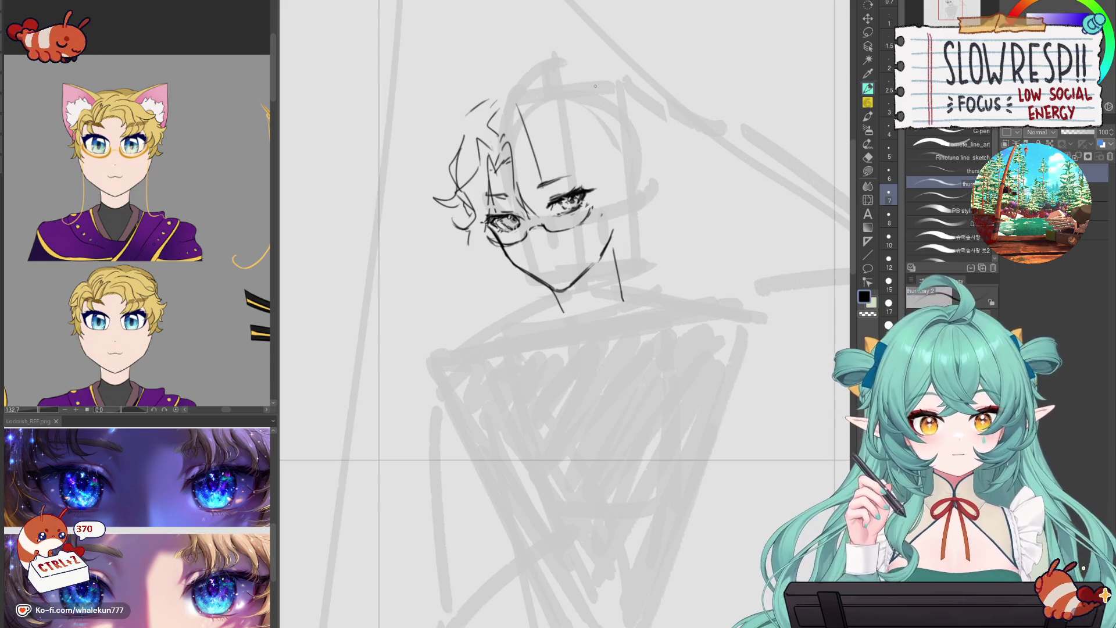
- Ink short hair strokes at the top of the head, including a strand curling down-left
key("ctrl+z")
key("ctrl+z")
left_click_drag(619, 60, 575, 76)
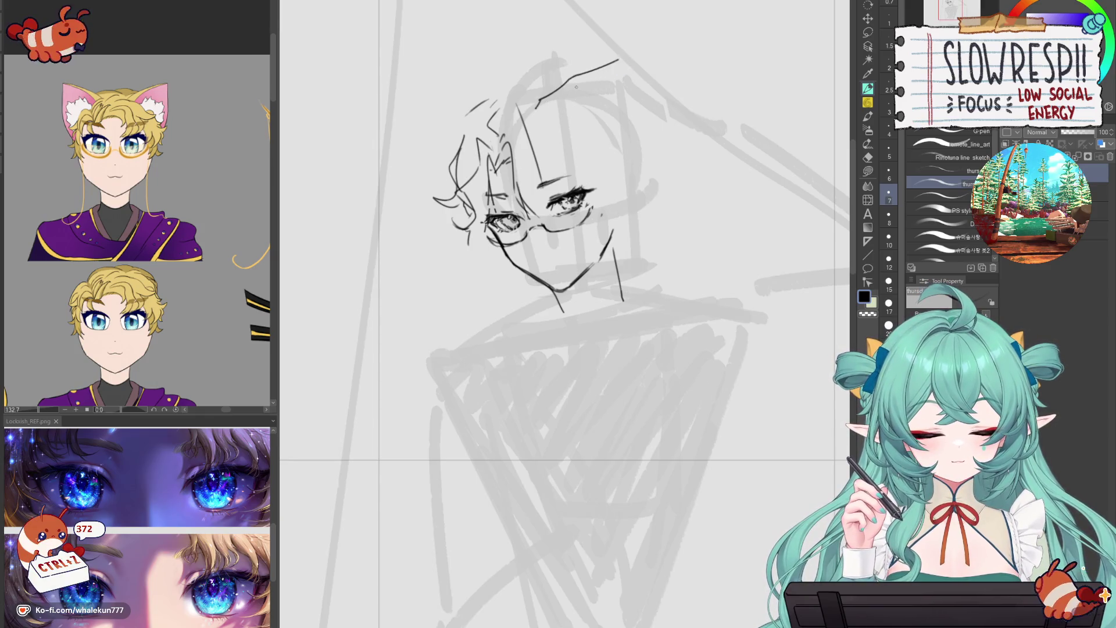
left_click_drag(590, 94, 570, 116)
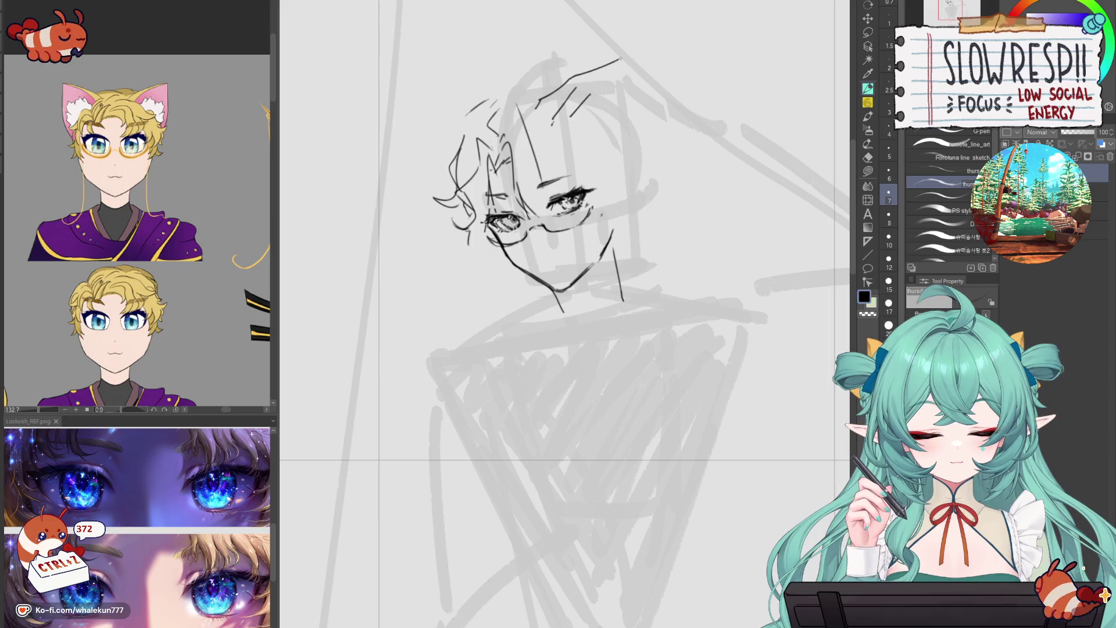
key("ctrl+z")
left_click_drag(625, 58, 645, 71)
key("h")
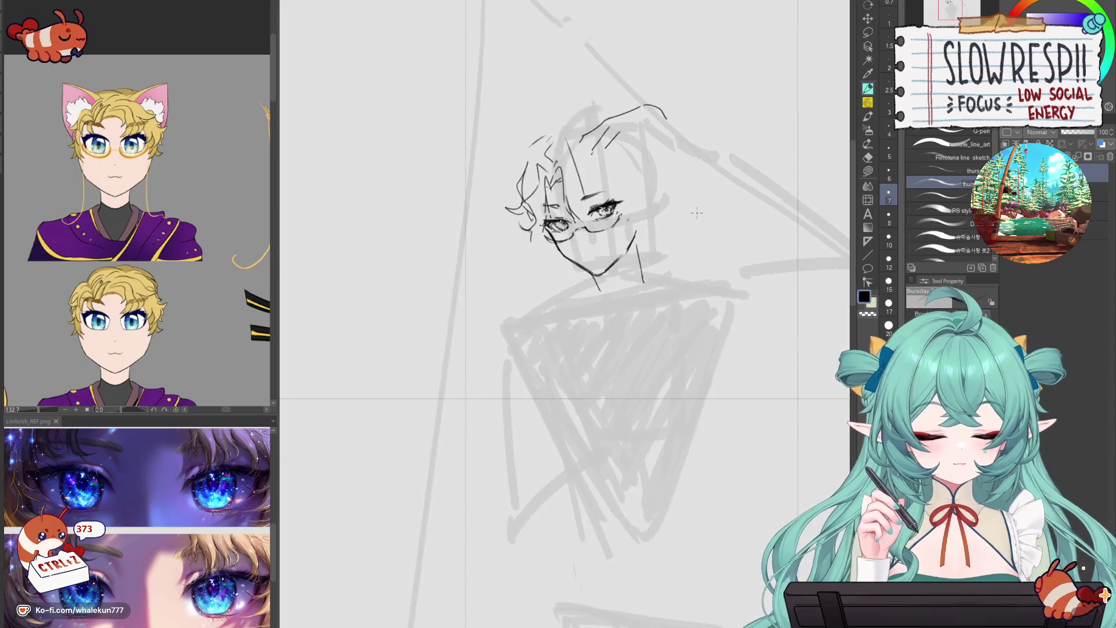
left_click_drag(695, 231, 681, 325)
key("ctrl+z")
- Try several long hair lines sweeping from the crown, undoing the unsuccessful ones
left_click_drag(523, 156, 502, 171)
key("ctrl+z")
left_click_drag(549, 138, 438, 220)
key("h")
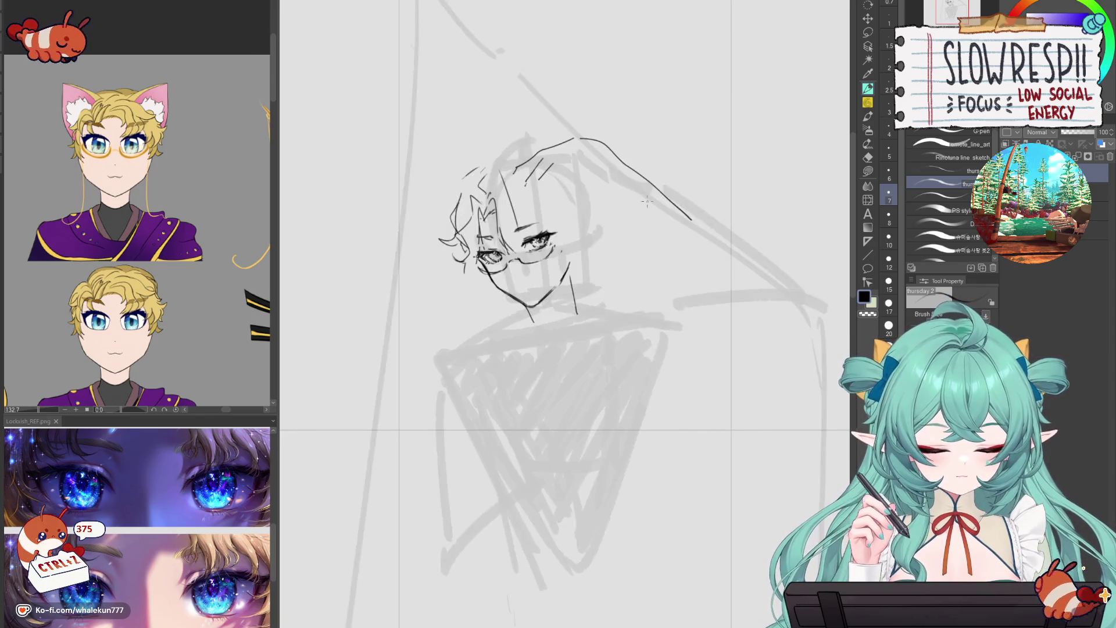
left_click_drag(590, 174, 635, 224)
key("ctrl+z")
key("ctrl+z")
key("h")
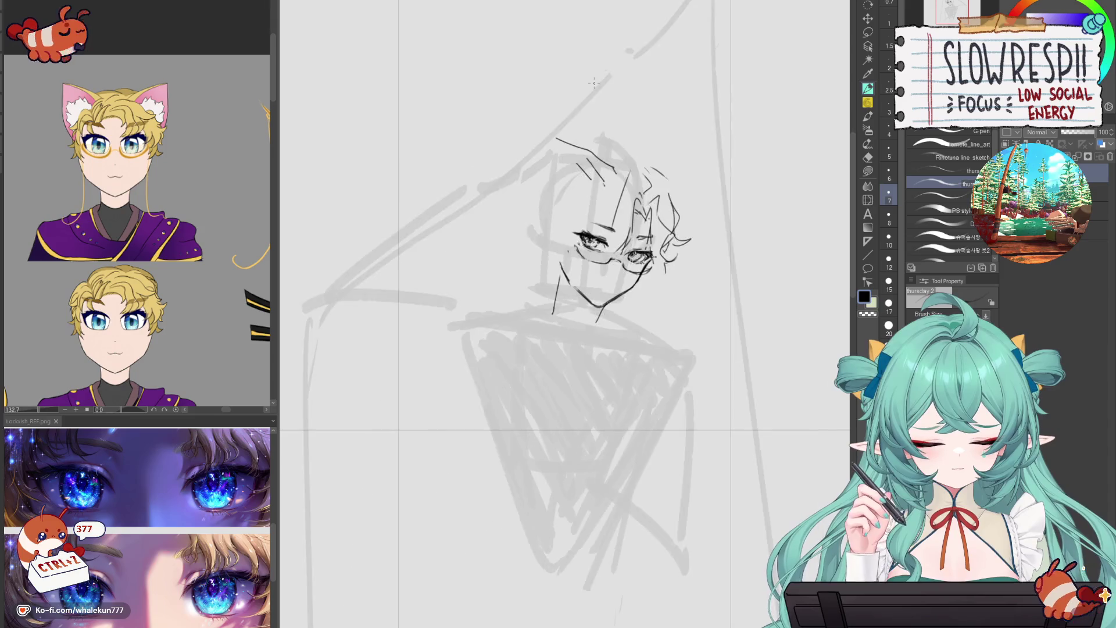
mouse_move(547, 142)
left_mouse_down()
mouse_move(463, 205)
mouse_move(483, 254)
mouse_move(472, 270)
left_mouse_up()
key("h")
key("ctrl+z")
key("ctrl+z")
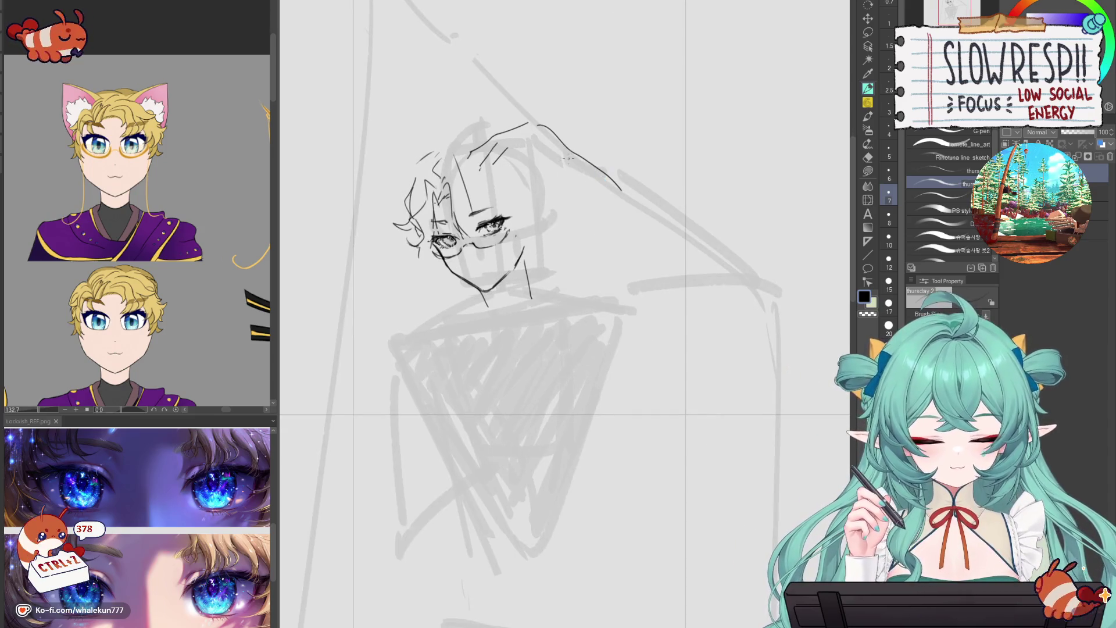
left_click_drag(543, 122, 640, 192)
key("ctrl+z")
key("ctrl+z")
- Draw the long hair outline down to the right and a closing line from hair to jaw
left_click_drag(535, 149, 634, 225)
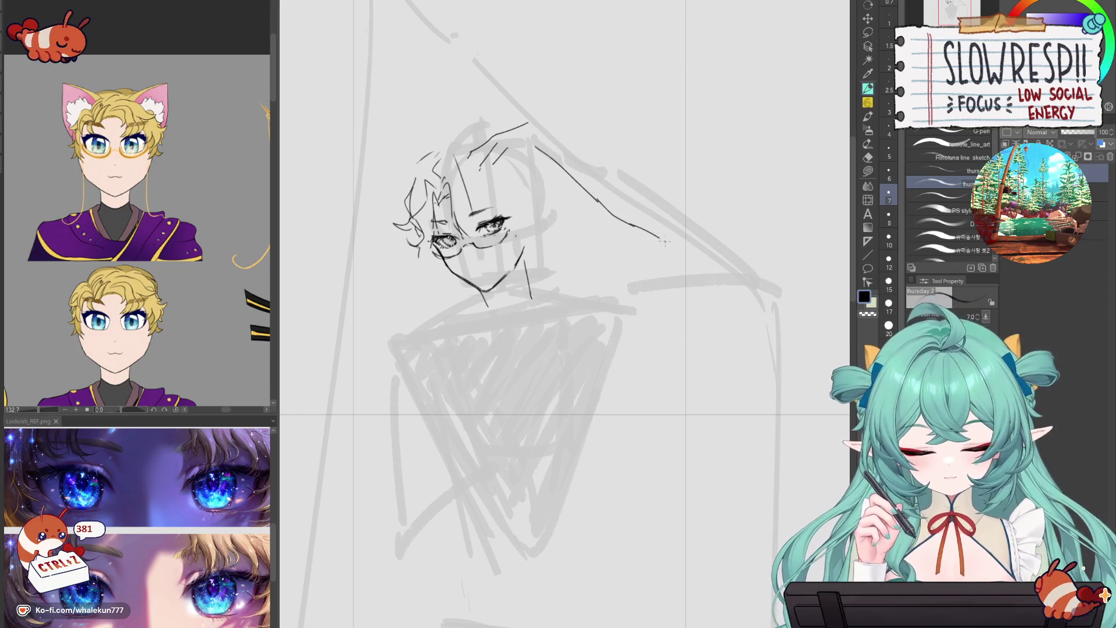
key("h")
mouse_move(489, 239)
left_mouse_down()
mouse_move(558, 288)
mouse_move(588, 294)
left_mouse_up()
key("h")
key("ctrl+z")
mouse_move(667, 228)
left_mouse_down()
mouse_move(619, 263)
mouse_move(501, 307)
mouse_move(511, 273)
left_mouse_up()
- Erase stray neck lines and shift the lasso-selected head strokes slightly right
key("e")
key("p")
key("l")
mouse_move(568, 92)
left_mouse_down()
mouse_move(487, 160)
mouse_move(551, 318)
mouse_move(763, 162)
left_mouse_up()
key("k")
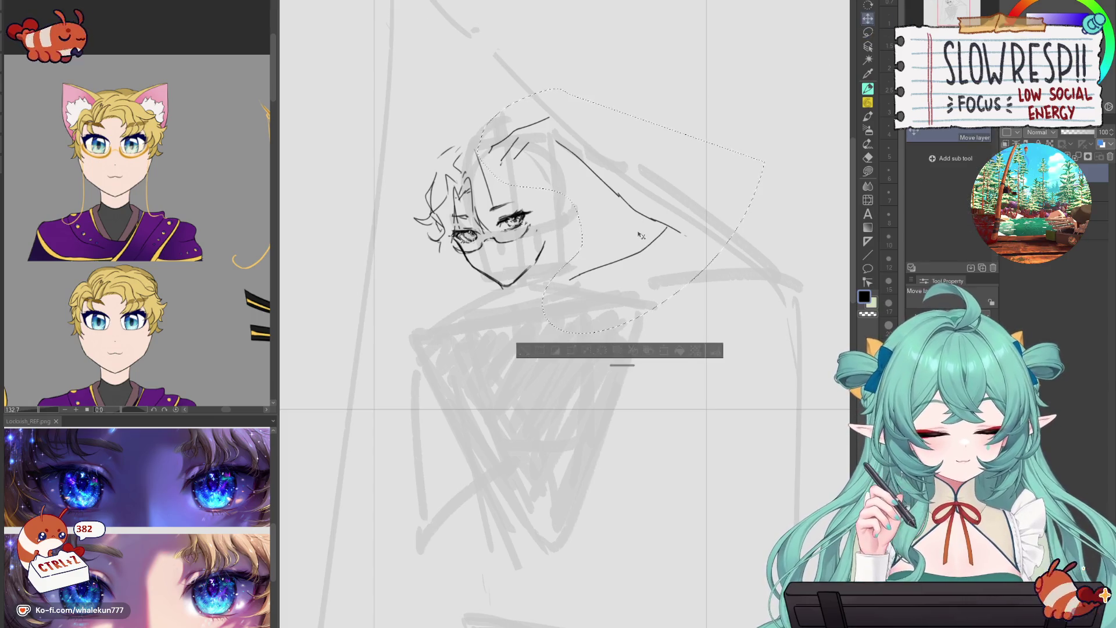
left_click_drag(668, 233, 687, 230)
key("ctrl+d")
- Redraw the long hair's lower edge so it curves down-left to meet the jaw
key("e")
mouse_move(573, 291)
left_mouse_down()
mouse_move(663, 244)
mouse_move(580, 283)
left_mouse_up()
key("p")
key("ctrl+z")
left_click_drag(684, 228, 580, 270)
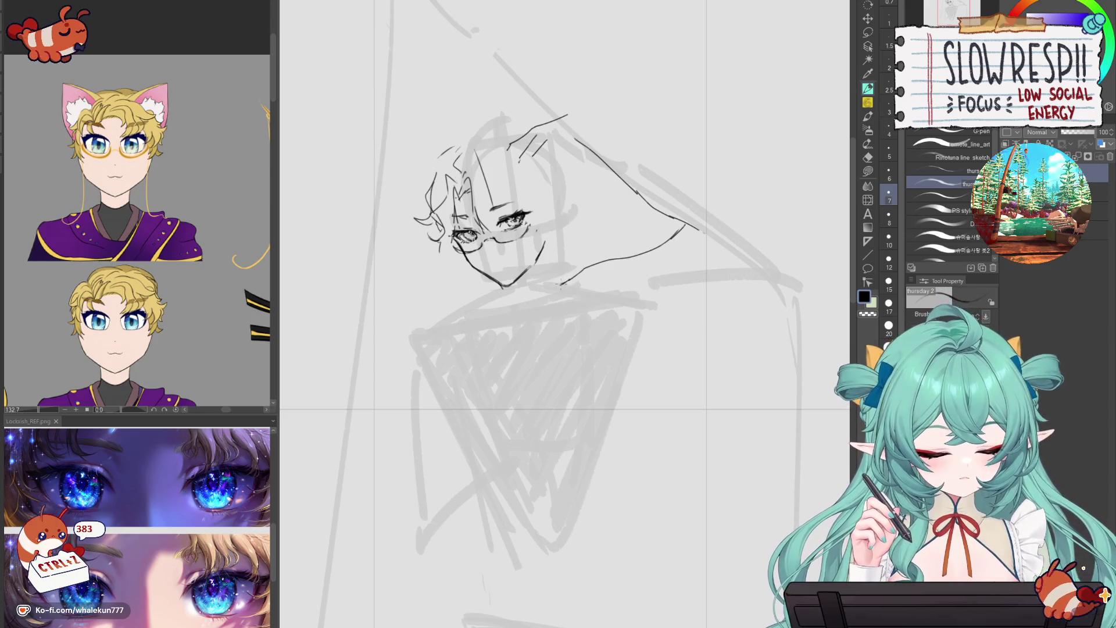
key("ctrl+z")
key("ctrl+z")
left_click_drag(684, 226, 671, 239)
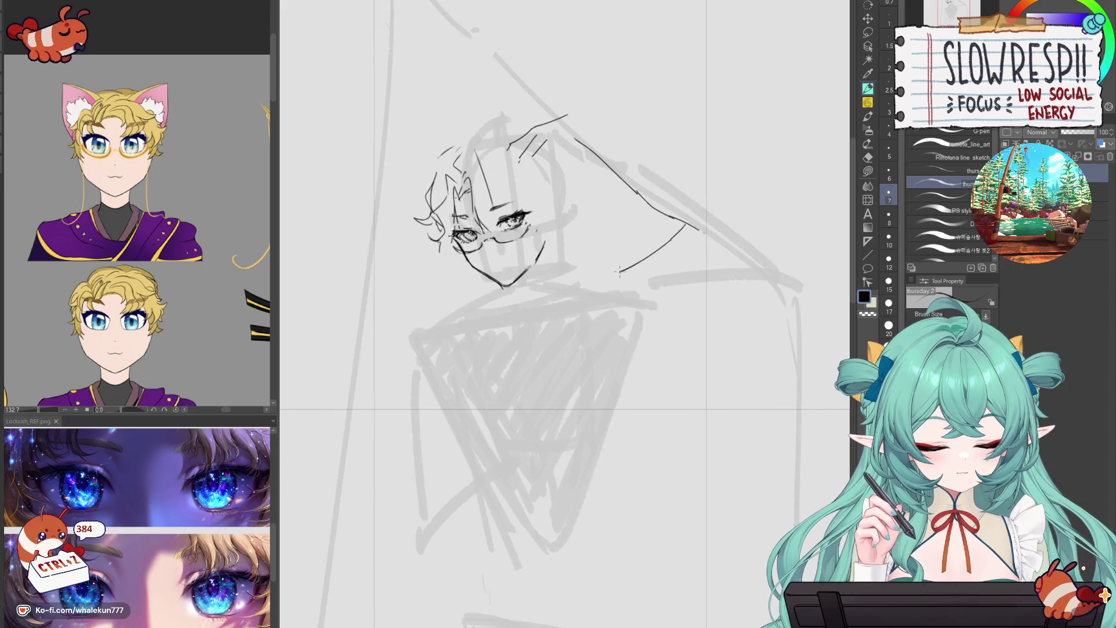
left_click_drag(614, 262, 548, 294)
key("h")
key("h")
key("ctrl+z")
left_click_drag(544, 254, 546, 282)
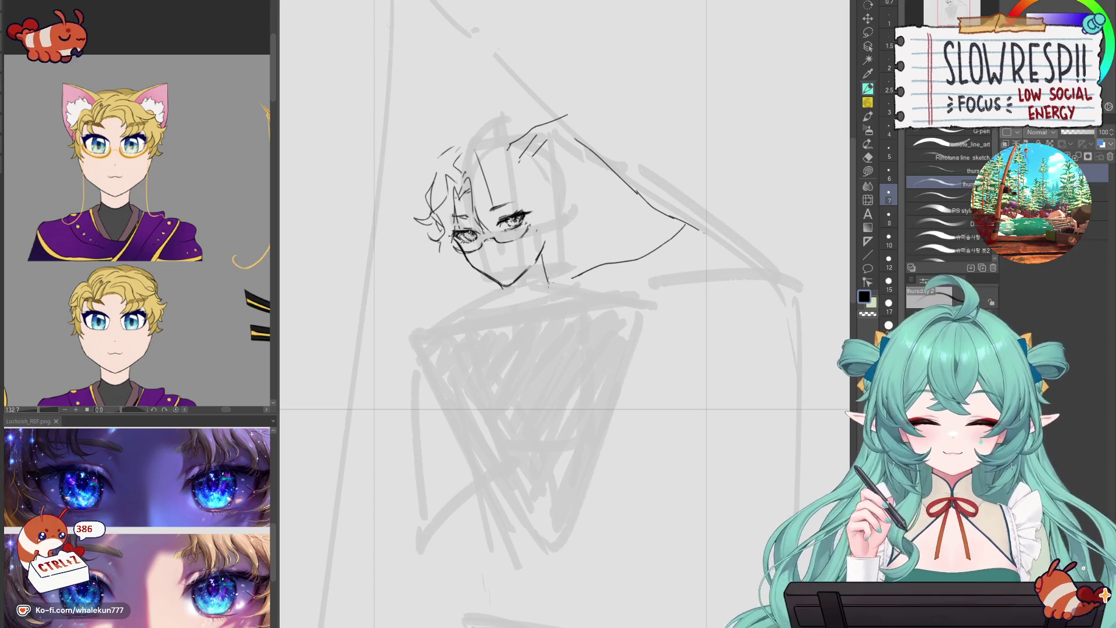
key("ctrl+z")
key("ctrl+z")
key("ctrl+z")
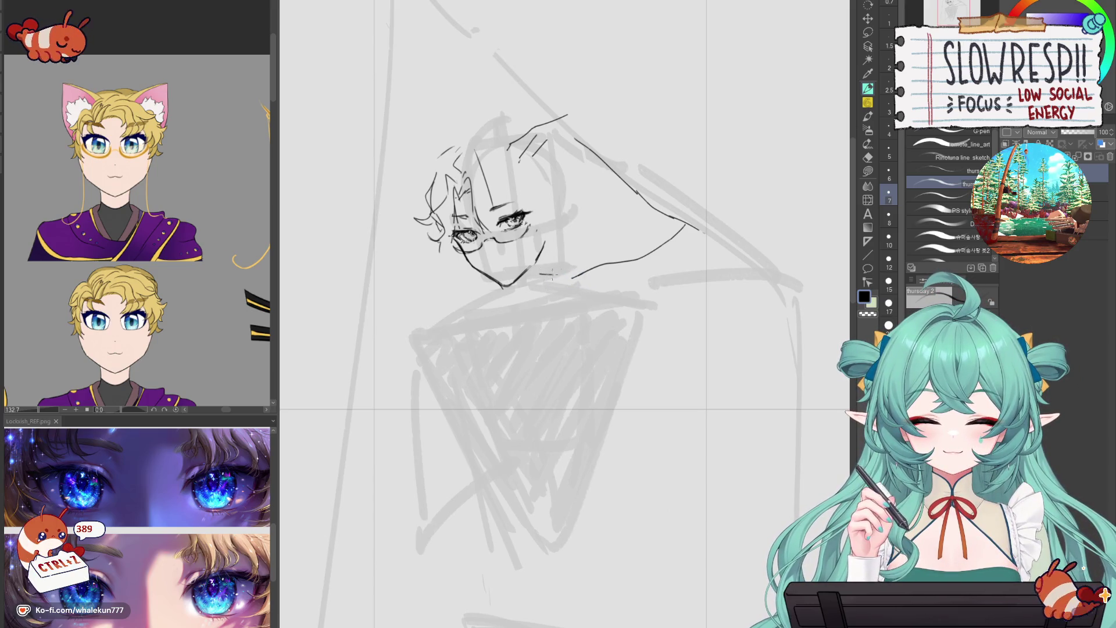
- Lasso the face line art and move it slightly left and down
key("e")
key("h")
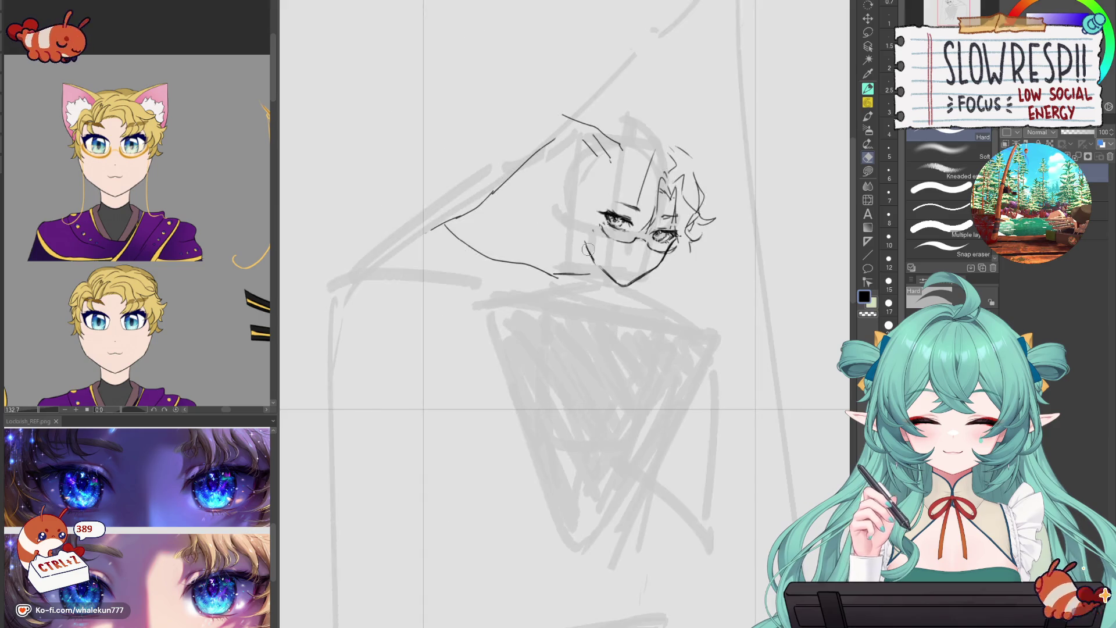
left_click(868, 32)
mouse_move(651, 128)
left_mouse_down()
mouse_move(581, 204)
mouse_move(752, 99)
left_mouse_up()
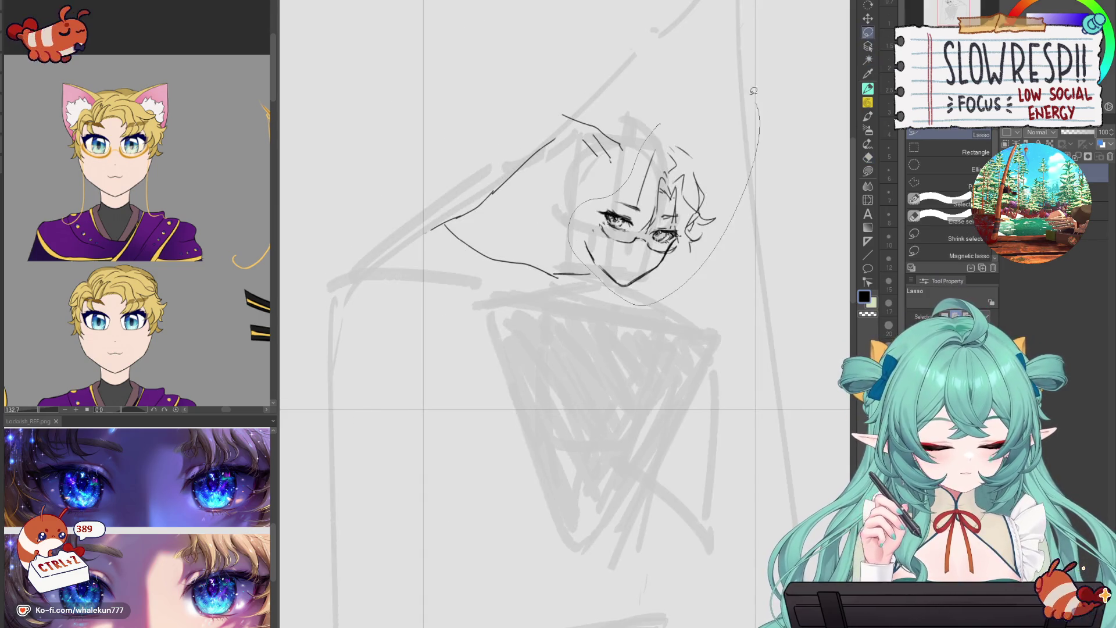
key("h")
left_click(868, 19)
left_click_drag(548, 241, 540, 245)
key("ctrl+d")
key("p")
- Try a short line down-left from the jaw and pencil strokes, undoing the failed ones
key("h")
key("ctrl+z")
key("ctrl+z")
mouse_move(588, 272)
left_mouse_down()
mouse_move(579, 289)
mouse_move(602, 310)
left_mouse_up()
key("h")
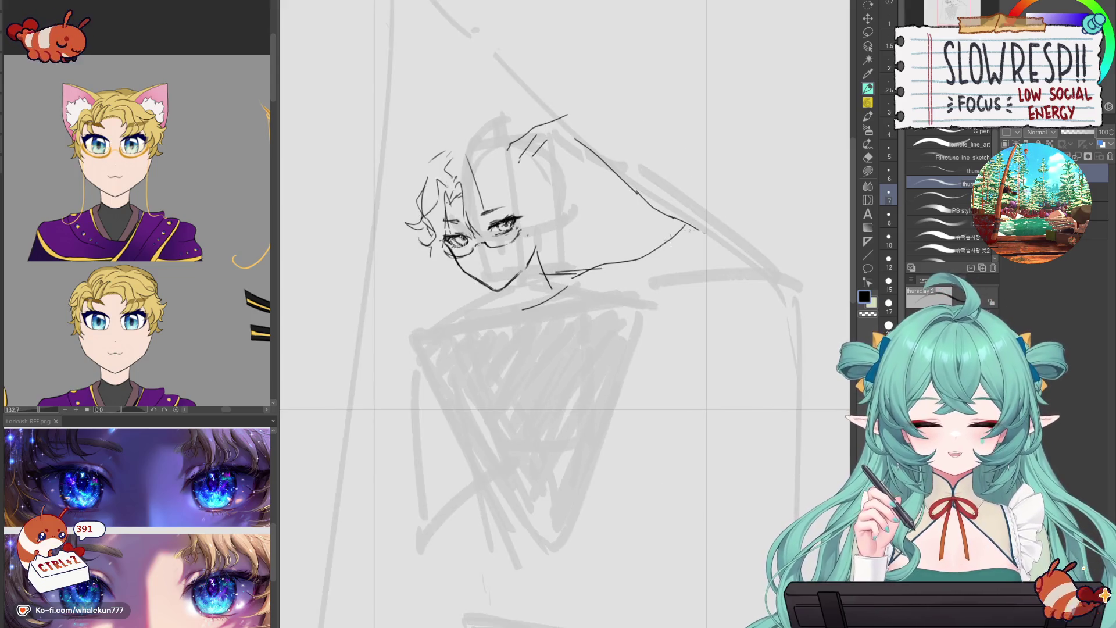
mouse_move(651, 249)
left_mouse_down()
mouse_move(576, 276)
mouse_move(677, 234)
left_mouse_up()
key("p")
key("ctrl+z")
key("p")
key("ctrl+z")
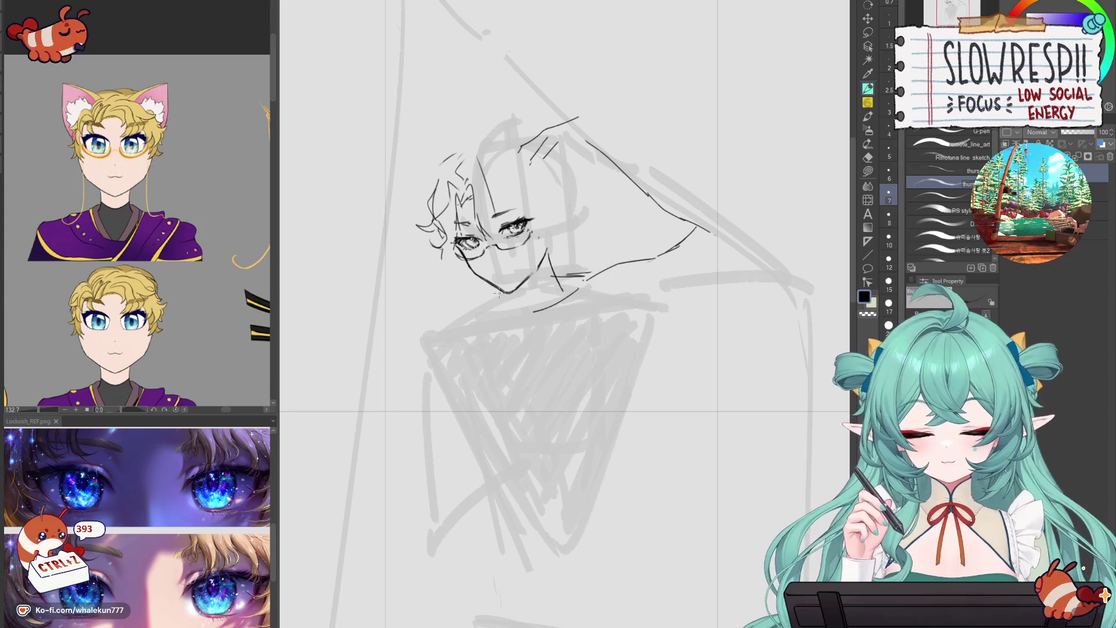
key("ctrl+z")
key("ctrl+z")
key("ctrl+z")
key("ctrl+z")
key("ctrl+z")
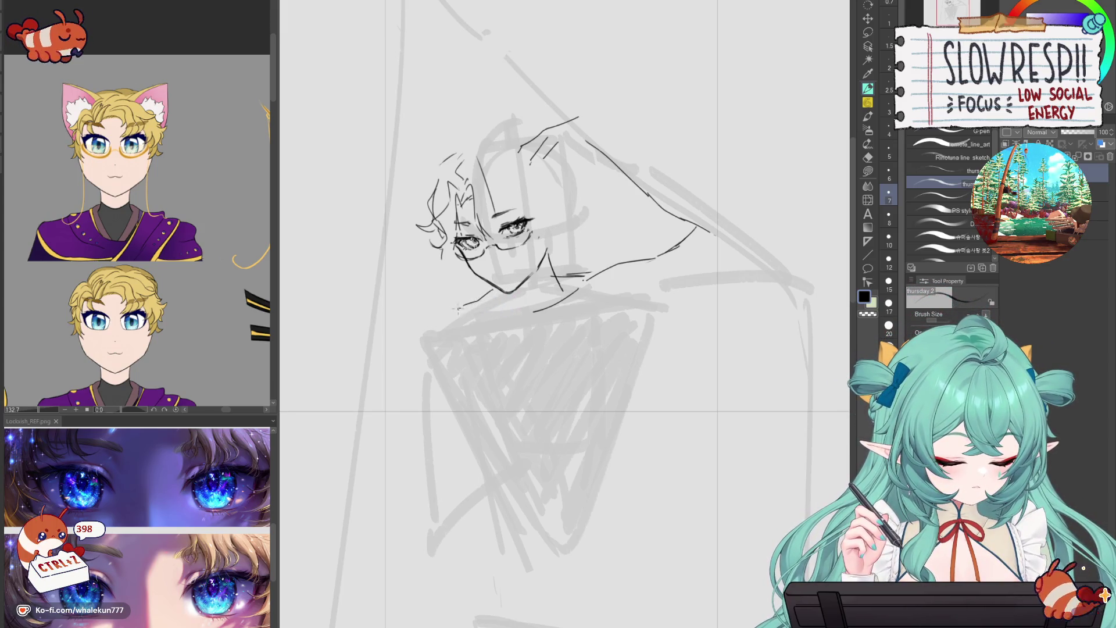
- Extend the thin collar line to the right across the neck
left_click_drag(465, 313, 502, 314)
key("h")
key("h")
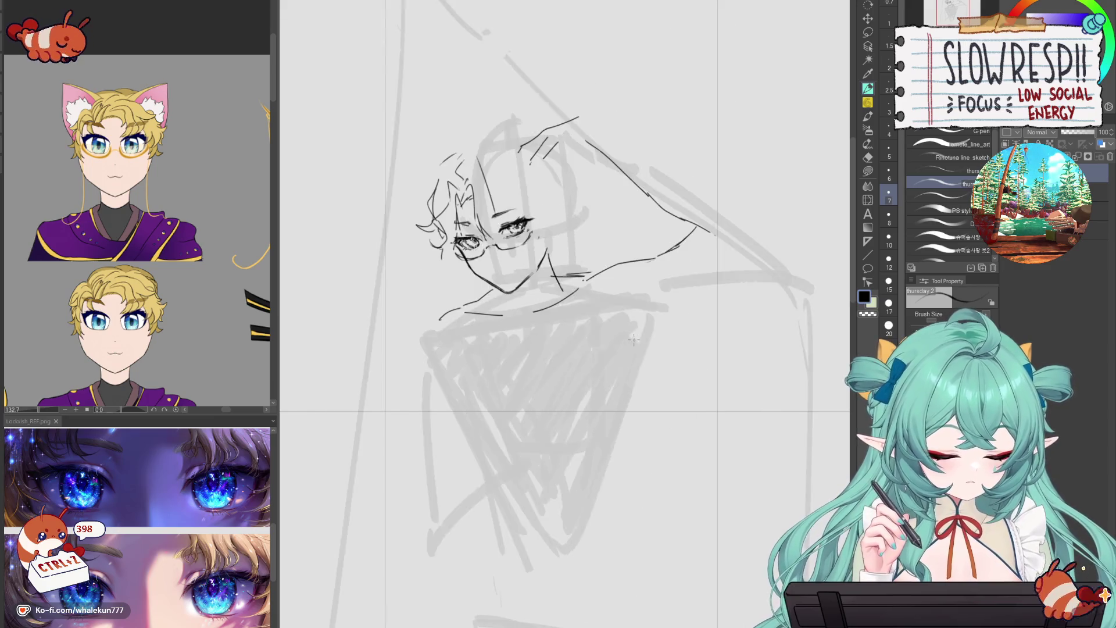
key("p")
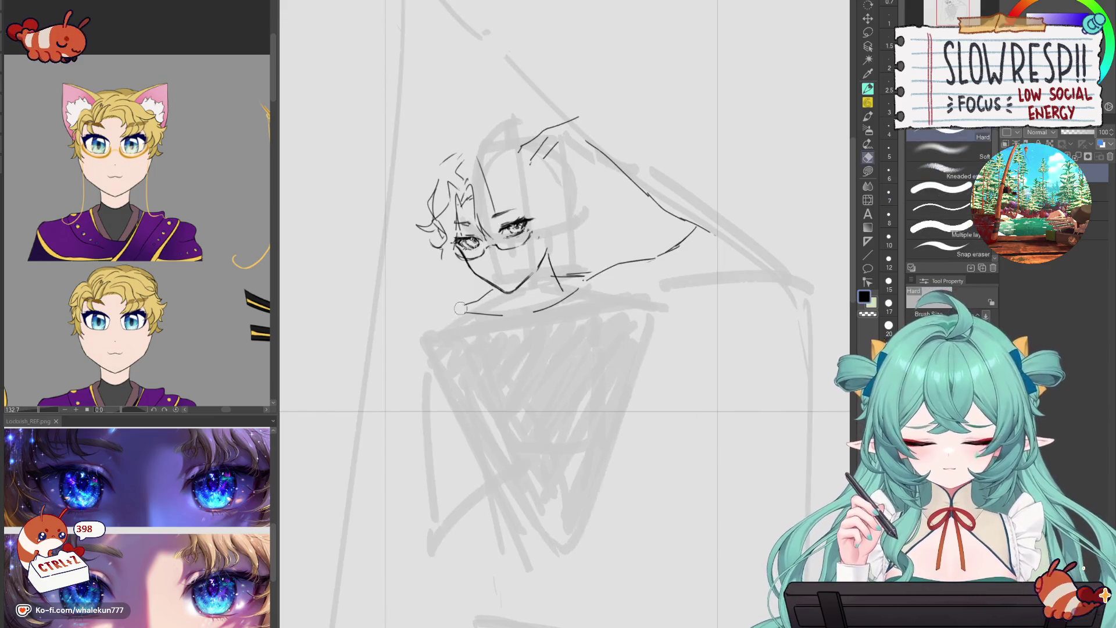
mouse_move(419, 321)
left_mouse_down()
mouse_move(462, 308)
mouse_move(423, 321)
left_mouse_up()
key("ctrl+z")
key("p")
key("ctrl+z")
- Ink the left shoulder line and a short line along the hair's lower edge
key("h")
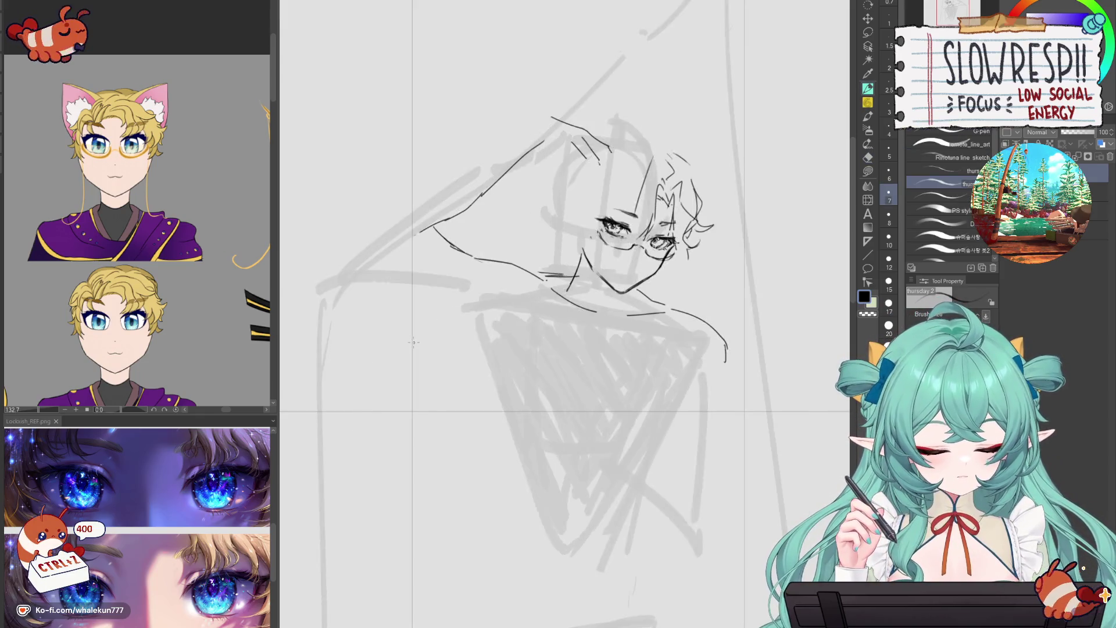
mouse_move(459, 250)
left_mouse_down()
mouse_move(532, 272)
mouse_move(675, 244)
left_mouse_up()
key("h")
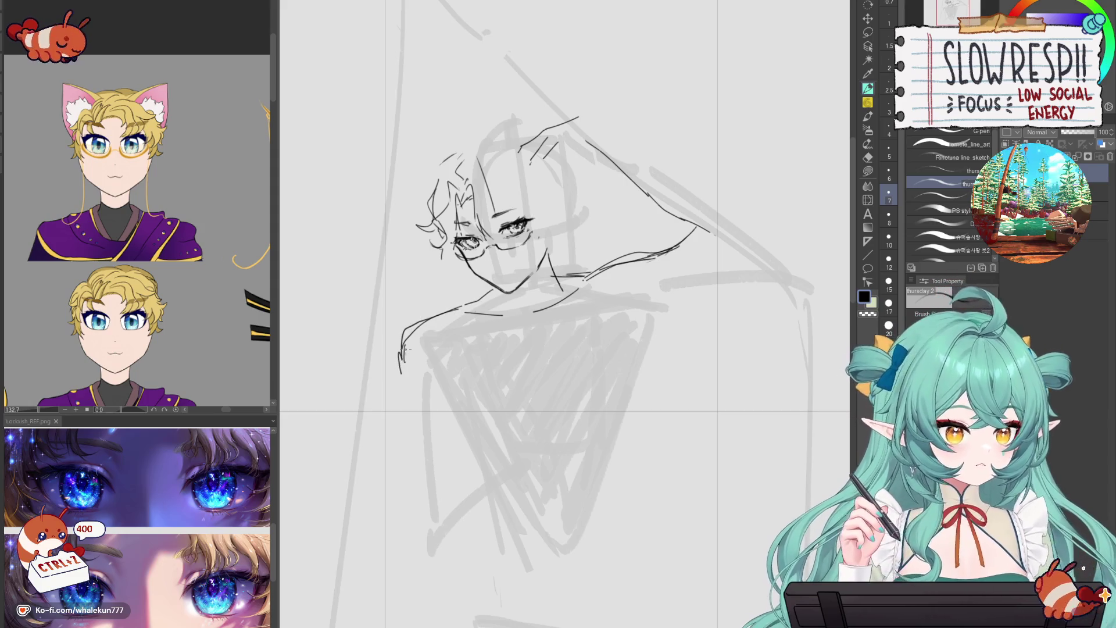
key("ctrl+z")
left_click_drag(590, 272, 644, 247)
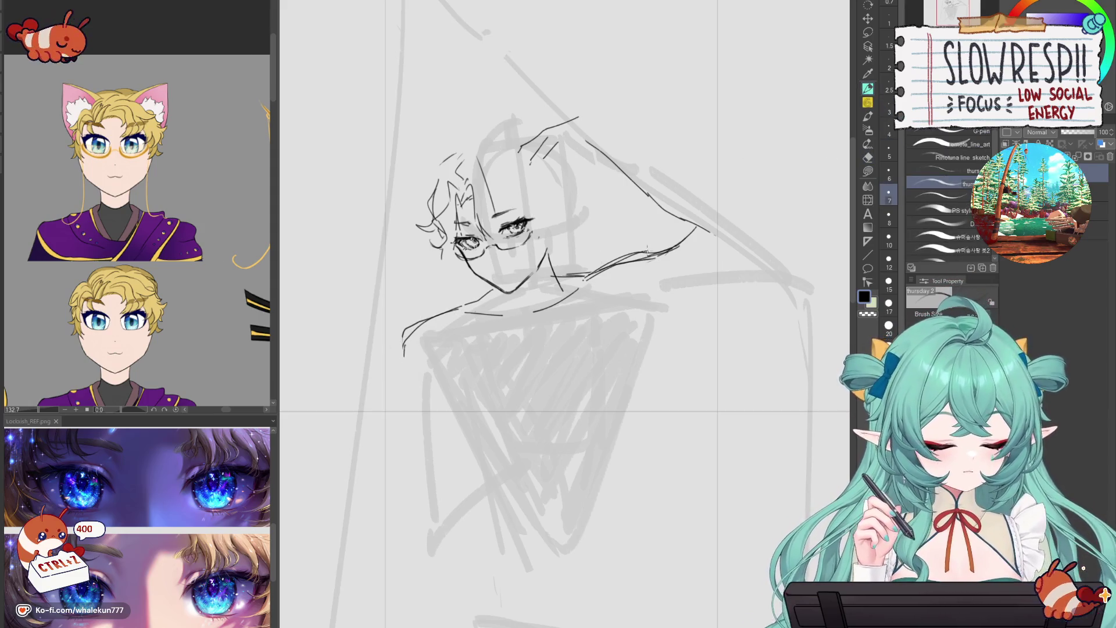
- Lasso-select the head line art and adjust it with a free transform
key("m")
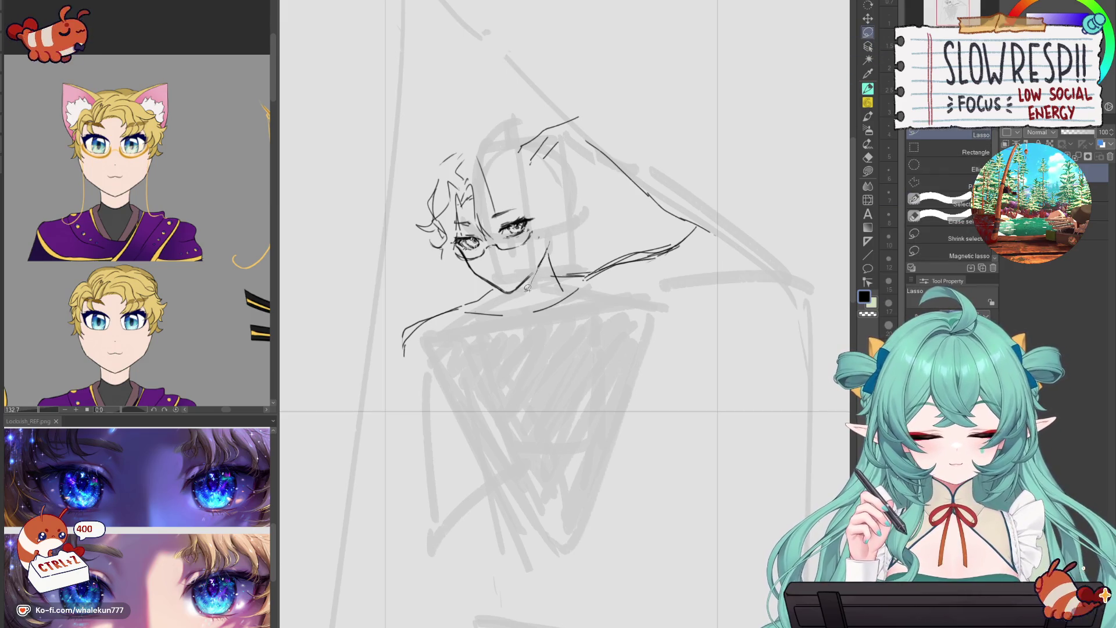
mouse_move(487, 281)
left_mouse_down()
mouse_move(472, 129)
mouse_move(520, 293)
left_mouse_up()
key("ctrl+t")
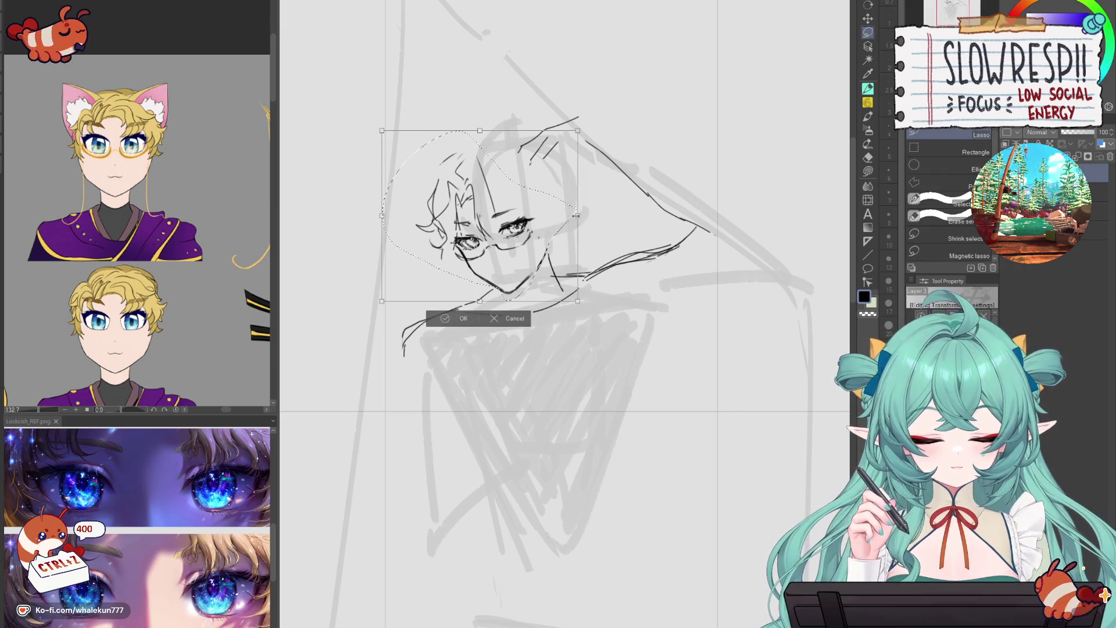
left_click(462, 317)
key("ctrl+d")
- Ink the nose below the glasses and try several mouth strokes, undoing each
key("p")
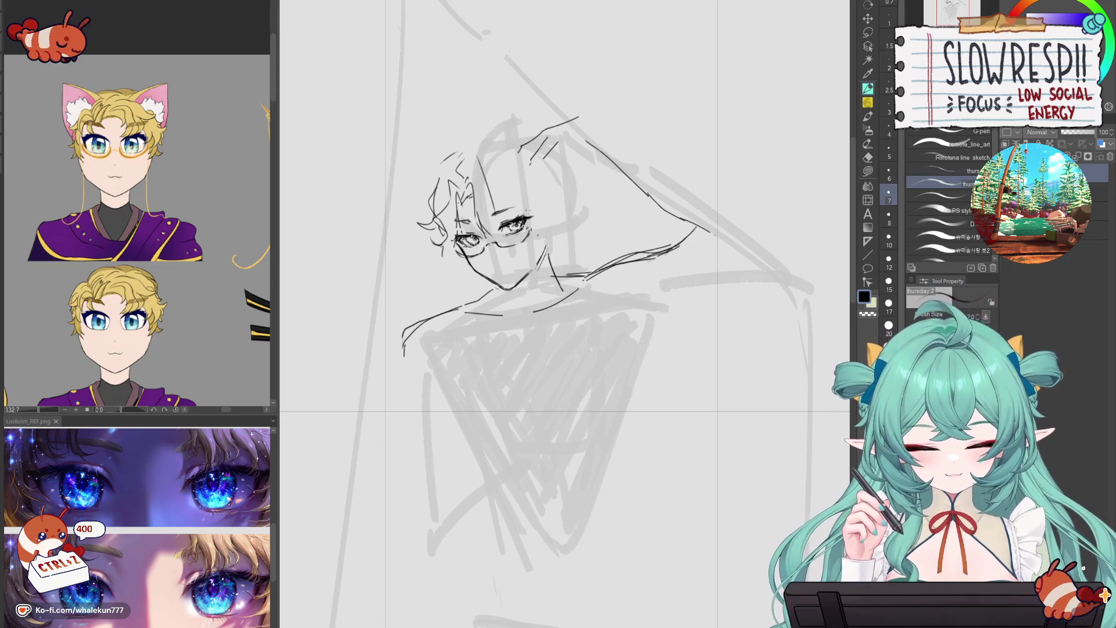
scroll(529, 208, "up", 5)
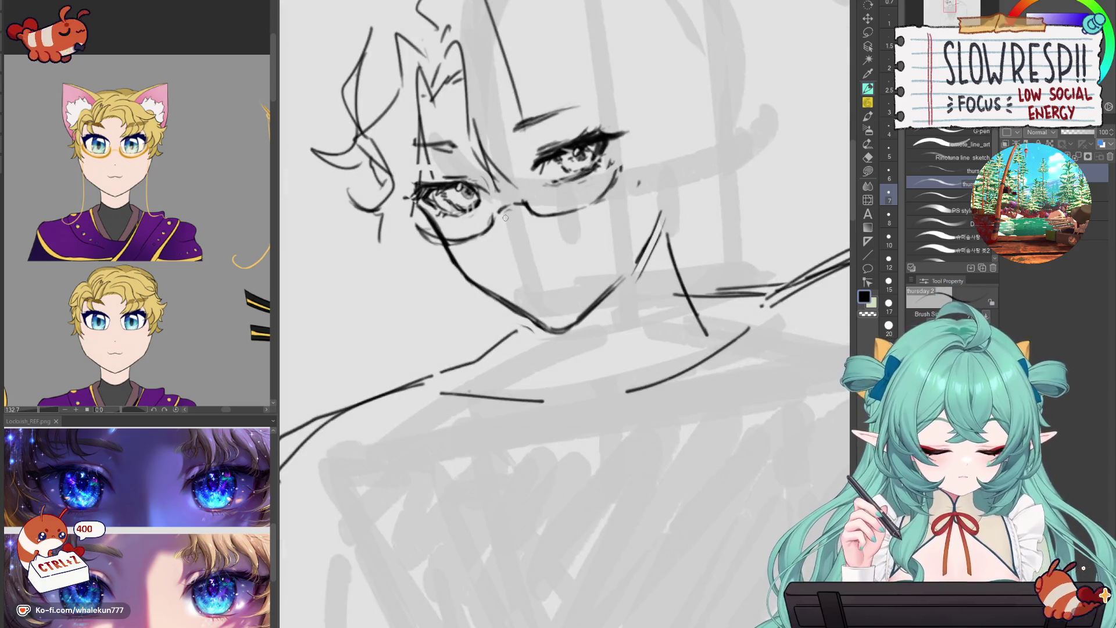
left_click_drag(505, 224, 512, 250)
left_click_drag(537, 287, 549, 303)
key("ctrl+z")
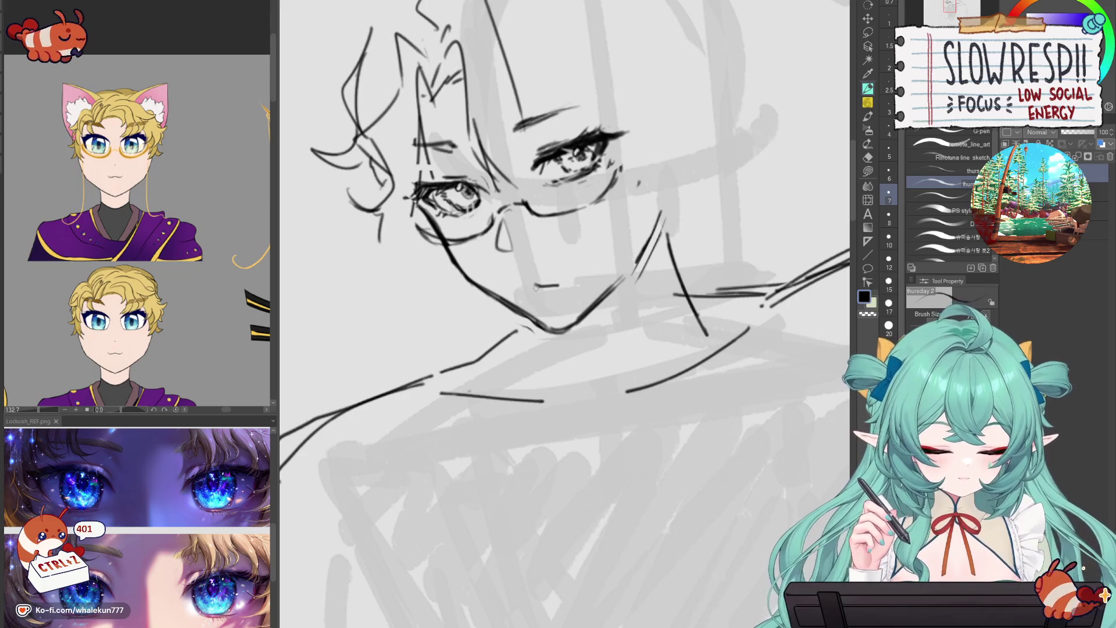
key("ctrl+z")
key("ctrl+z")
left_click_drag(519, 279, 542, 272)
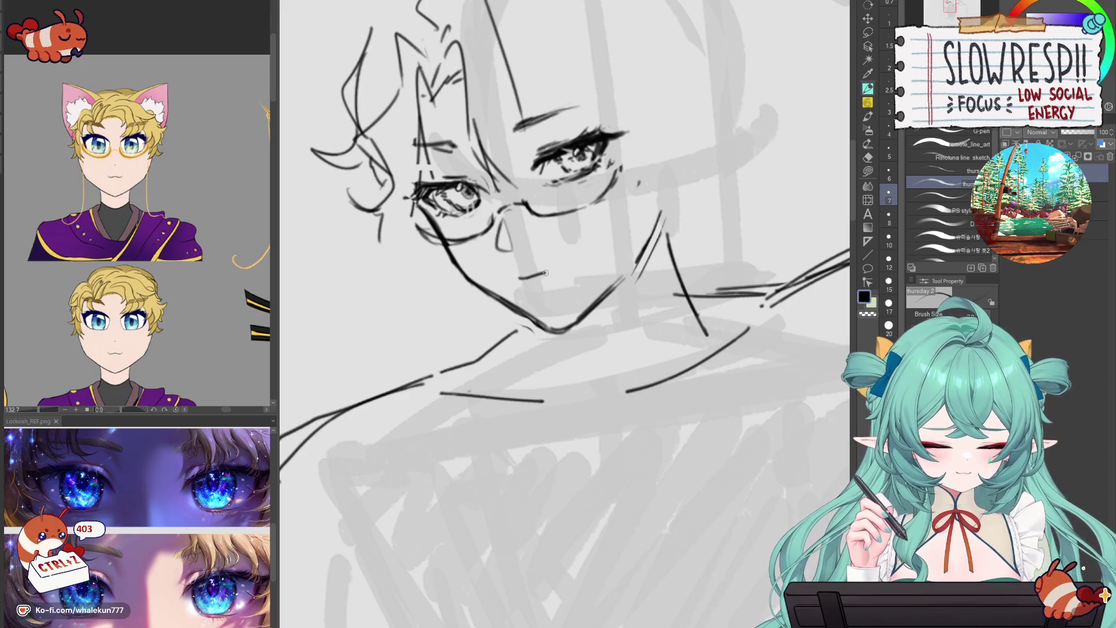
key("ctrl+z")
key("ctrl+z")
mouse_move(521, 279)
left_mouse_down()
mouse_move(544, 273)
mouse_move(520, 282)
left_mouse_up()
key("ctrl+z")
key("ctrl+z")
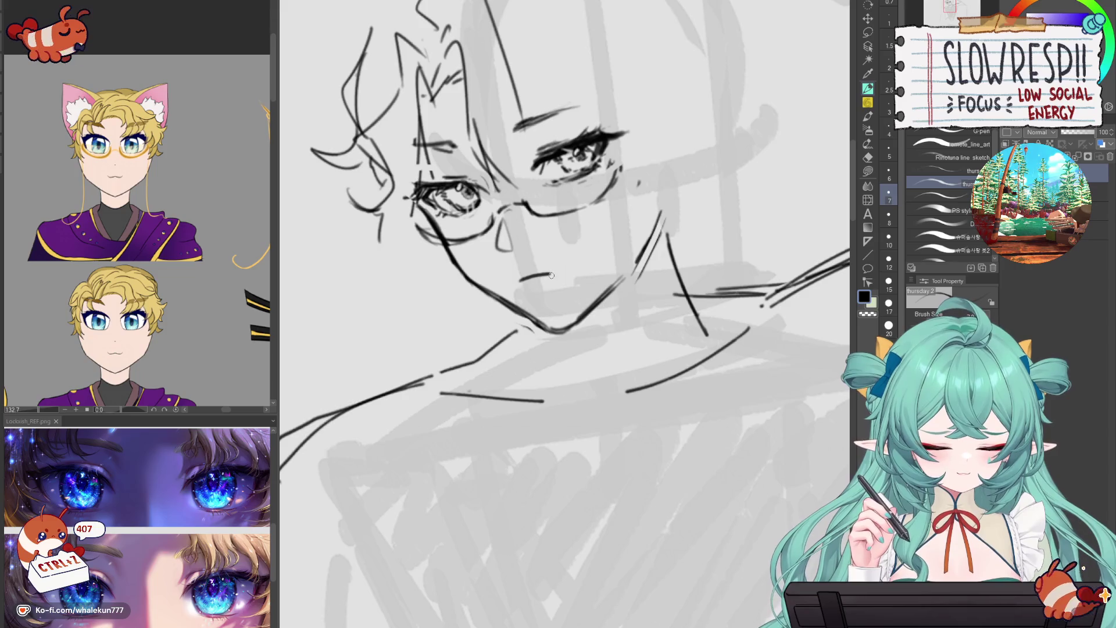
key("ctrl+z")
- Erase the glasses frame across both eyes
key("e")
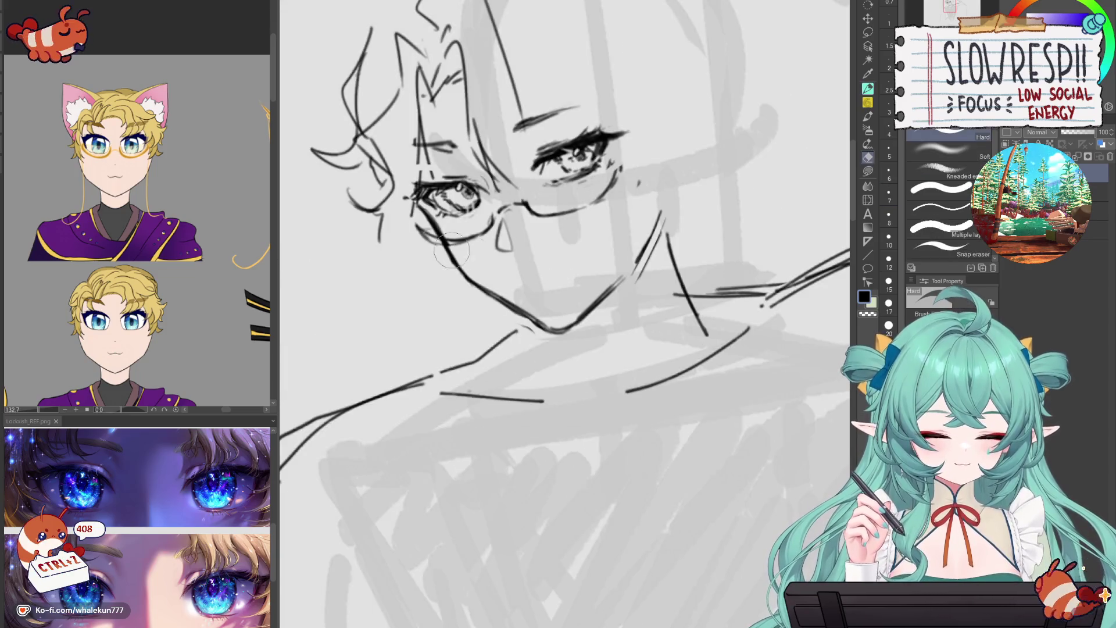
mouse_move(482, 222)
left_mouse_down()
mouse_move(579, 214)
mouse_move(635, 174)
mouse_move(638, 190)
left_mouse_up()
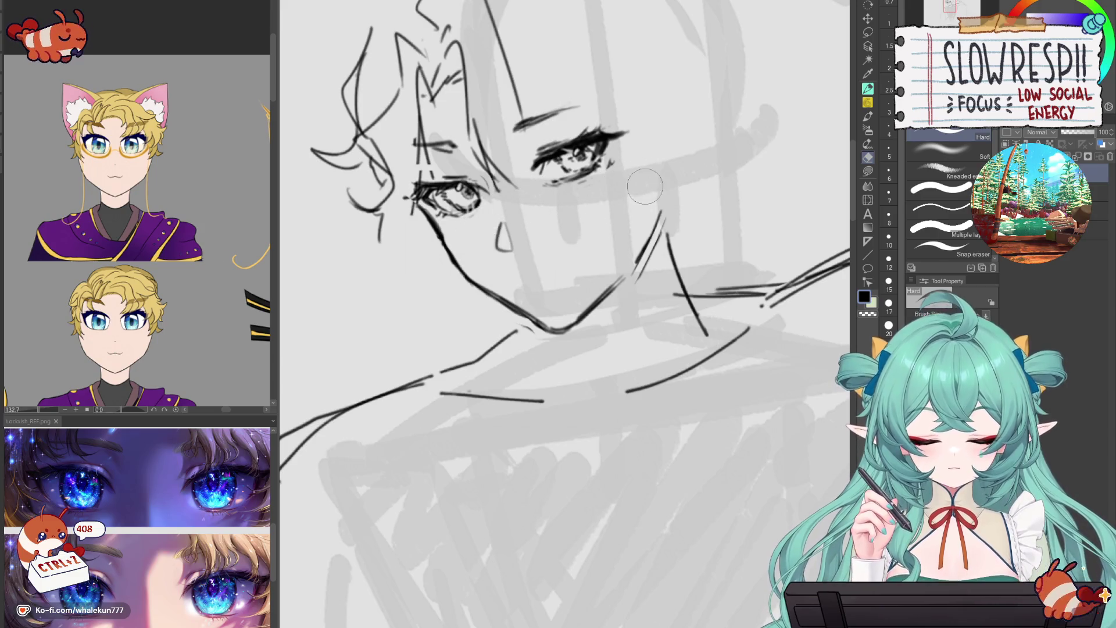
scroll(514, 282, "up", 1)
- With the pen at size 7, try a short mouth line under the nose, then undo it
key("p")
key("bracketright")
key("bracketright")
key("p")
mouse_move(519, 273)
left_mouse_down()
mouse_move(578, 297)
mouse_move(501, 273)
mouse_move(534, 287)
left_mouse_up()
key("ctrl+z")
key("ctrl+z")
key("ctrl+z")
key("ctrl+z")
key("ctrl+z")
key("ctrl+z")
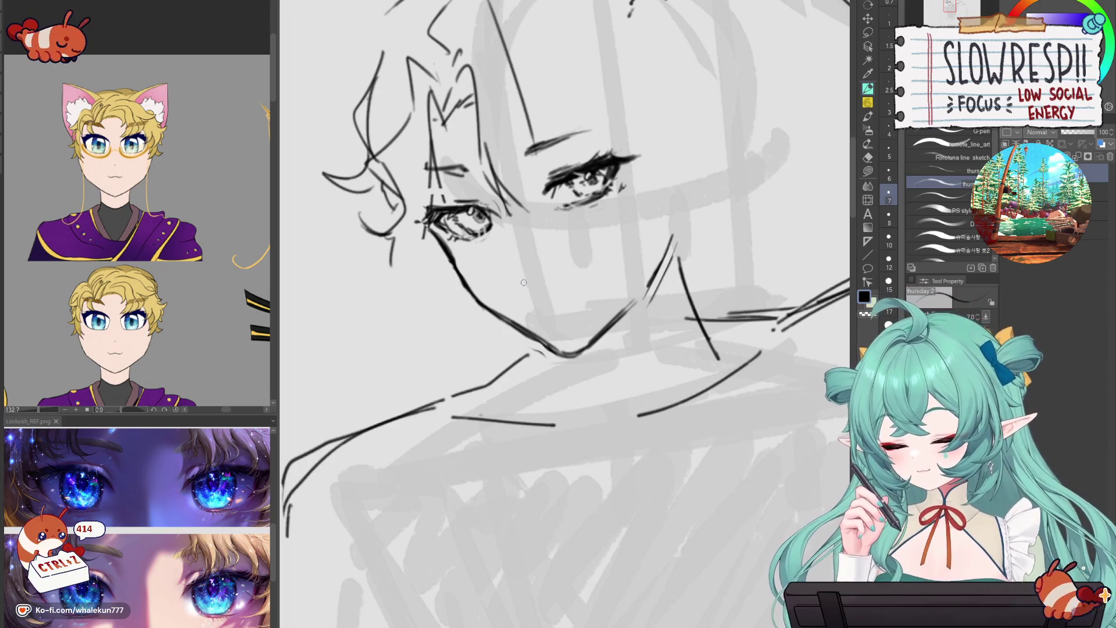
key("bracketleft")
left_click(576, 258, "ctrl+alt")
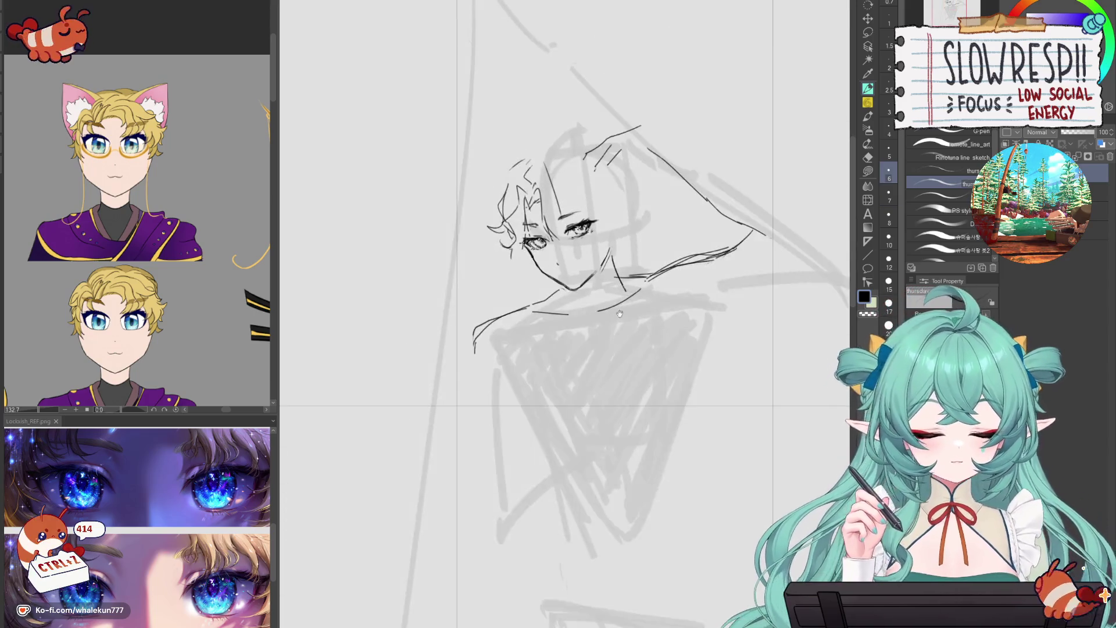
- Redraw the mouth line, checking it in mirrored canvas view
key("h")
key("h")
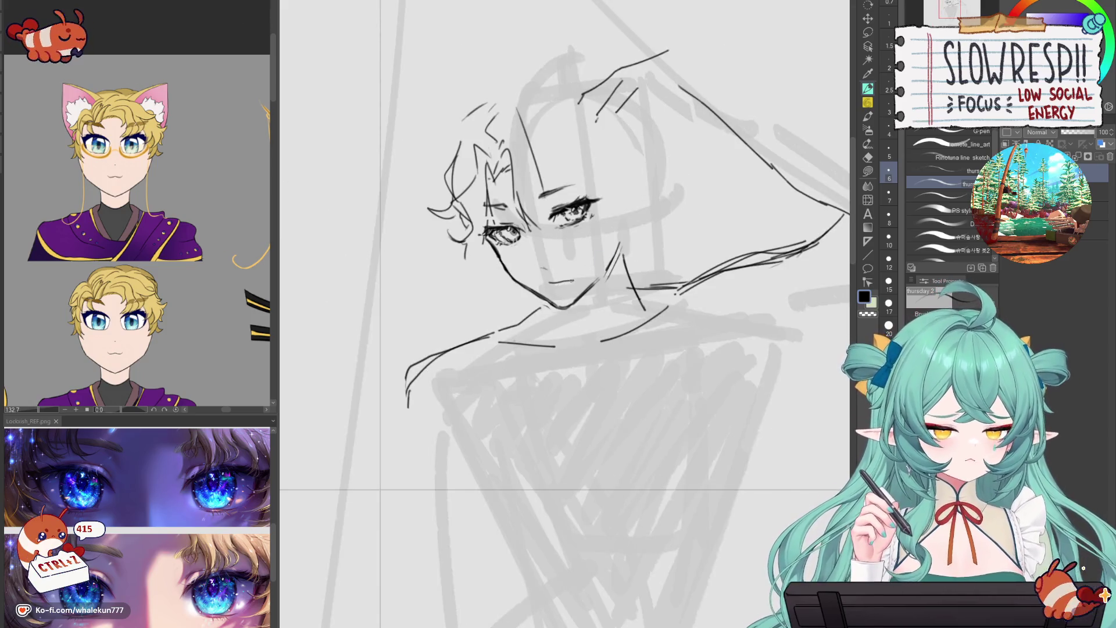
key("ctrl+z")
left_click_drag(549, 280, 584, 285)
key("ctrl+z")
- Lasso the area around the mouth and move it, checking the result mirrored
key("ctrl+z")
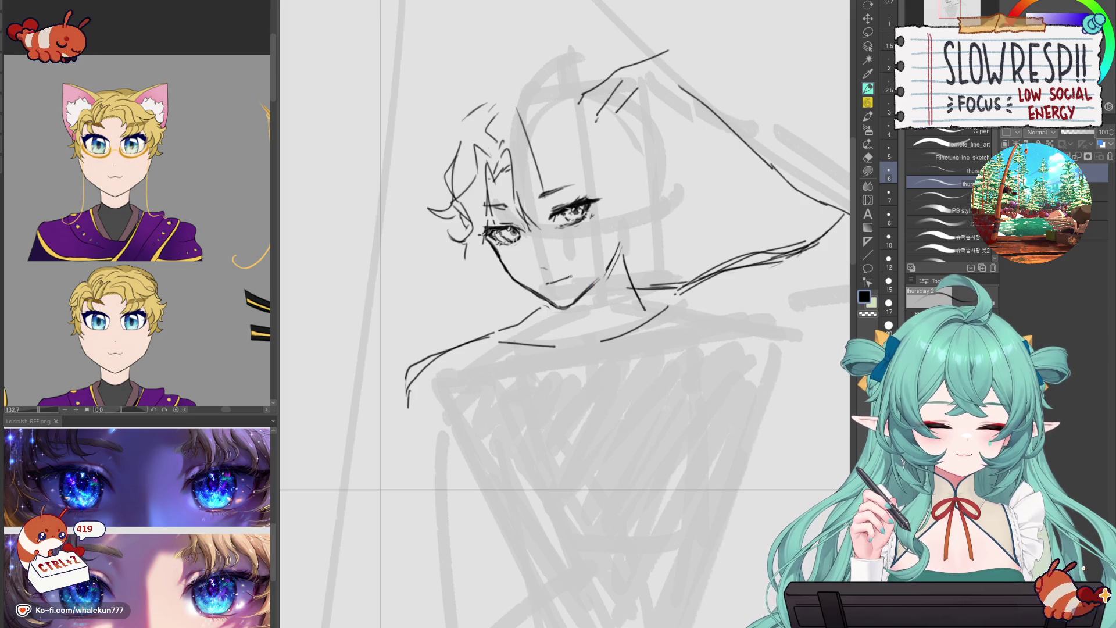
key("h")
key("h")
key("m")
key("ctrl+z")
left_click_drag(550, 286, 552, 285)
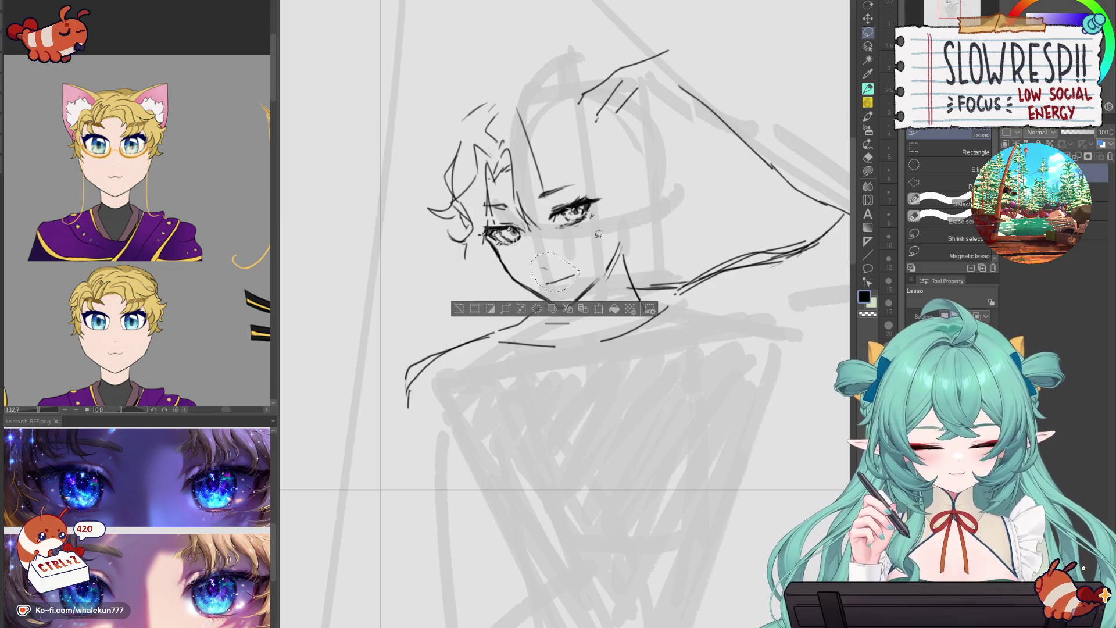
key("k")
key("h")
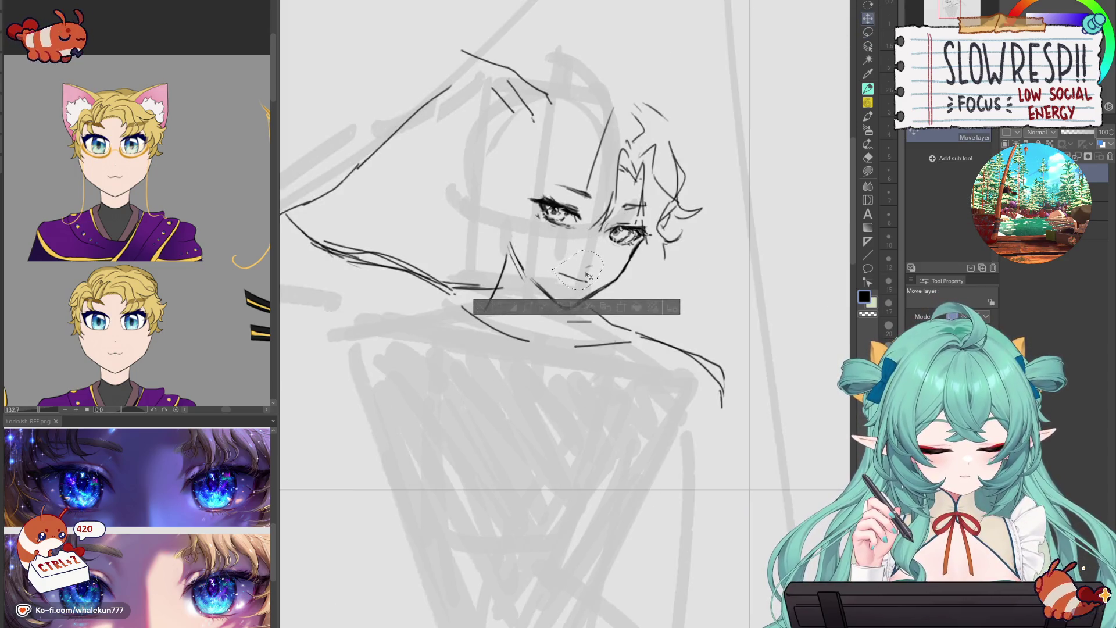
key("ctrl+d")
key("h")
- Switch to the pen with transparent colour and check the face in mirrored view
key("p")
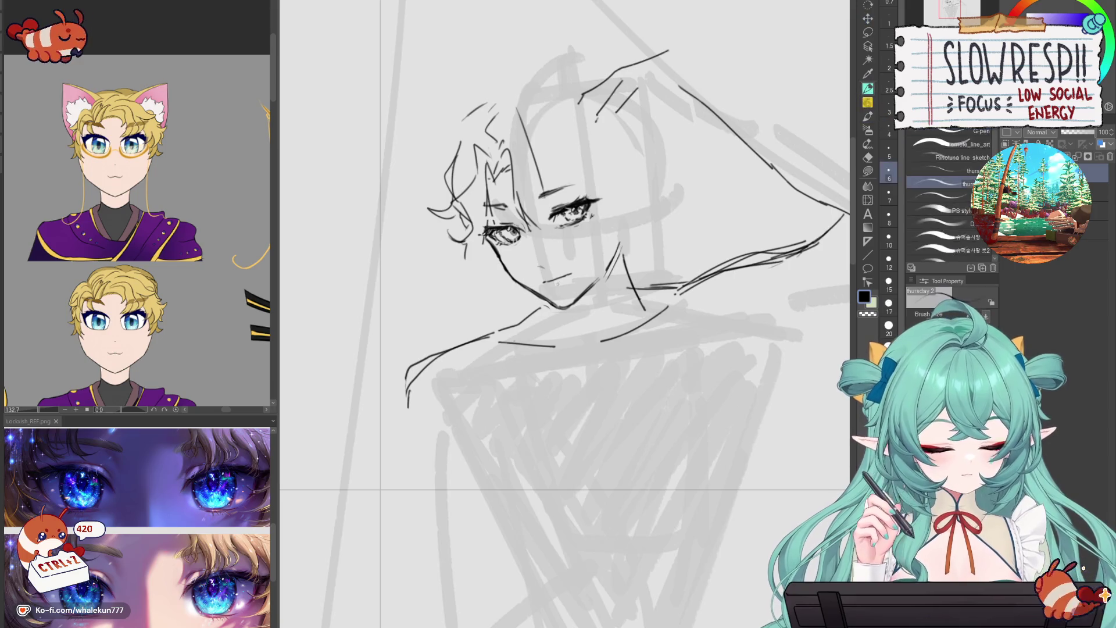
scroll(564, 272, "up", 1)
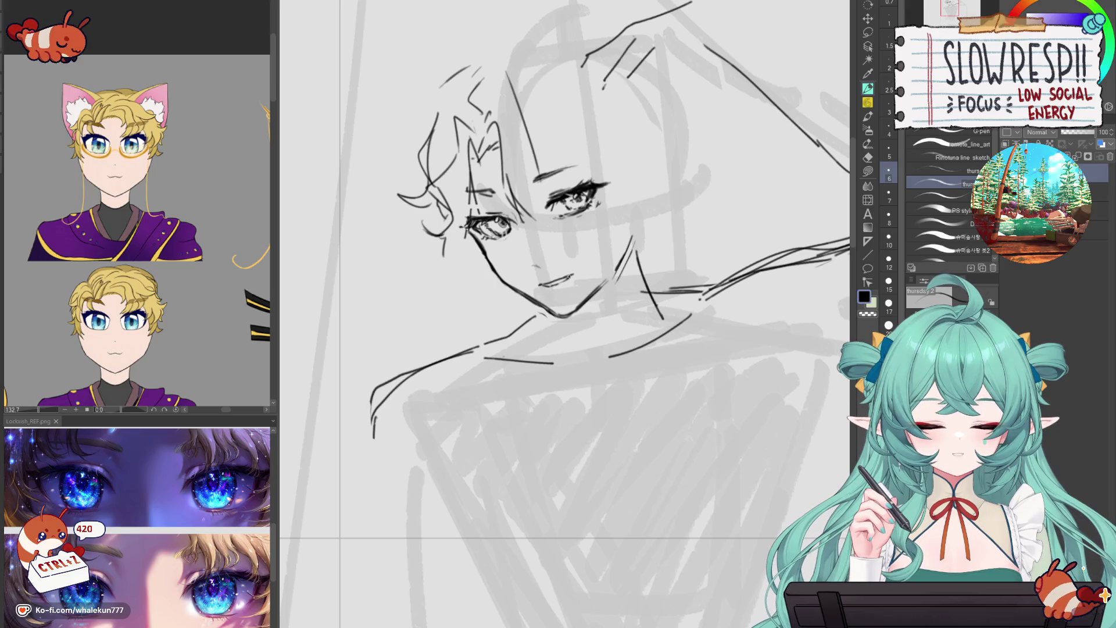
key("c")
key("h")
key("h")
scroll(623, 237, "down", 3)
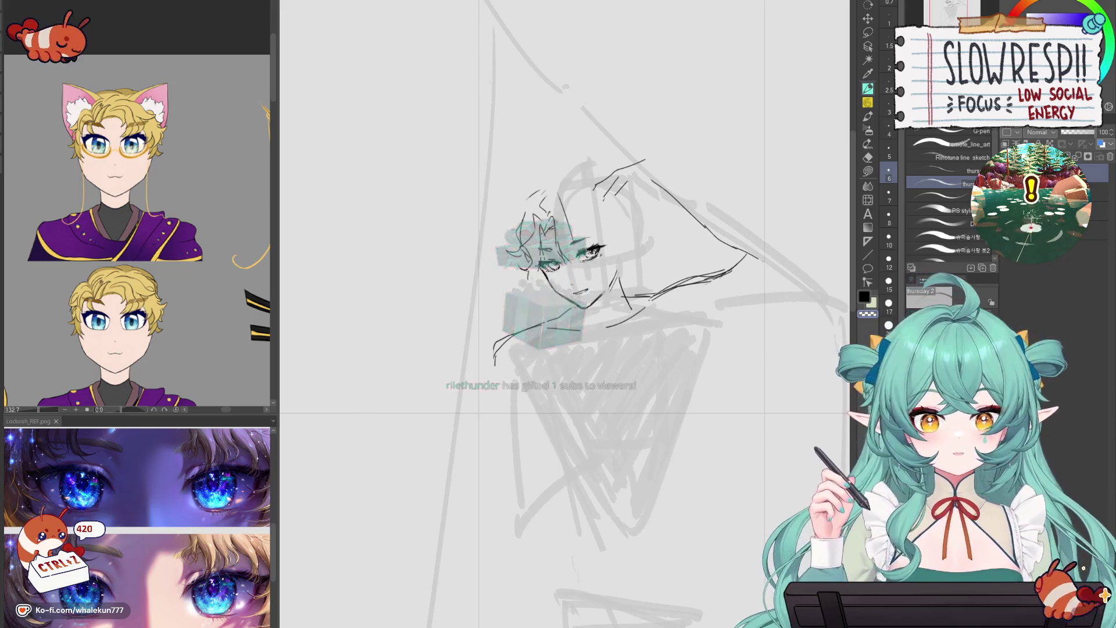
scroll(667, 337, "up", 2)
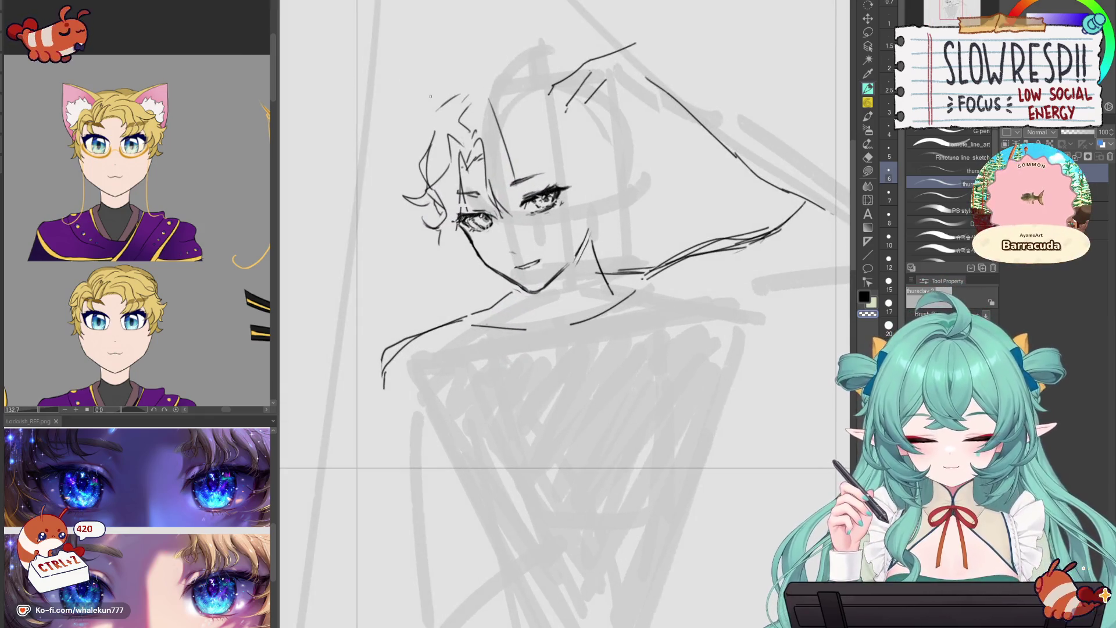
- Ink curved hair strands down the left side of the head with small curls near the ear
left_click_drag(469, 81, 414, 123)
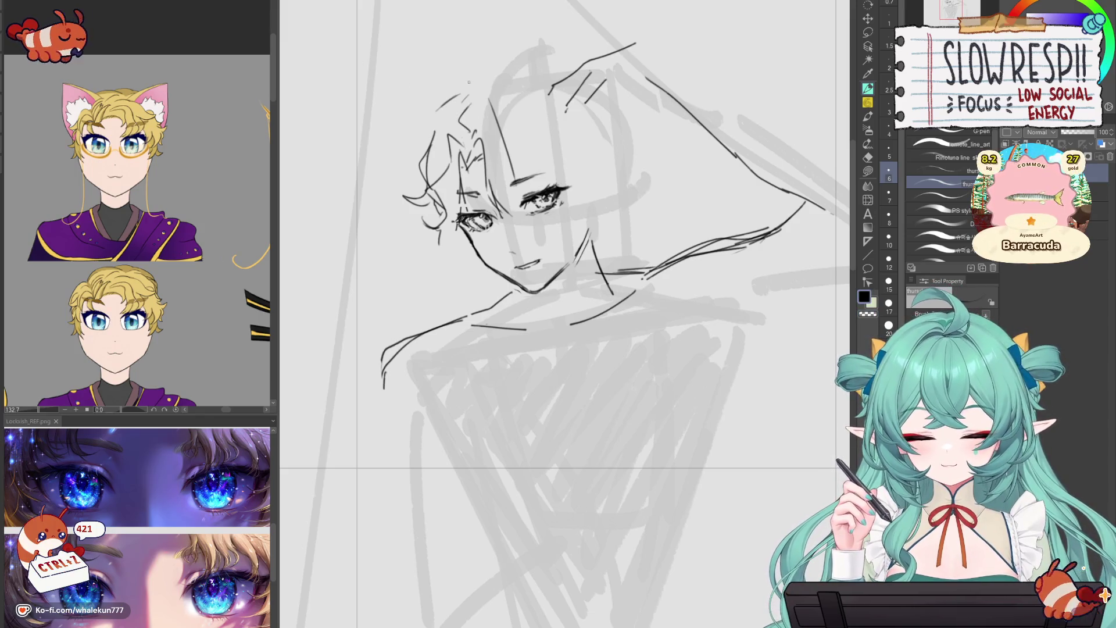
left_click_drag(462, 80, 413, 127)
key("ctrl+z")
key("ctrl+z")
key("ctrl+z")
left_click_drag(469, 78, 408, 169)
left_click_drag(439, 116, 405, 171)
left_click_drag(511, 233, 523, 320)
key("ctrl+z")
key("ctrl+z")
key("ctrl+z")
left_click_drag(477, 174, 429, 238)
left_click_drag(459, 199, 408, 263)
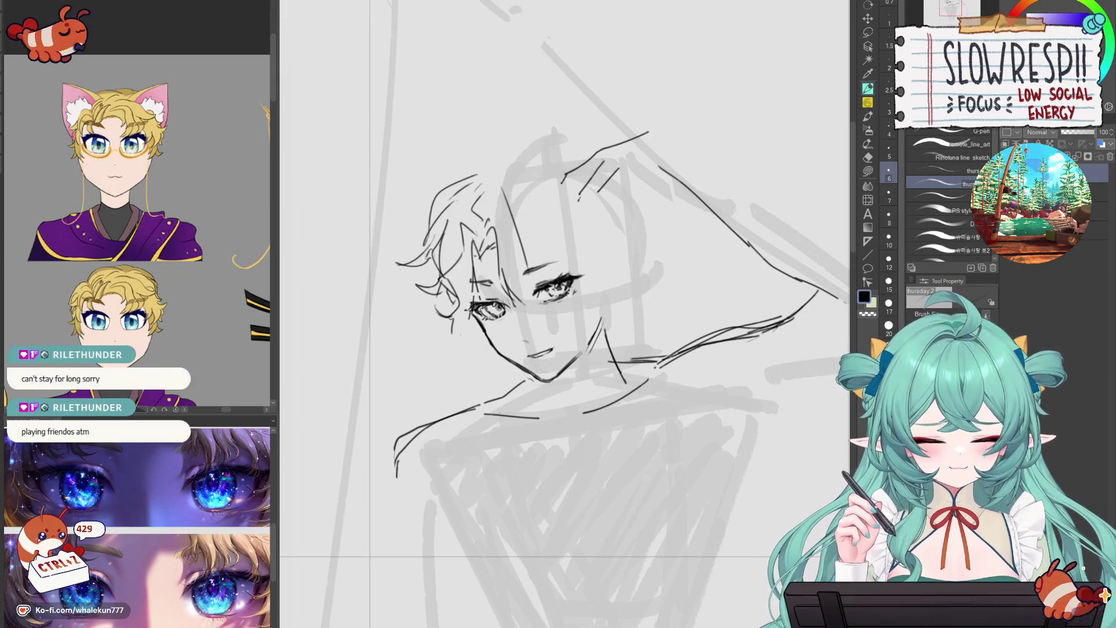
left_click_drag(431, 289, 420, 323)
mouse_move(420, 321)
left_mouse_down()
mouse_move(451, 339)
mouse_move(482, 337)
left_mouse_up()
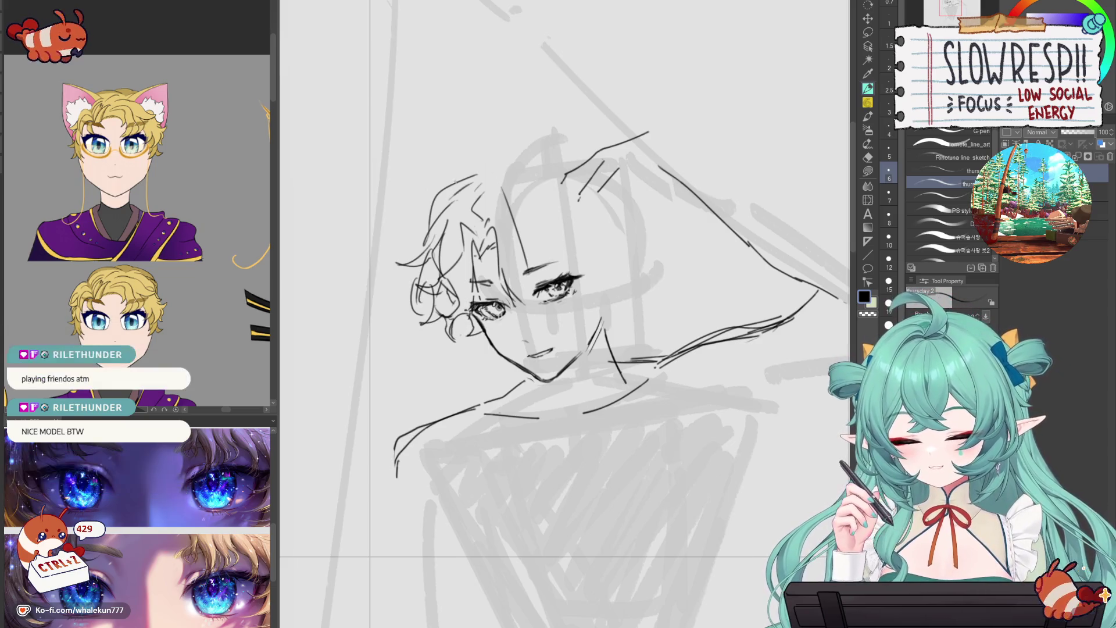
- Add a top curl, more strands, a forehead strand and an eye curl, then begin the cat-ear outline
mouse_move(443, 151)
left_mouse_down()
mouse_move(447, 169)
mouse_move(482, 172)
left_mouse_up()
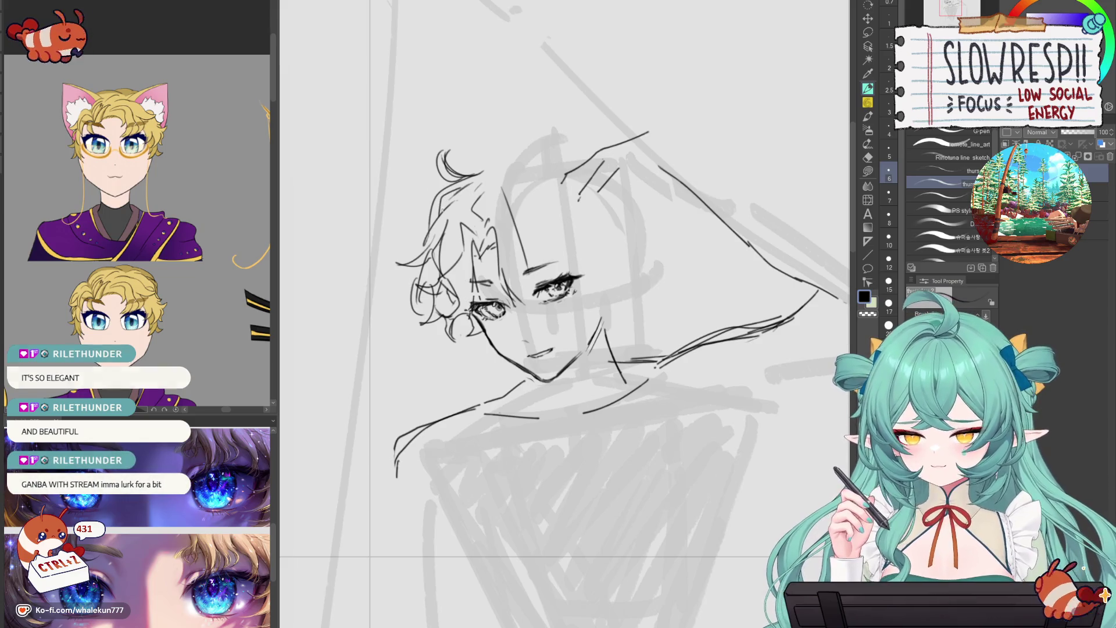
mouse_move(468, 185)
left_mouse_down()
mouse_move(431, 224)
mouse_move(440, 230)
left_mouse_up()
mouse_move(481, 214)
left_mouse_down()
mouse_move(437, 238)
mouse_move(453, 259)
mouse_move(448, 274)
left_mouse_up()
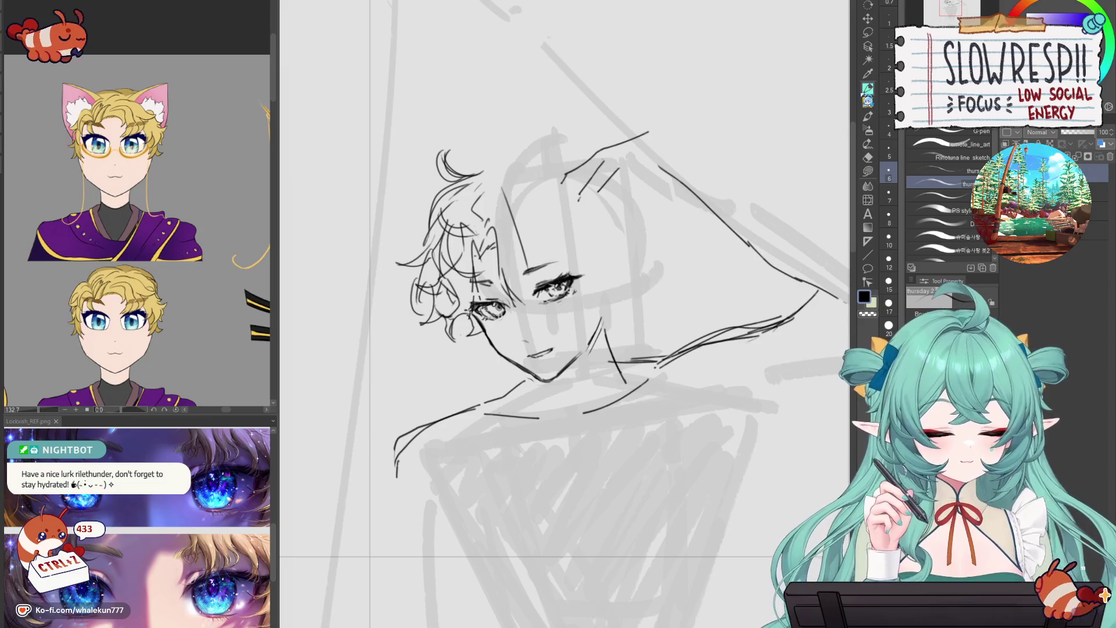
left_click_drag(518, 219, 570, 250)
key("ctrl+z")
mouse_move(510, 219)
left_mouse_down()
mouse_move(588, 237)
mouse_move(526, 272)
left_mouse_up()
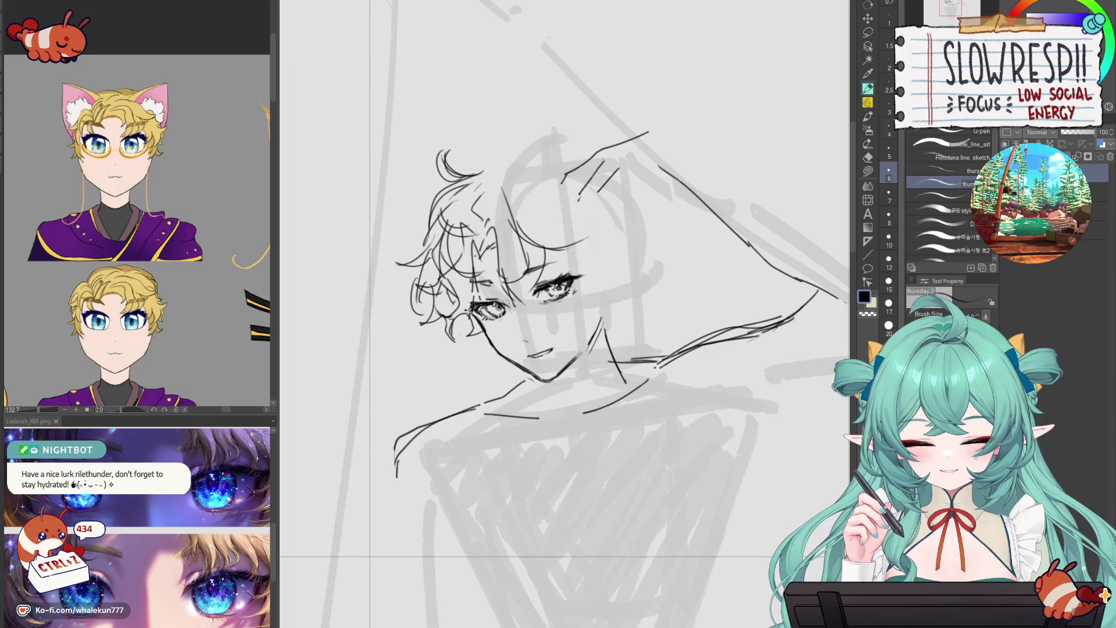
left_click_drag(576, 272, 588, 293)
key("ctrl+z")
key("ctrl+z")
left_click_drag(579, 256, 585, 286)
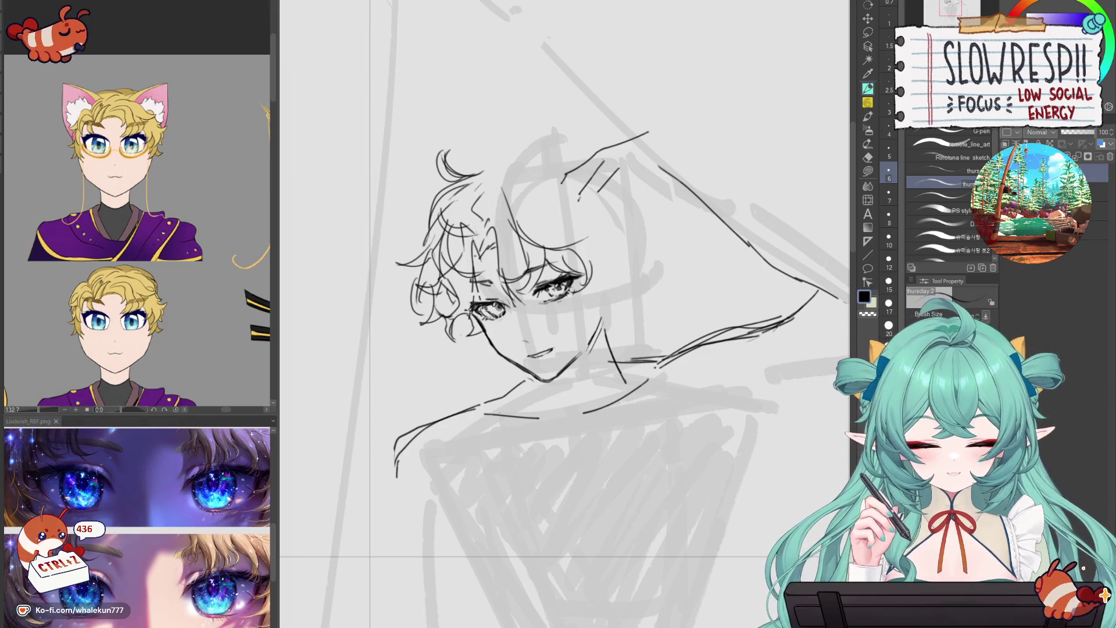
mouse_move(463, 318)
left_mouse_down()
mouse_move(491, 349)
mouse_move(482, 362)
mouse_move(499, 358)
mouse_move(482, 355)
mouse_move(538, 386)
mouse_move(523, 374)
left_mouse_up()
key("ctrl+z")
key("ctrl+z")
key("ctrl+z")
key("ctrl+z")
key("ctrl+z")
key("ctrl+z")
key("ctrl+z")
key("ctrl+z")
key("ctrl+z")
key("ctrl+z")
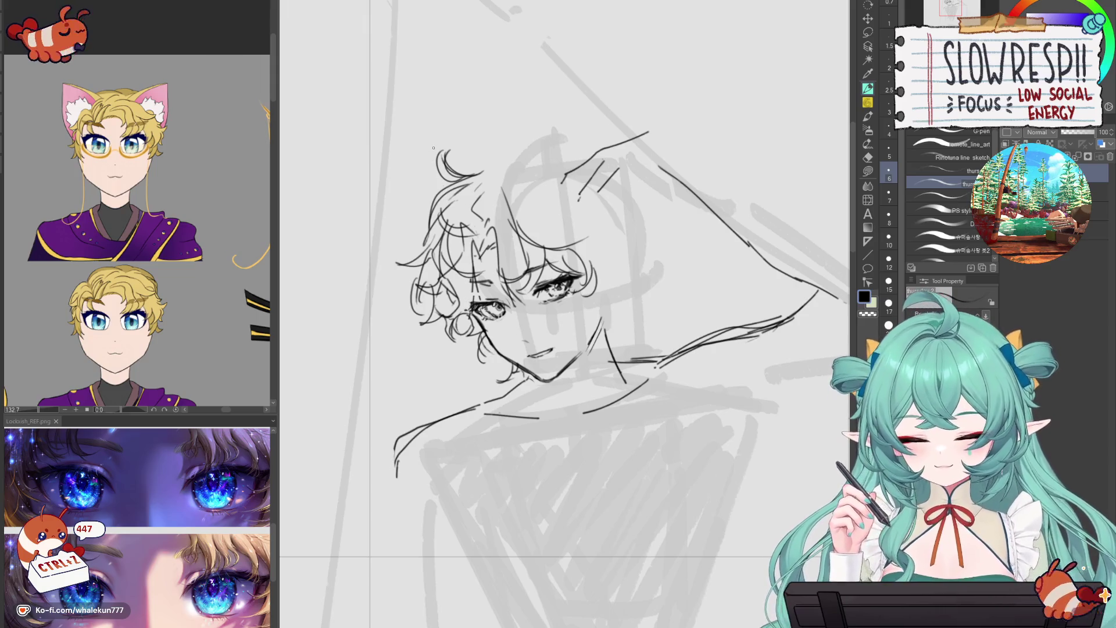
mouse_move(481, 172)
left_mouse_down()
mouse_move(416, 104)
mouse_move(423, 212)
left_mouse_up()
- Draw the second ear's edge and redraw the left ear outline
left_click_drag(499, 163, 495, 106)
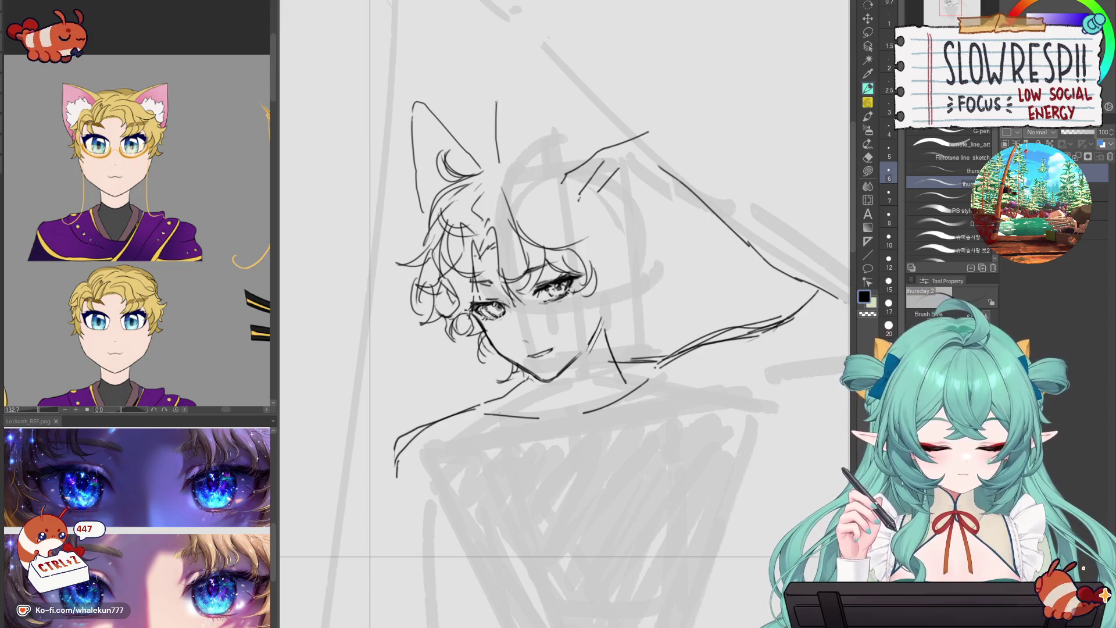
key("h")
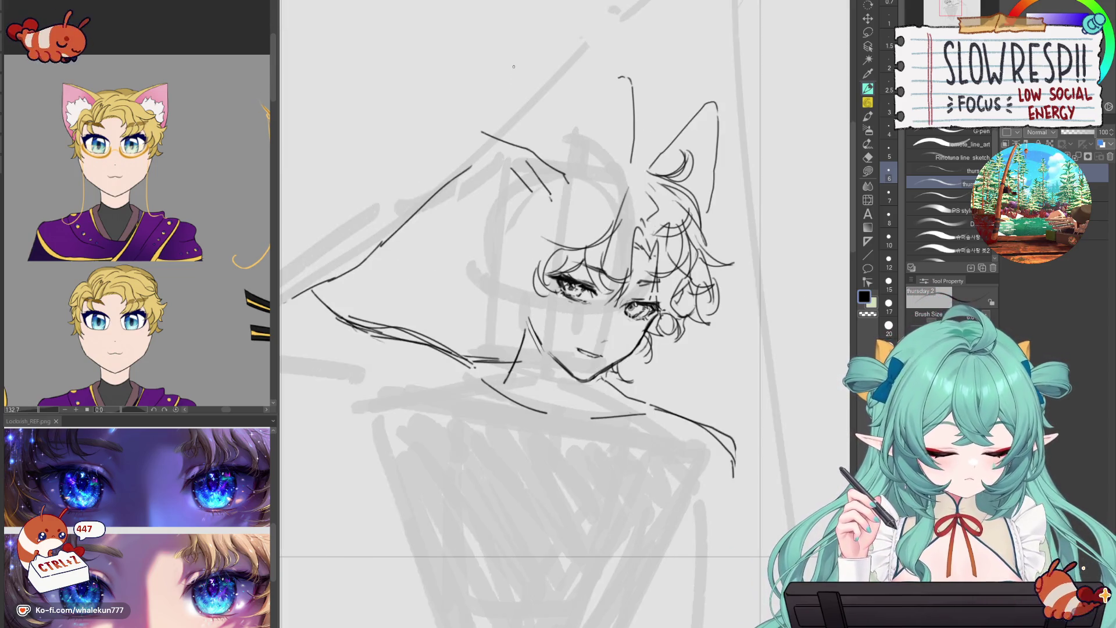
key("h")
key("ctrl+z")
key("ctrl+z")
left_click_drag(519, 159, 550, 122)
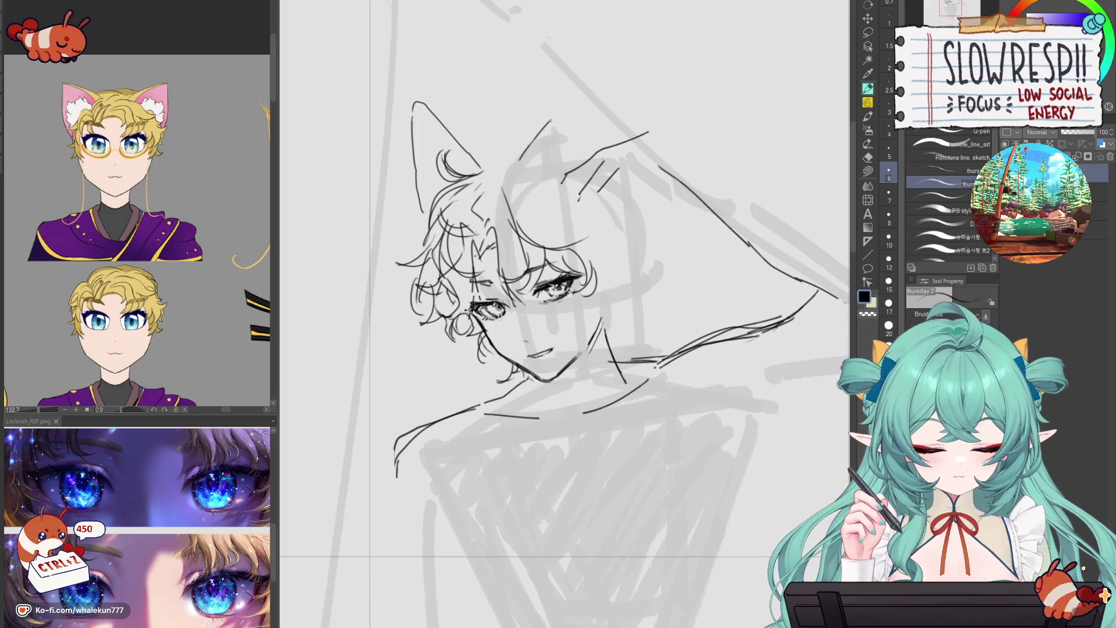
key("ctrl+z")
key("ctrl+z")
key("ctrl+z")
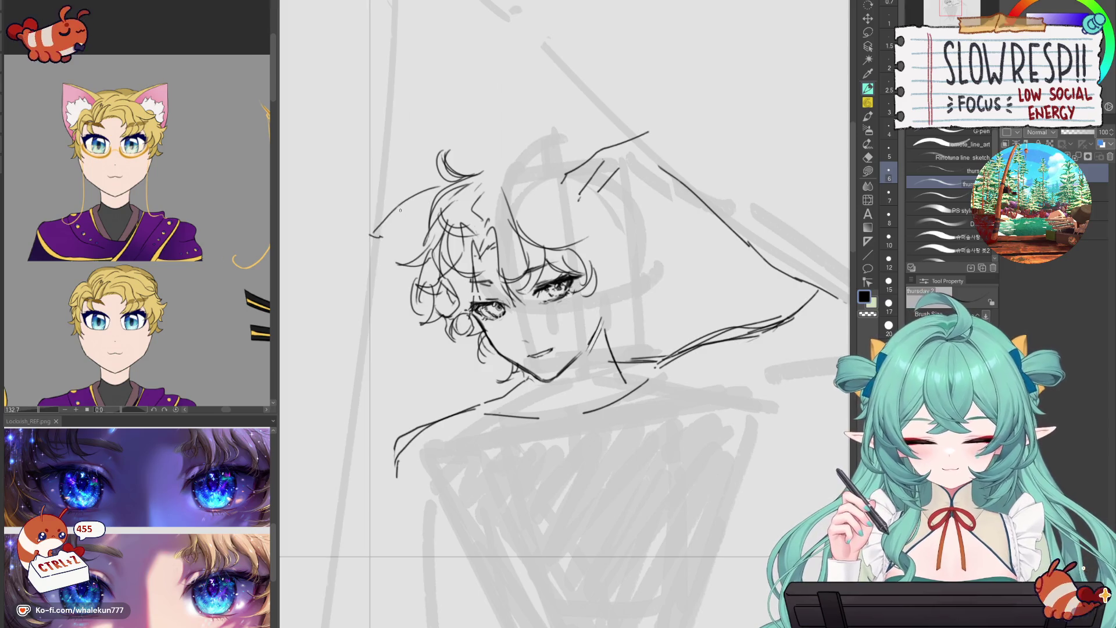
key("ctrl+z")
key("ctrl+z")
mouse_move(385, 179)
left_mouse_down()
mouse_move(372, 203)
mouse_move(406, 246)
left_mouse_up()
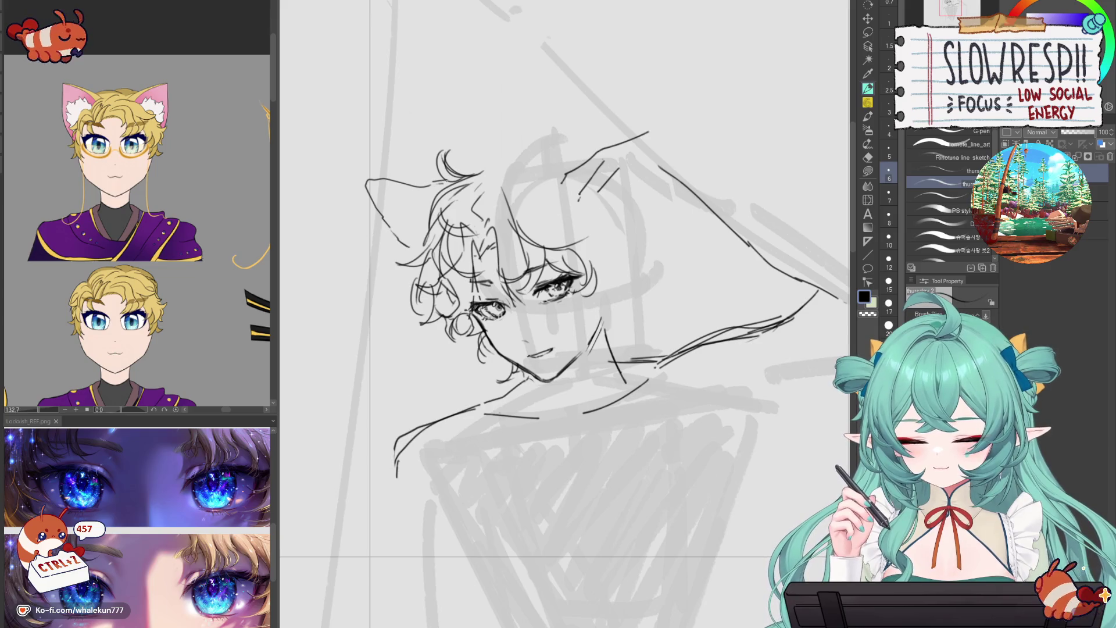
- Refine the top ear outline with repeated strokes, checking each in mirrored view
left_click_drag(494, 81, 549, 143)
key("h")
key("ctrl+z")
left_click_drag(613, 98, 555, 150)
key("h")
key("ctrl+z")
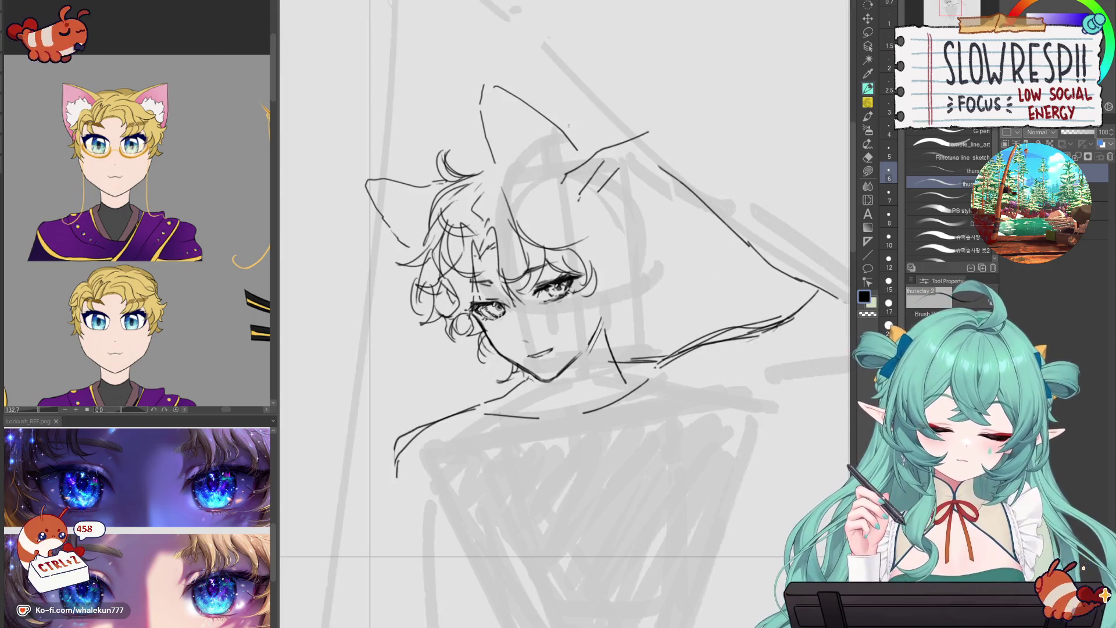
left_click_drag(506, 86, 548, 131)
key("ctrl+z")
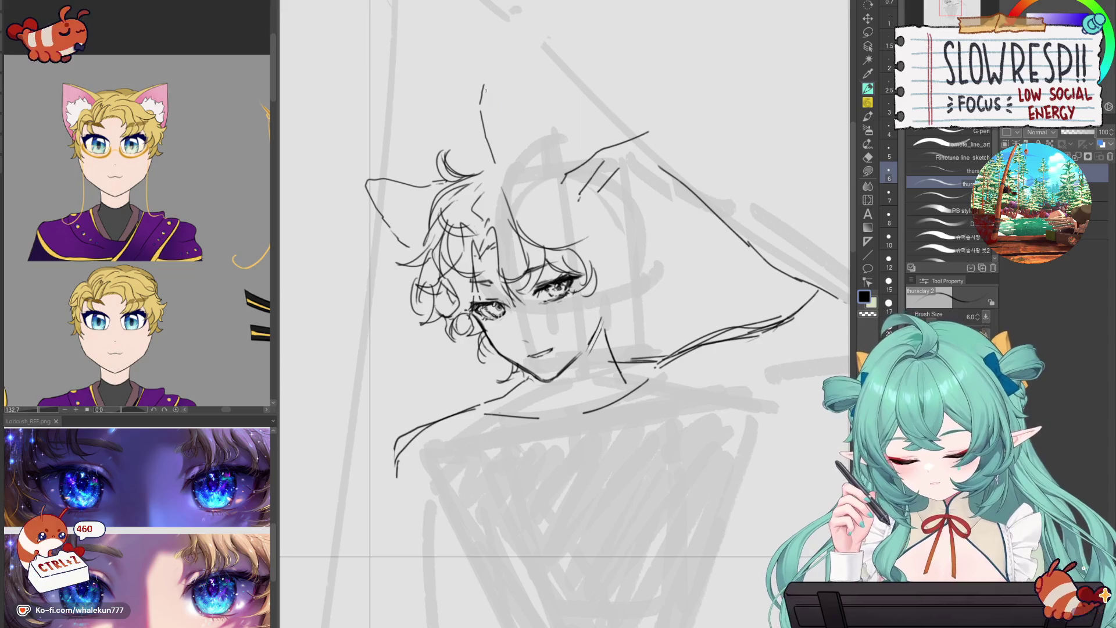
key("ctrl+z")
key("ctrl+z")
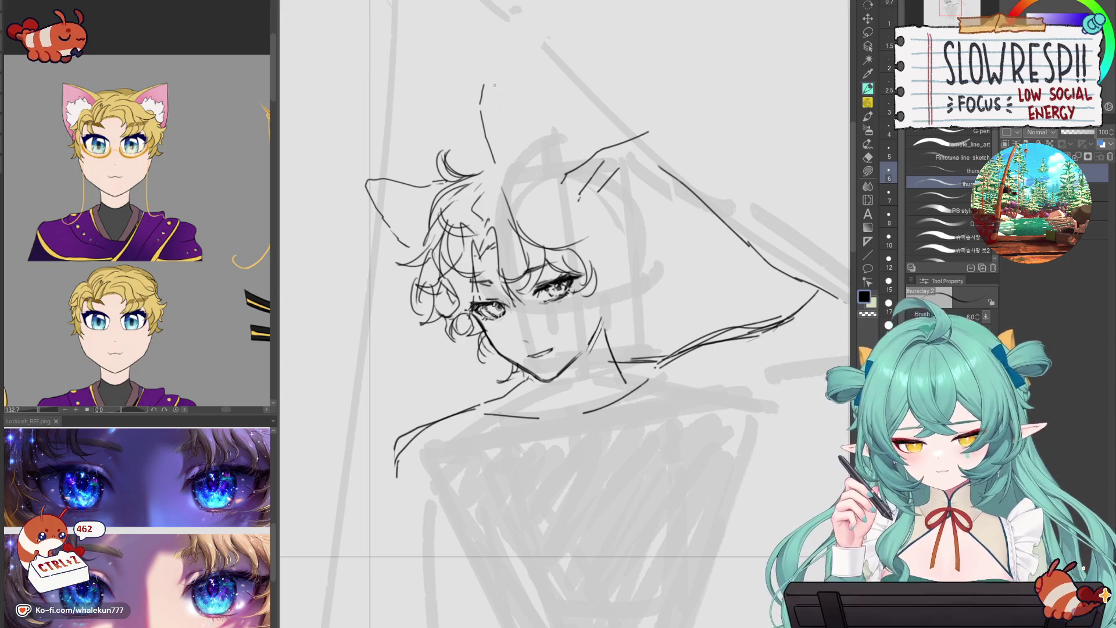
left_click_drag(545, 124, 560, 142)
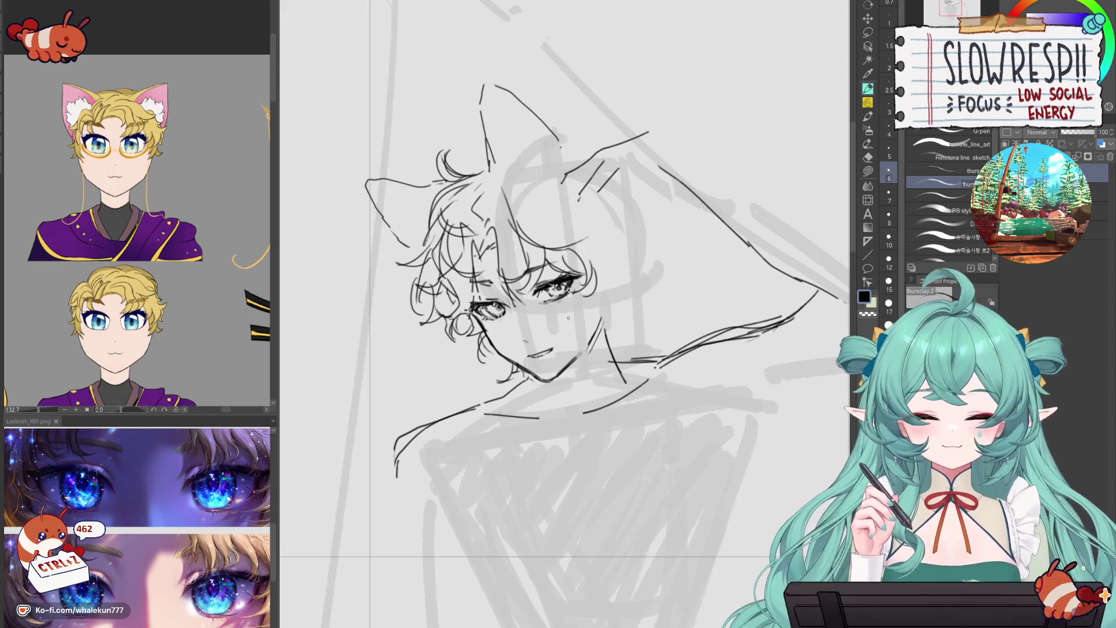
- Zoom in on the face, then back out to check the whole figure
key("ctrl+plus")
key("ctrl+plus")
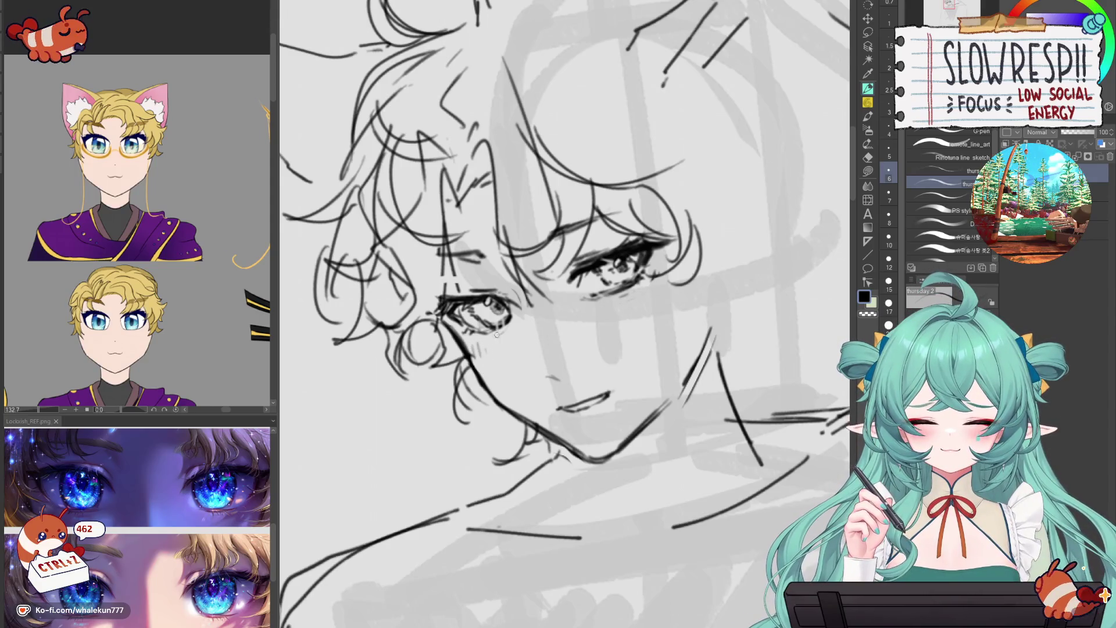
key("ctrl+minus")
key("ctrl+minus")
key("ctrl+plus")
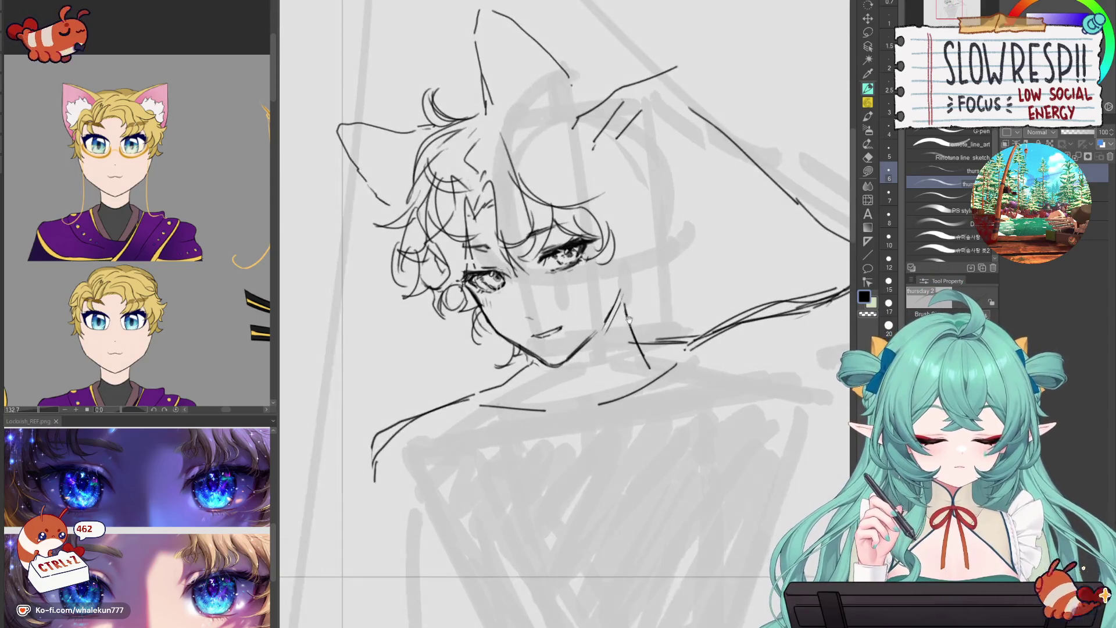
left_click(645, 280, "alt")
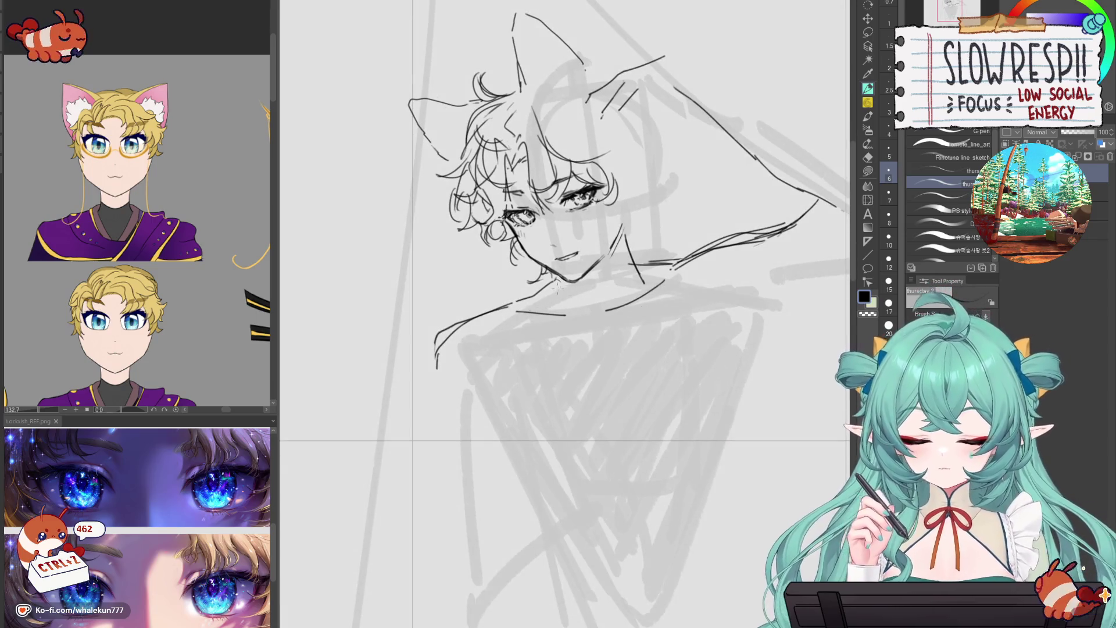
key("ctrl+z")
key("ctrl+z")
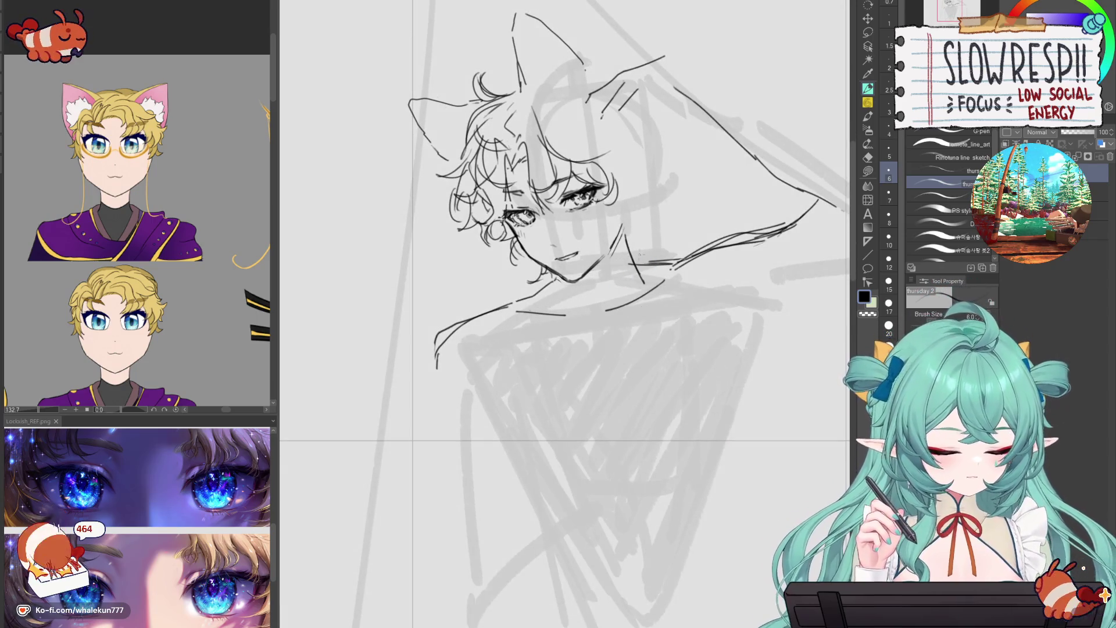
- Attempt a short stroke at the right side of the neck, undoing the retries
key("e")
key("p")
key("ctrl+z")
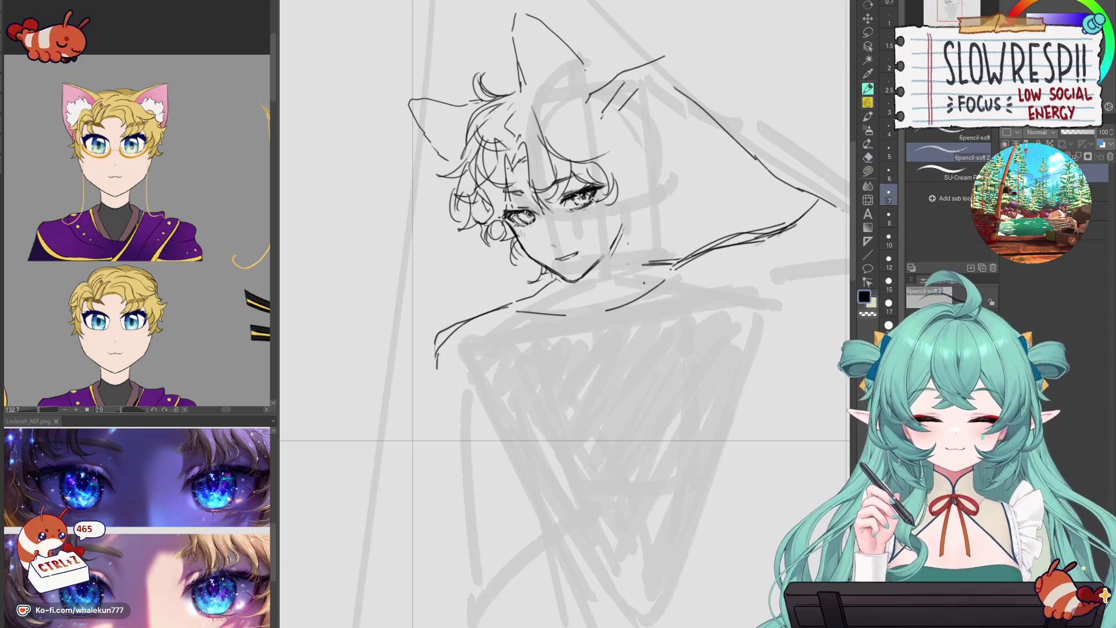
key("p")
key("ctrl+z")
left_click_drag(624, 233, 633, 278)
key("ctrl+z")
left_click_drag(623, 232, 640, 284)
key("ctrl+z")
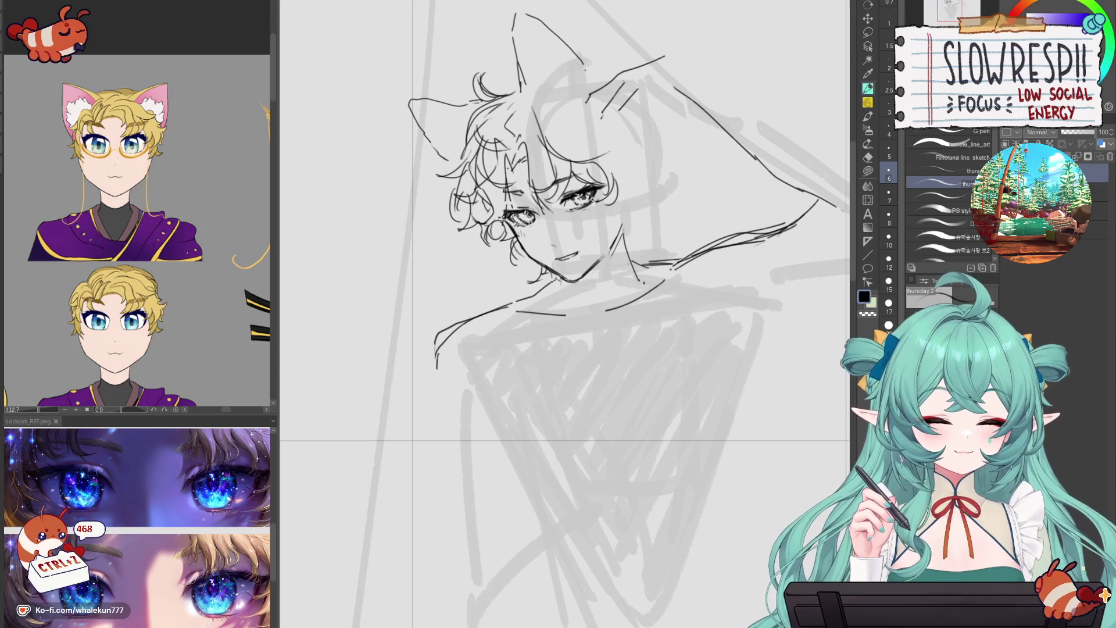
key("ctrl+z")
key("ctrl+z")
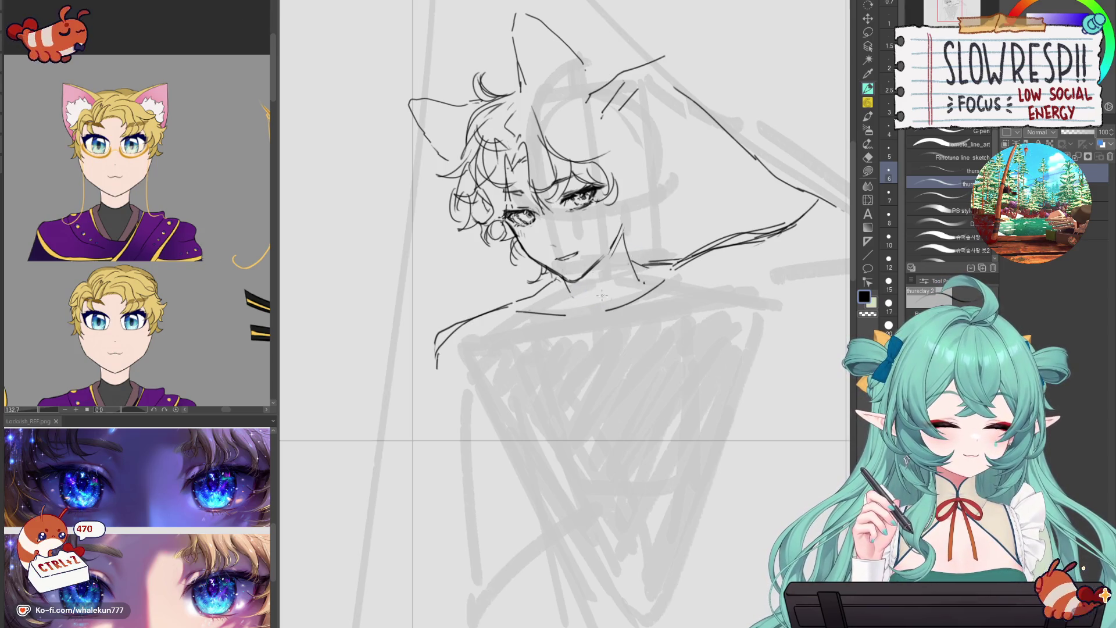
- Ink a collarbone line across the neckline, erasing small stray strokes
key("e")
key("p")
mouse_move(537, 305)
left_mouse_down()
mouse_move(588, 312)
mouse_move(662, 283)
left_mouse_up()
key("e")
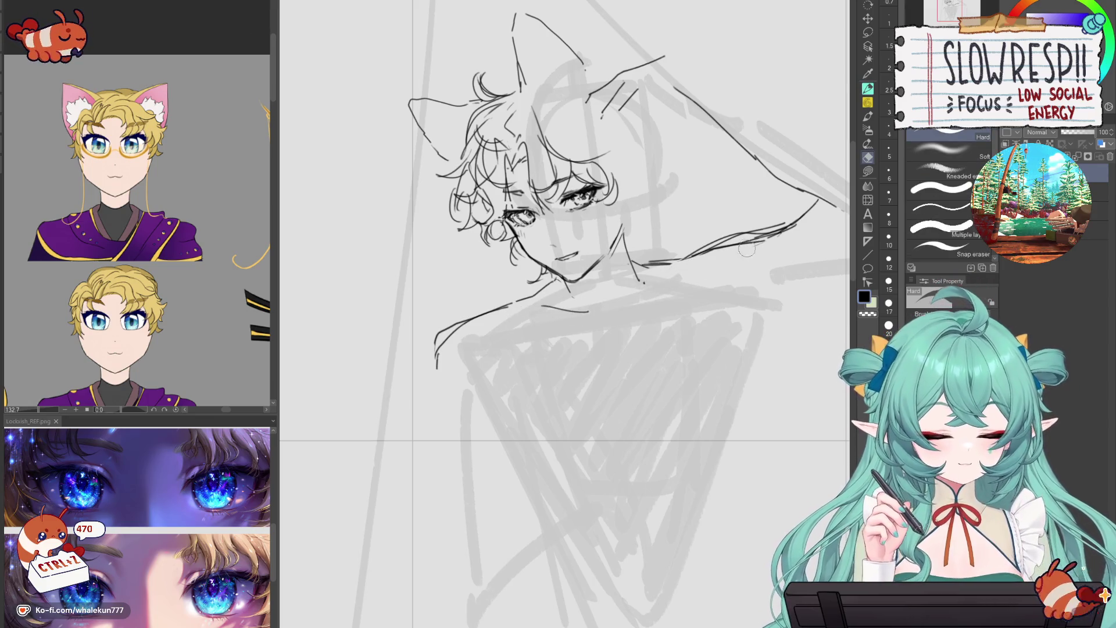
key("p")
mouse_move(631, 297)
left_mouse_down()
mouse_move(685, 272)
mouse_move(638, 299)
left_mouse_up()
key("ctrl+z")
key("e")
key("p")
- Ink the left shoulder line, redrawing its lower part
mouse_move(437, 368)
left_mouse_down()
mouse_move(447, 332)
mouse_move(439, 388)
left_mouse_up()
left_click_drag(431, 342, 440, 386)
key("ctrl+z")
key("ctrl+z")
left_click_drag(451, 327, 446, 389)
left_click_drag(623, 283, 622, 305)
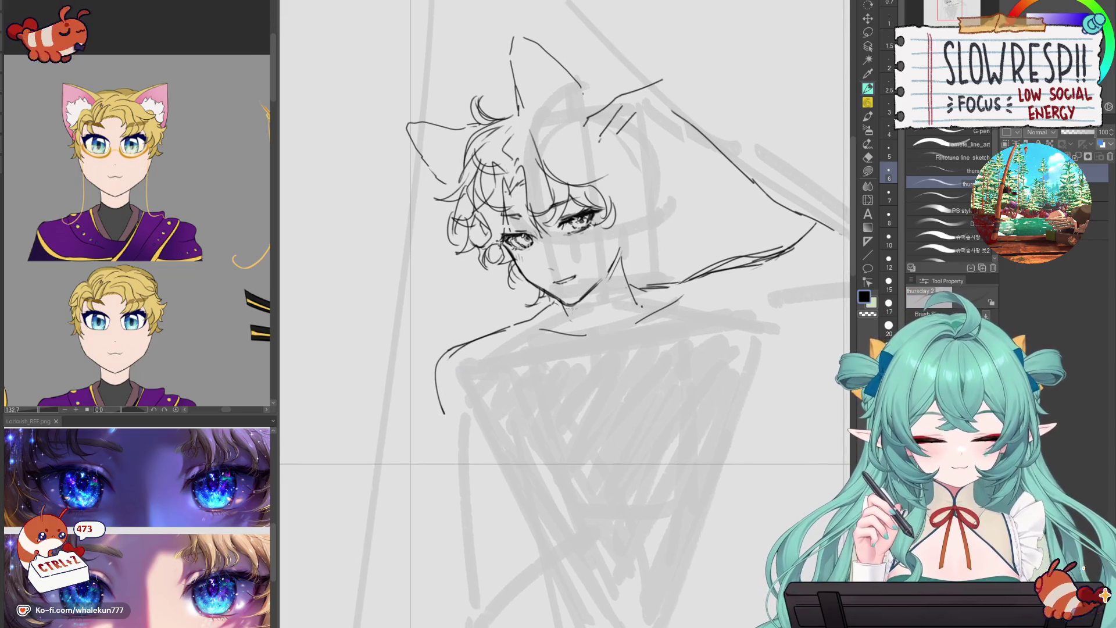
key("ctrl+z")
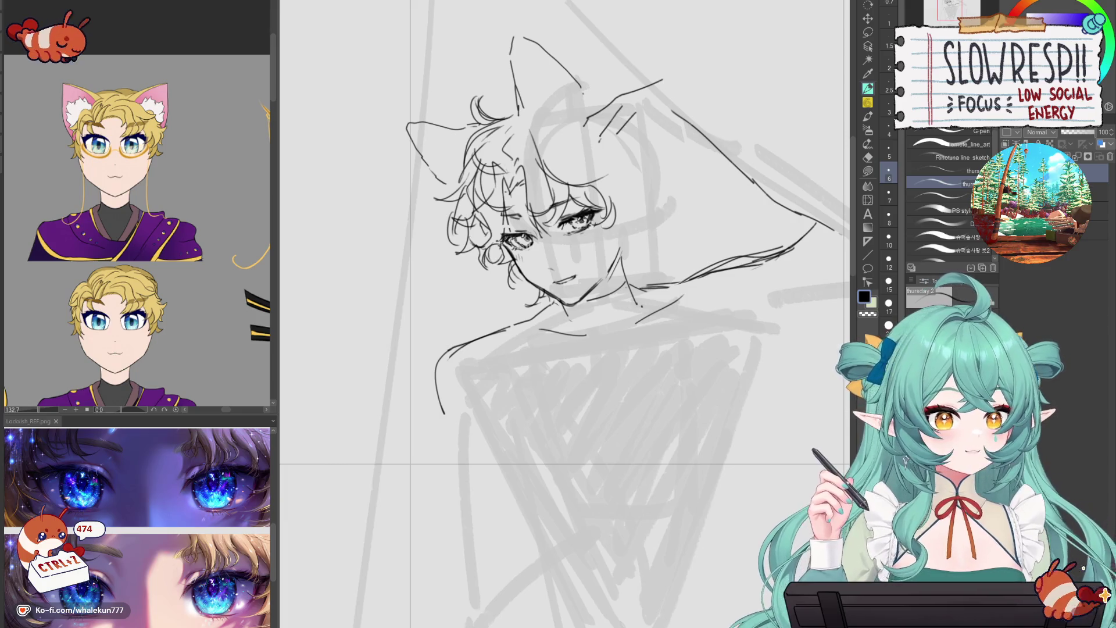
left_click_drag(676, 344, 667, 394)
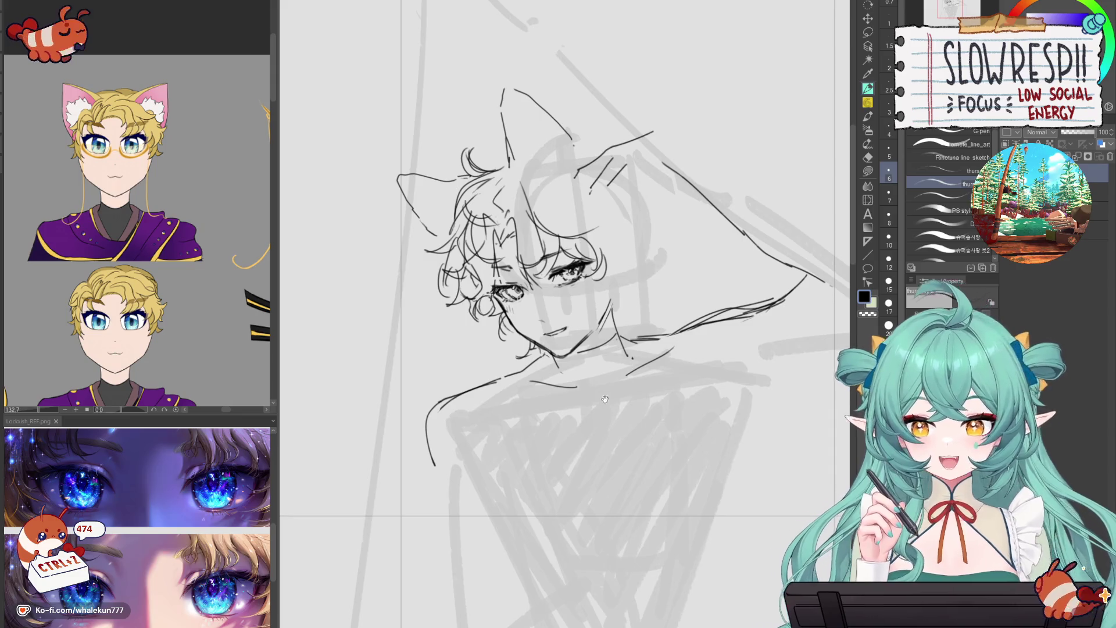
- Ink both edges of the top ear and redraw the left ear's outer edge
key("h")
key("h")
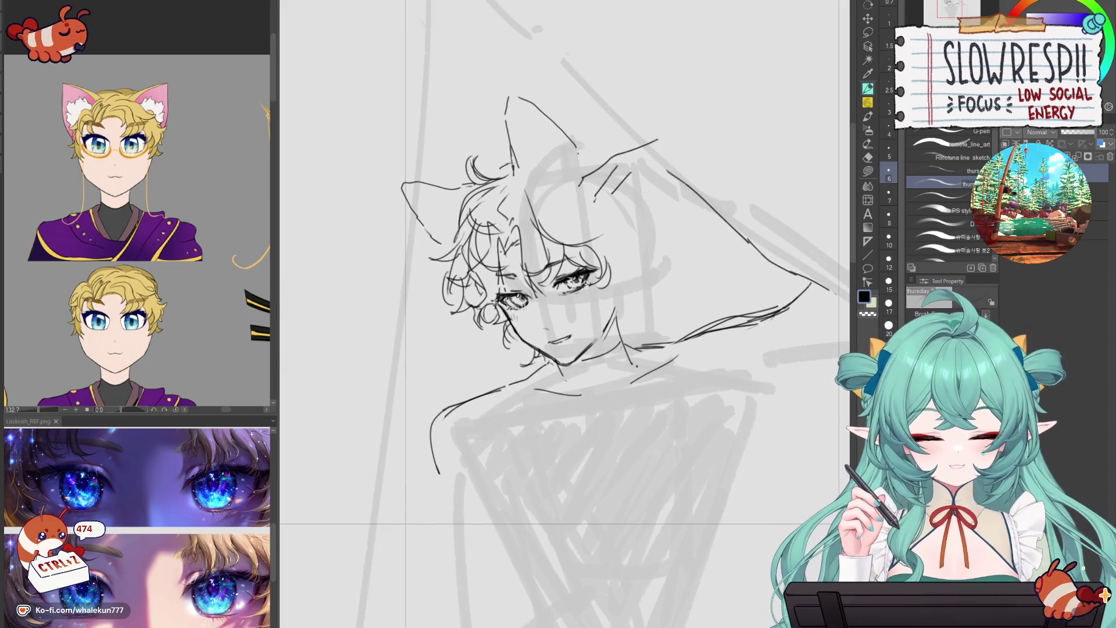
left_click_drag(531, 99, 572, 152)
mouse_move(520, 93)
left_mouse_down()
mouse_move(513, 163)
mouse_move(576, 164)
left_mouse_up()
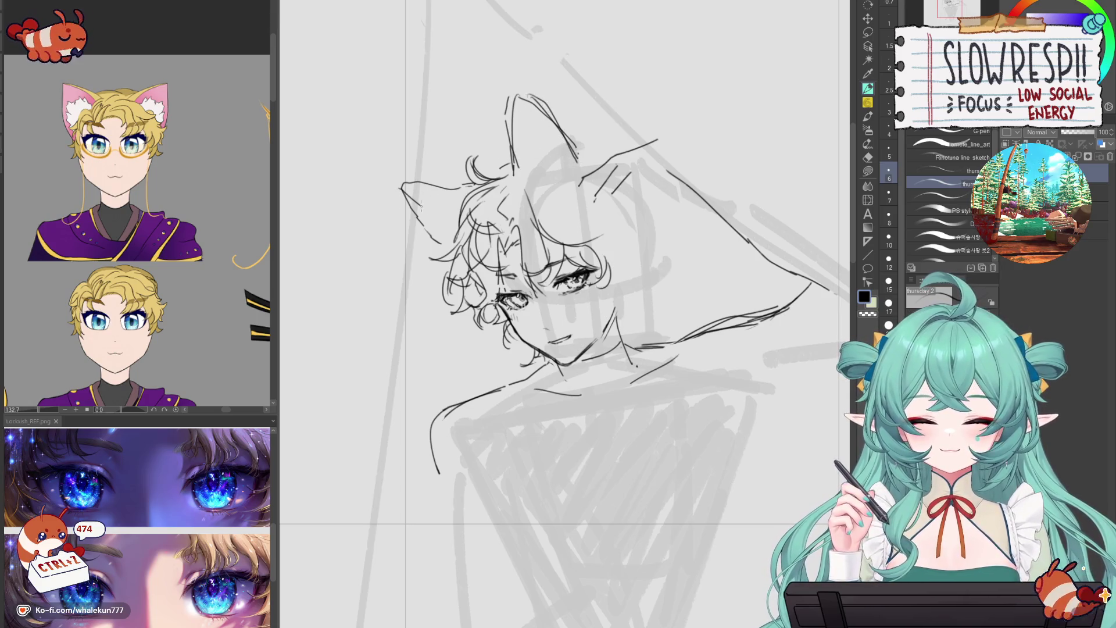
mouse_move(438, 216)
left_mouse_down()
mouse_move(406, 192)
mouse_move(431, 228)
mouse_move(422, 247)
mouse_move(456, 267)
mouse_move(427, 259)
left_mouse_up()
key("ctrl+z")
key("ctrl+z")
key("ctrl+z")
key("ctrl+z")
key("ctrl+z")
key("ctrl+z")
left_click_drag(445, 230, 437, 236)
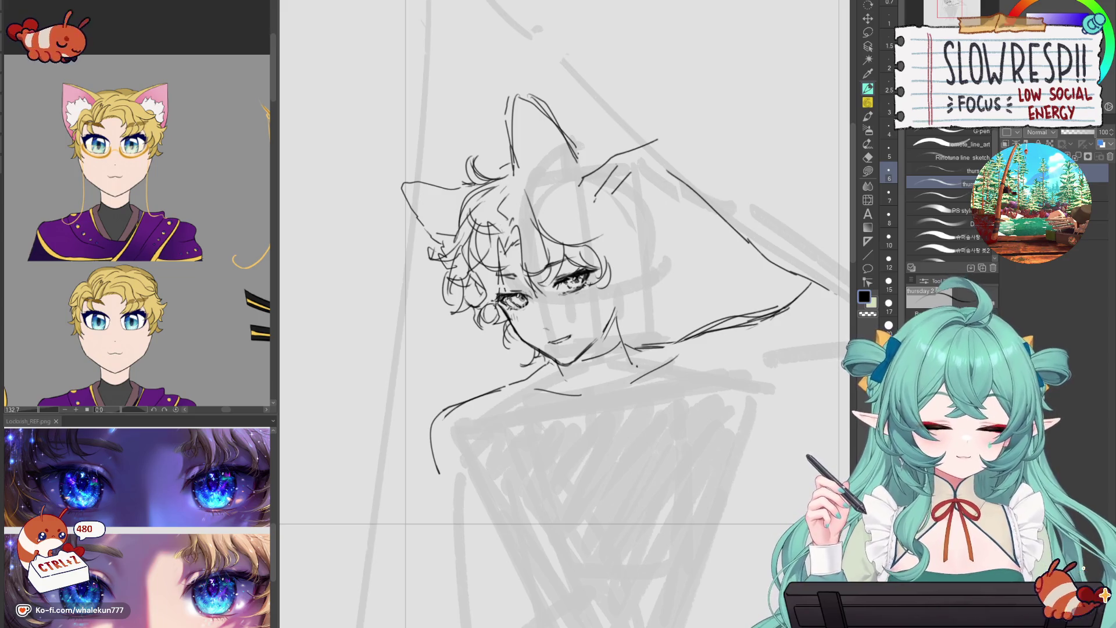
- Ink the right cat ear's edge and short strokes at its base, checking in mirrored view
key("h")
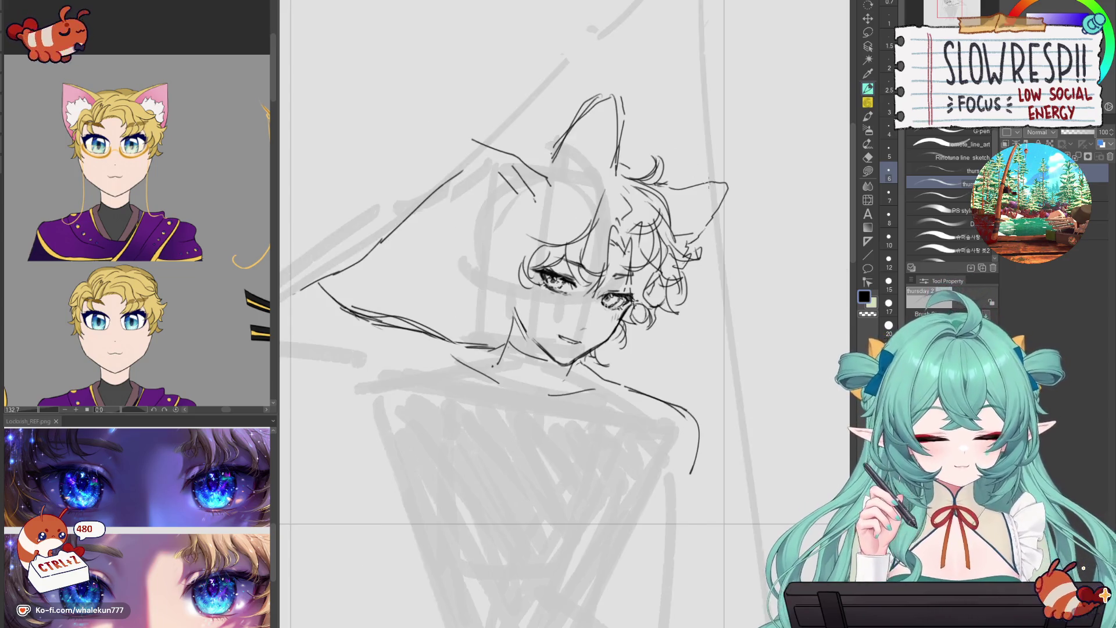
key("h")
mouse_move(529, 91)
left_mouse_down()
mouse_move(579, 147)
mouse_move(536, 136)
mouse_move(557, 127)
left_mouse_up()
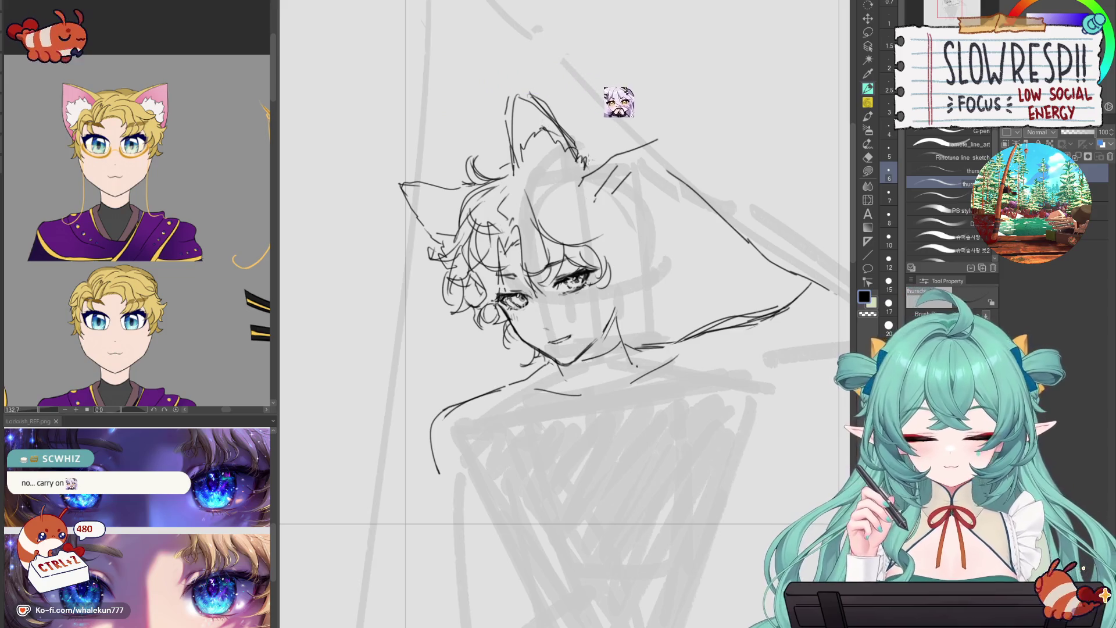
key("h")
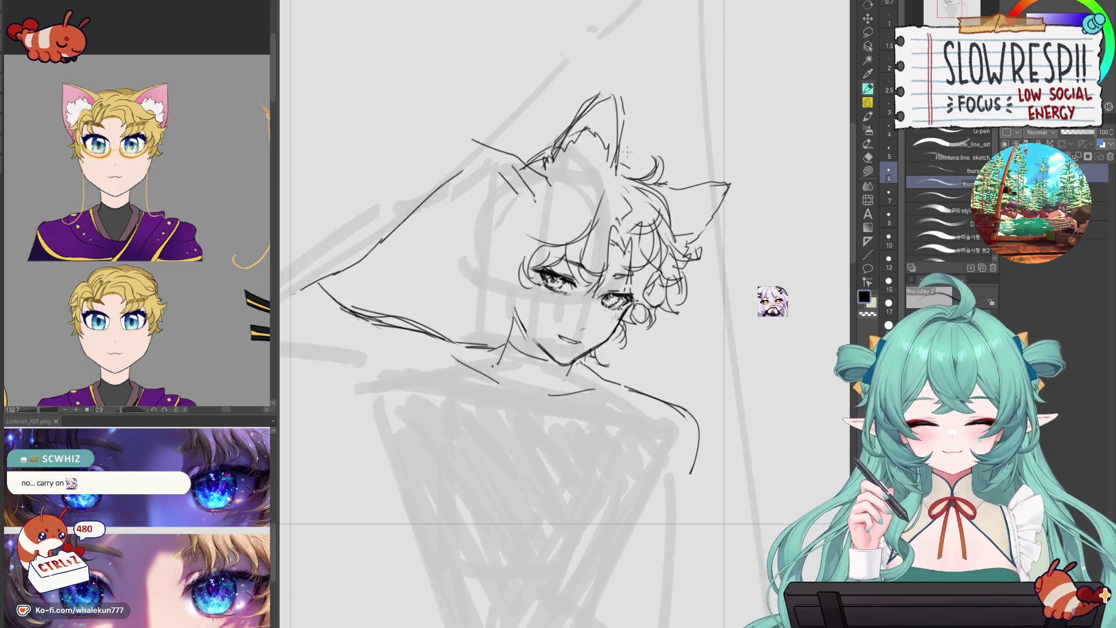
left_click_drag(547, 150, 520, 156)
left_click_drag(529, 150, 510, 156)
key("h")
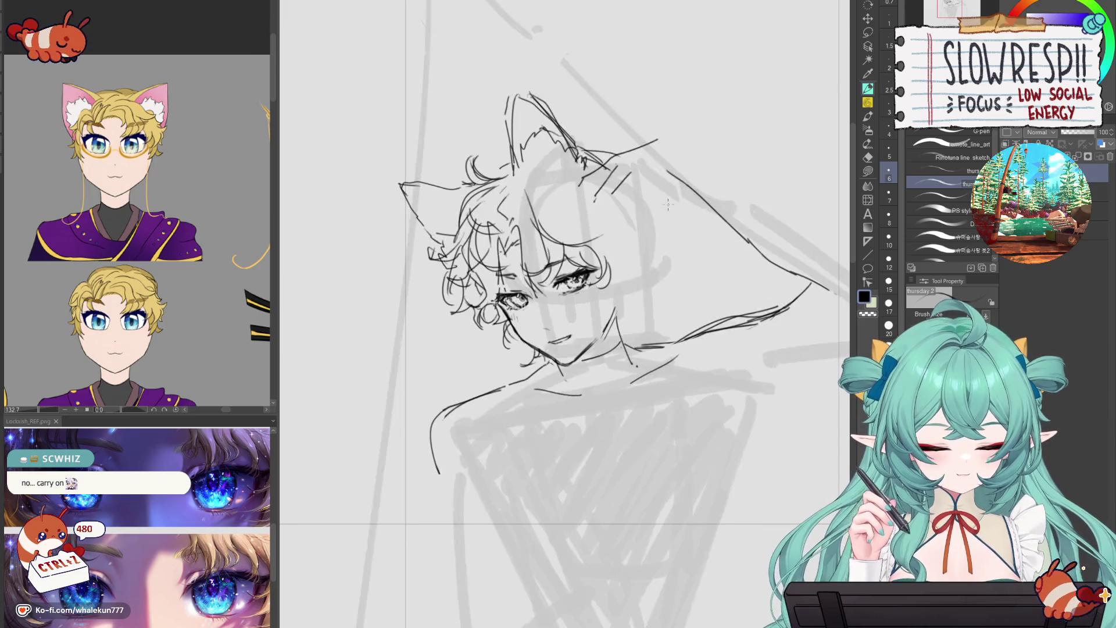
key("h")
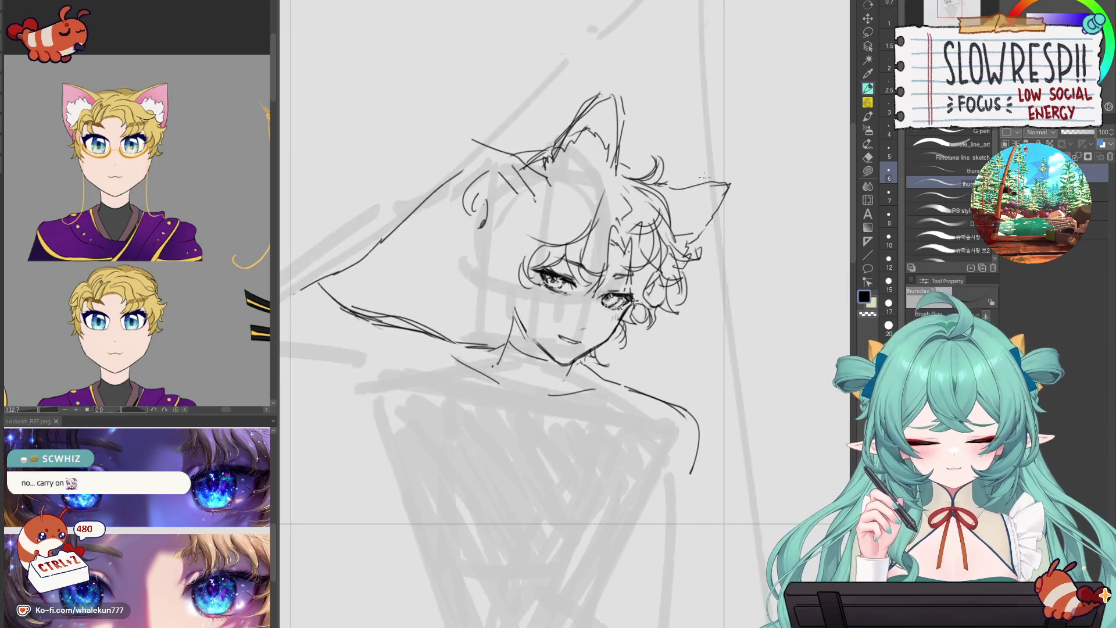
key("ctrl+z")
key("ctrl+z")
key("h")
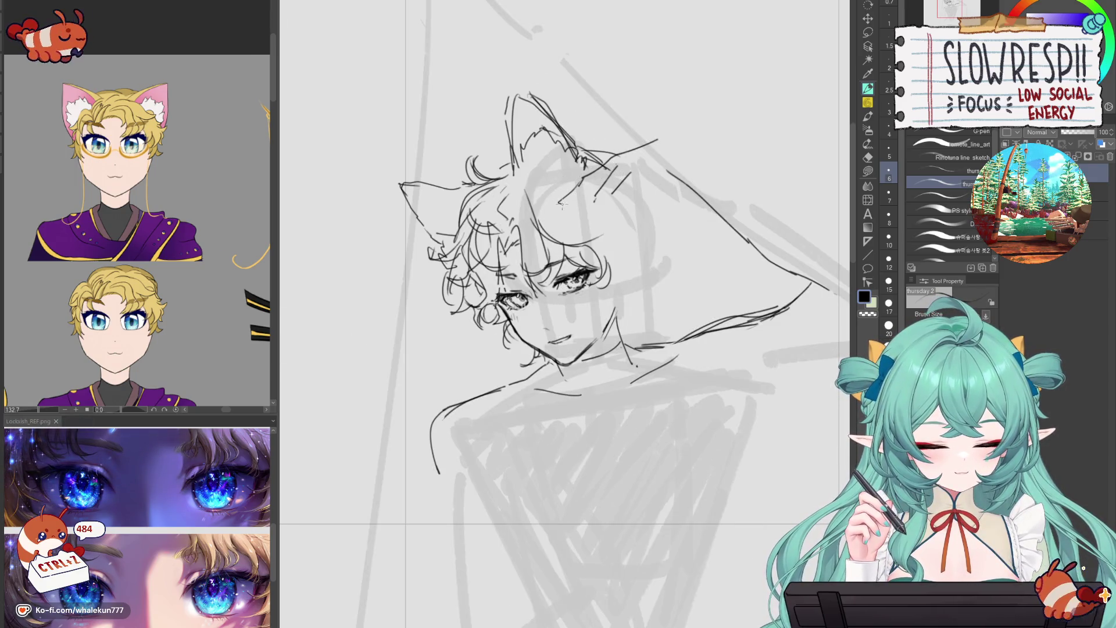
mouse_move(592, 205)
left_mouse_down()
mouse_move(583, 226)
mouse_move(611, 232)
left_mouse_up()
key("ctrl+z")
key("ctrl+z")
key("ctrl+z")
key("ctrl+z")
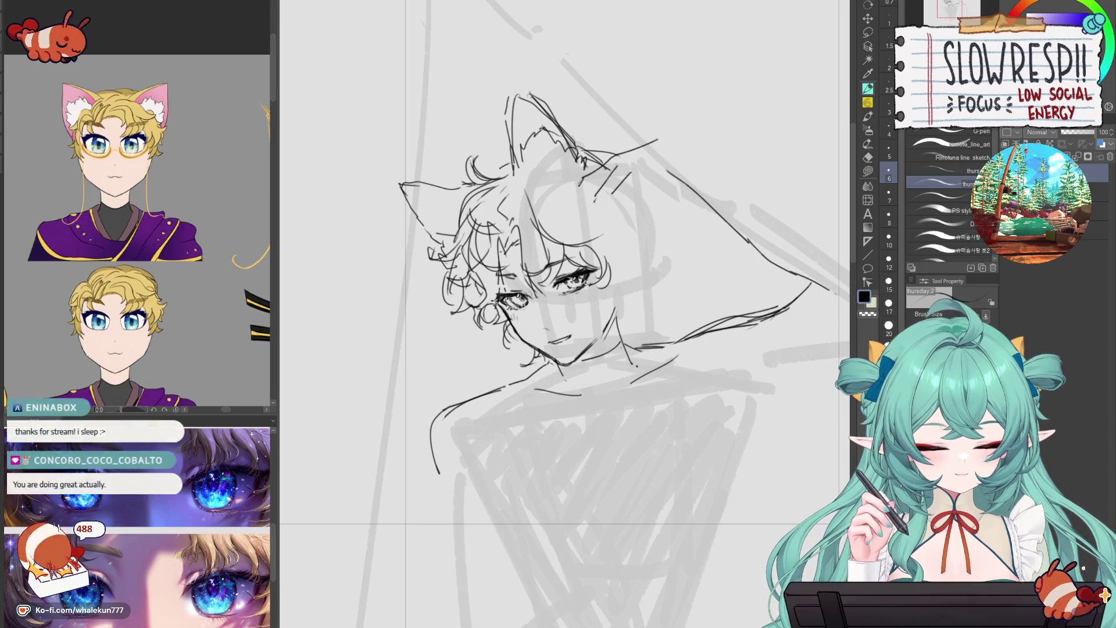
left_click_drag(578, 192, 566, 213)
key("h")
key("h")
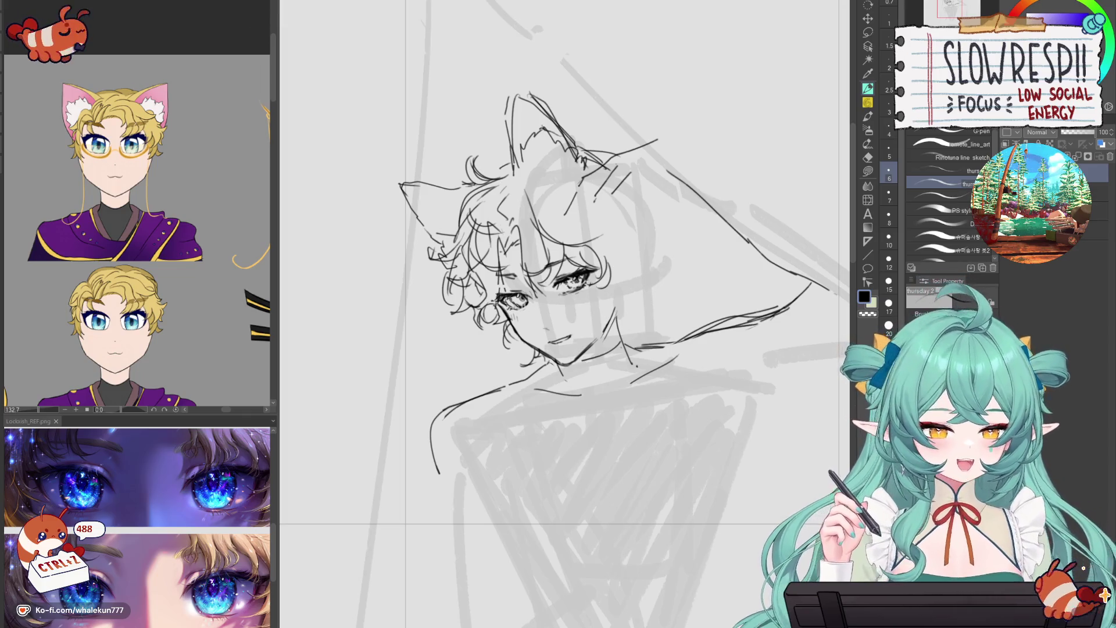
- Add curly strokes to the left hair curl, mirroring the canvas to check them
mouse_move(697, 355)
left_mouse_down()
mouse_move(720, 336)
mouse_move(677, 341)
left_mouse_up()
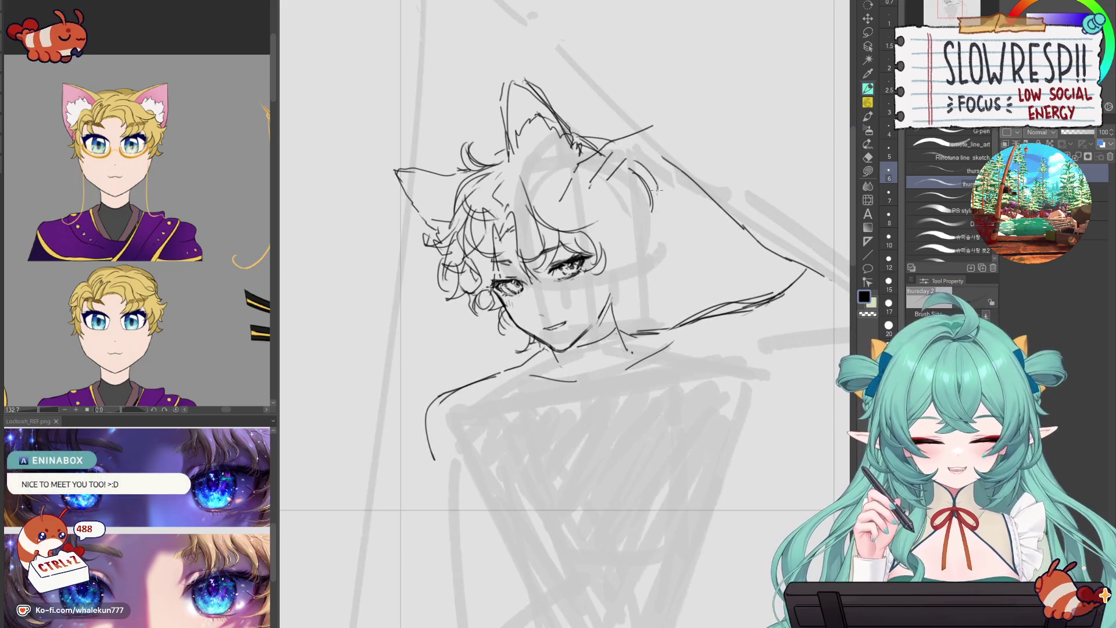
key("h")
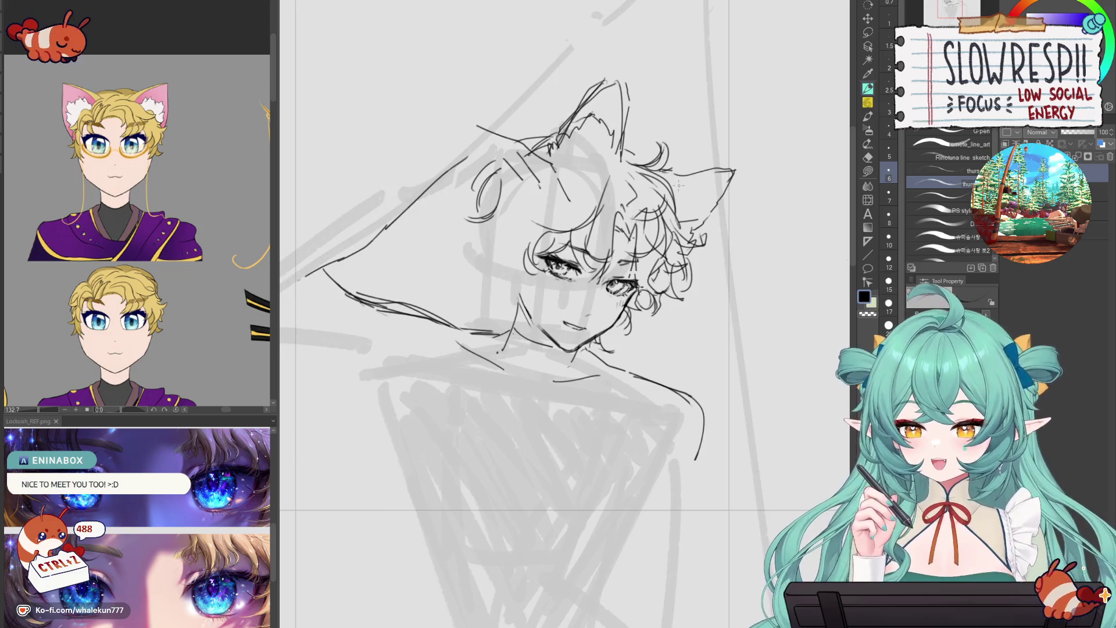
left_click_drag(662, 378, 709, 383)
mouse_move(536, 200)
left_mouse_down()
mouse_move(504, 223)
mouse_move(513, 253)
left_mouse_up()
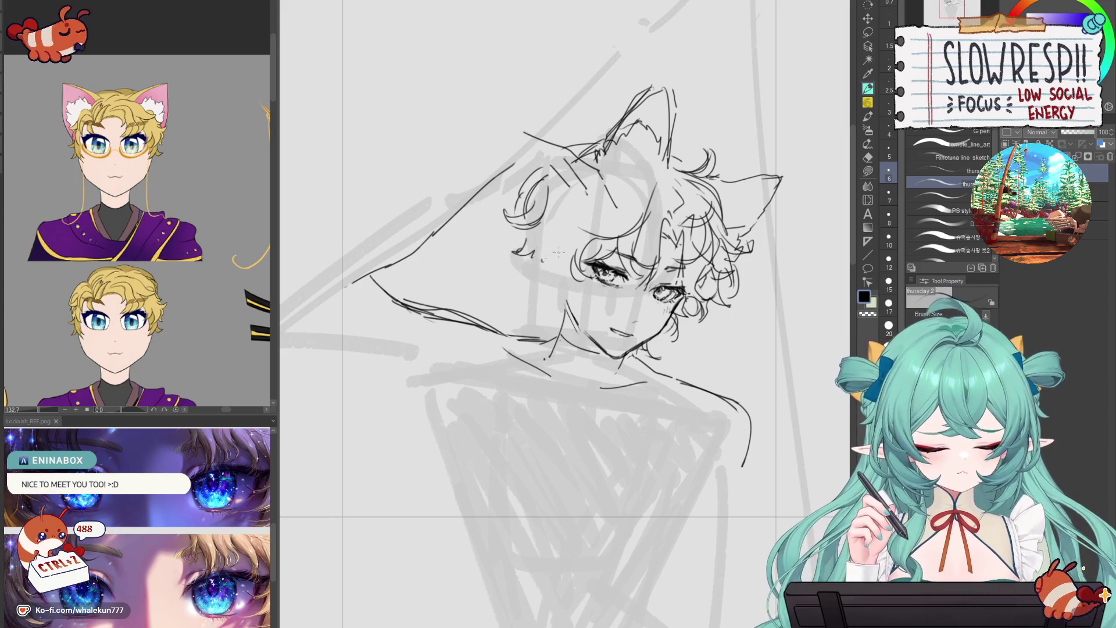
key("h")
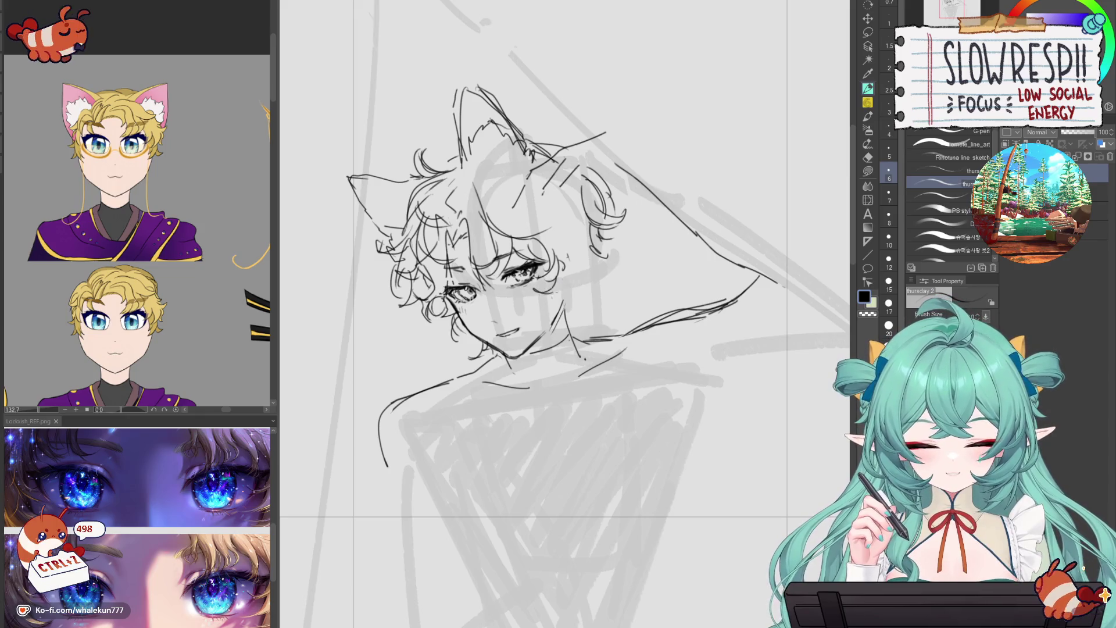
key("h")
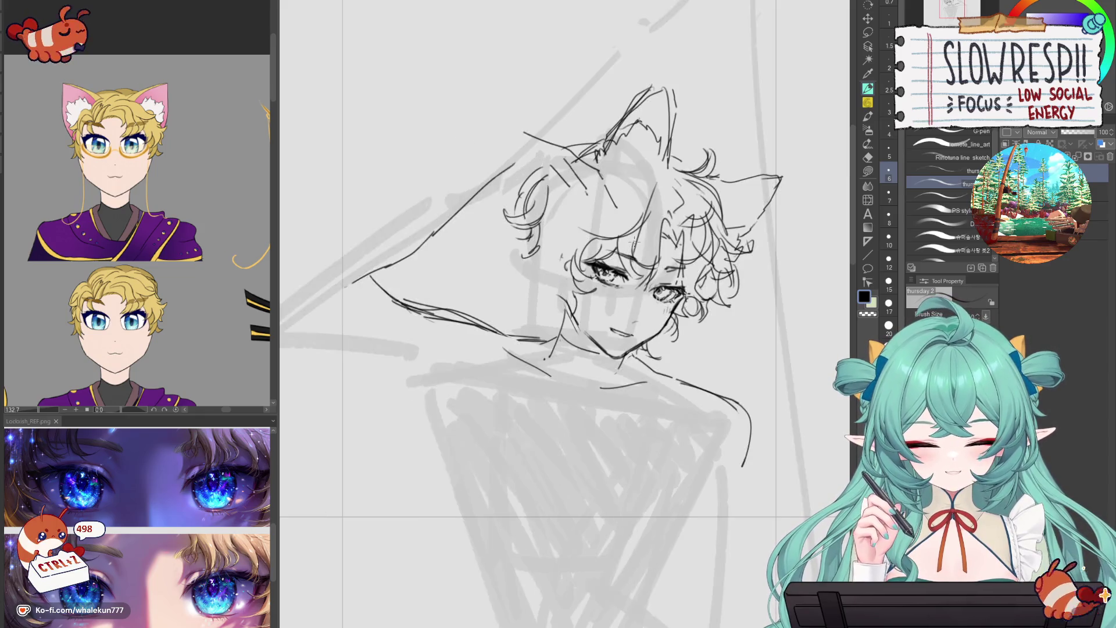
key("h")
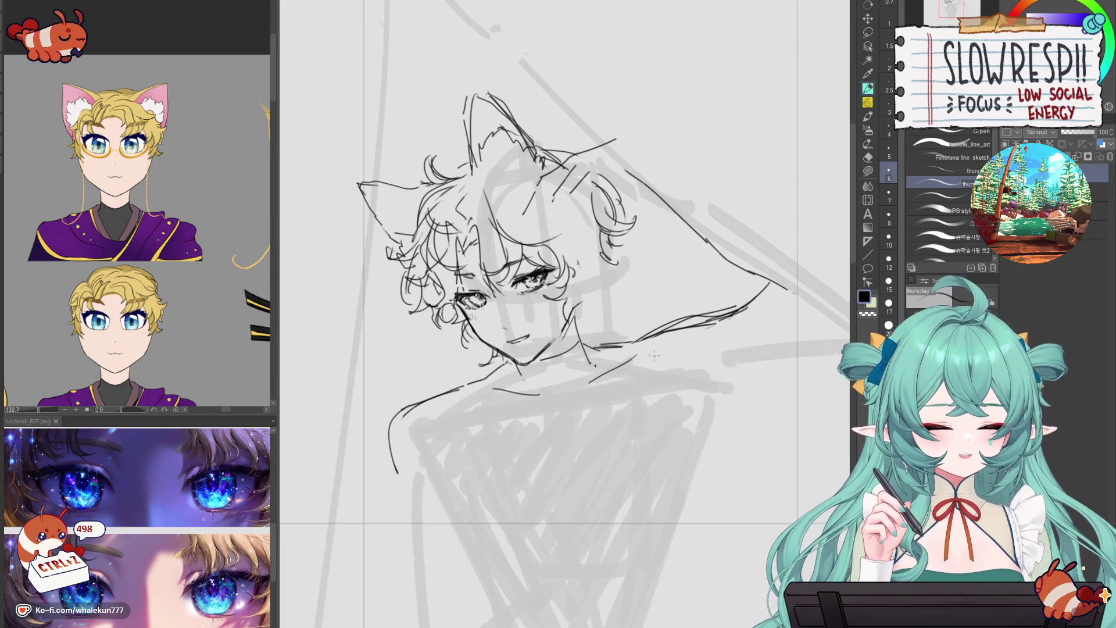
left_click_drag(635, 307, 635, 303)
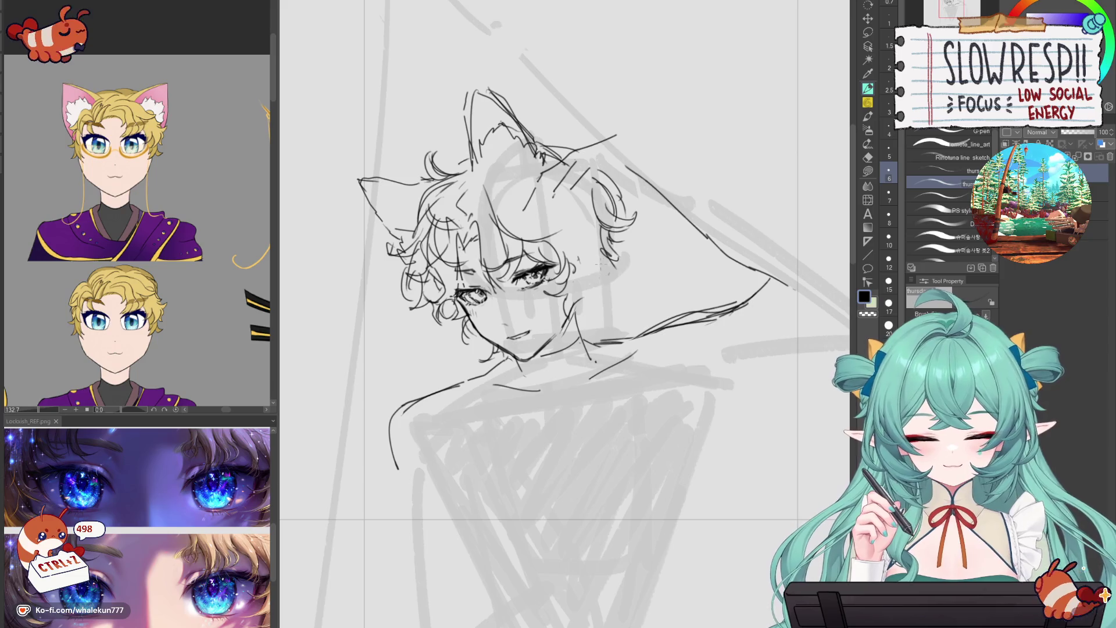
key("h")
left_click_drag(526, 251, 517, 276)
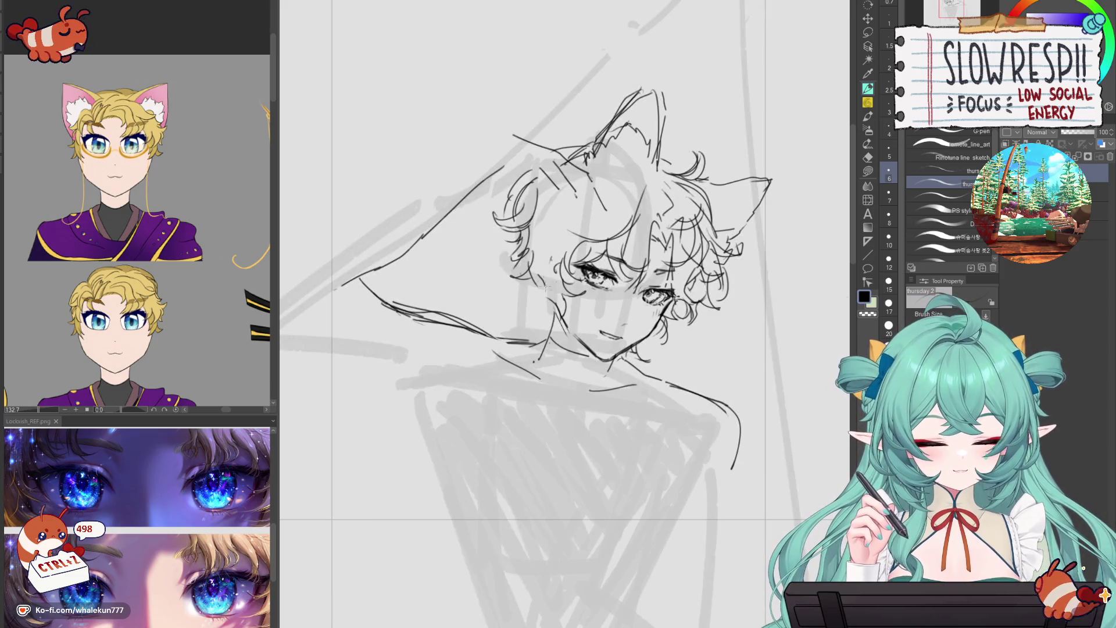
key("h")
- Add three curly strokes to the right hair curl and check the mirrored view
left_click_drag(600, 269, 589, 304)
left_click_drag(606, 299, 588, 319)
left_click_drag(592, 308, 587, 319)
key("h")
- Draw new hair strands across the top of the head, undoing rejected strokes
key("h")
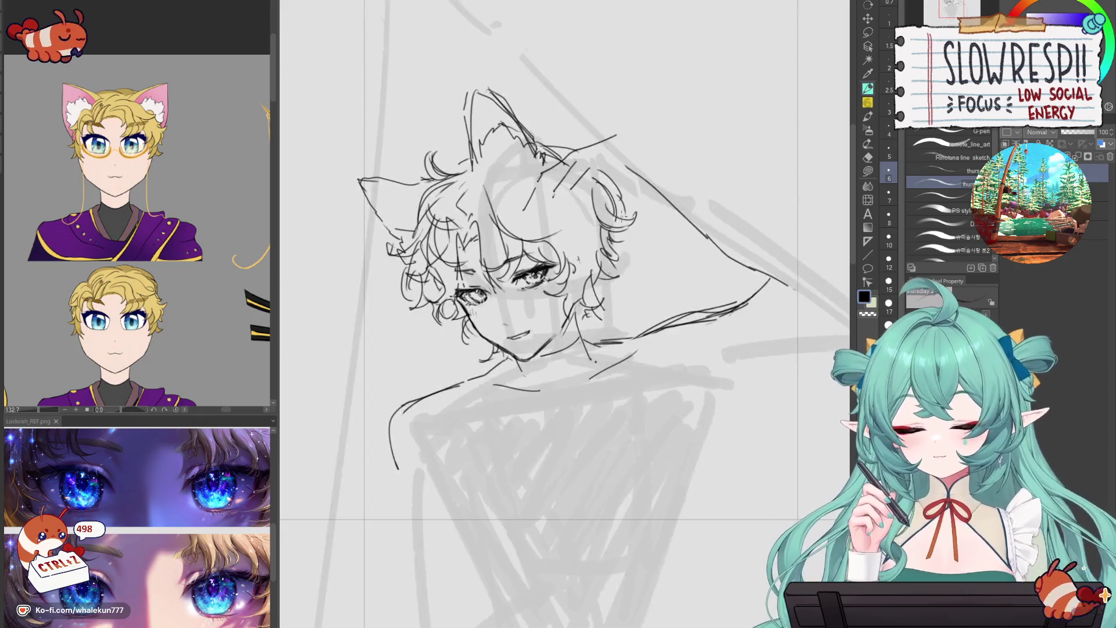
left_click(627, 347, "alt")
key("ctrl+z")
left_click_drag(514, 201, 574, 256)
key("h")
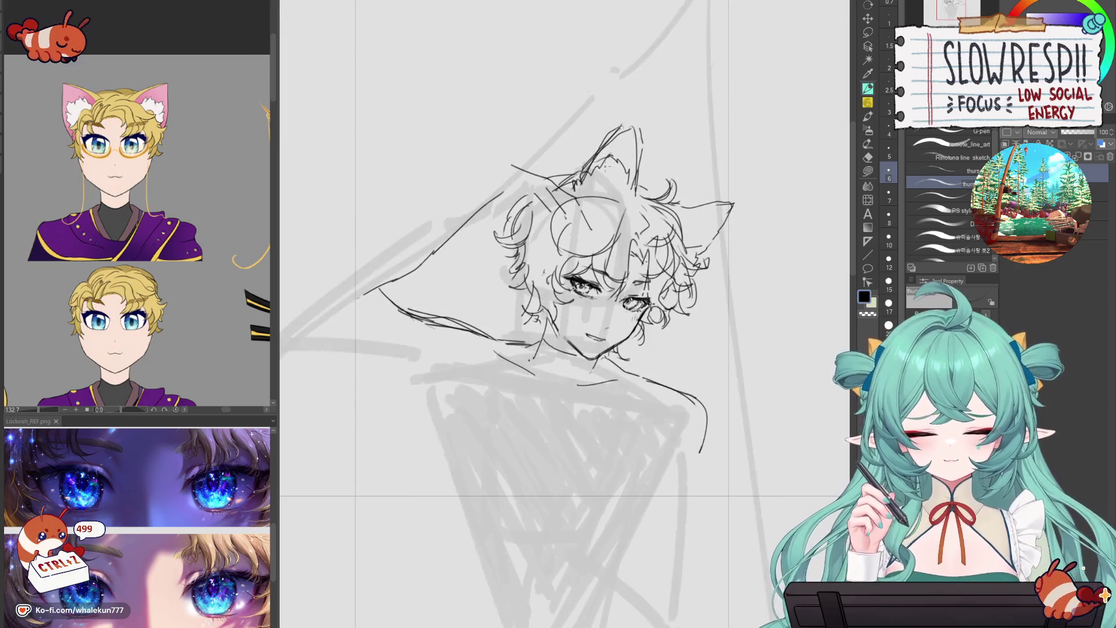
key("ctrl+z")
mouse_move(621, 203)
left_mouse_down()
mouse_move(563, 255)
mouse_move(569, 246)
left_mouse_up()
left_click_drag(566, 238, 545, 246)
mouse_move(565, 231)
left_mouse_down()
mouse_move(543, 249)
mouse_move(544, 218)
left_mouse_up()
key("ctrl+z")
mouse_move(554, 258)
left_mouse_down()
mouse_move(566, 272)
mouse_move(518, 299)
left_mouse_up()
key("ctrl+z")
key("ctrl+z")
key("h")
key("ctrl+z")
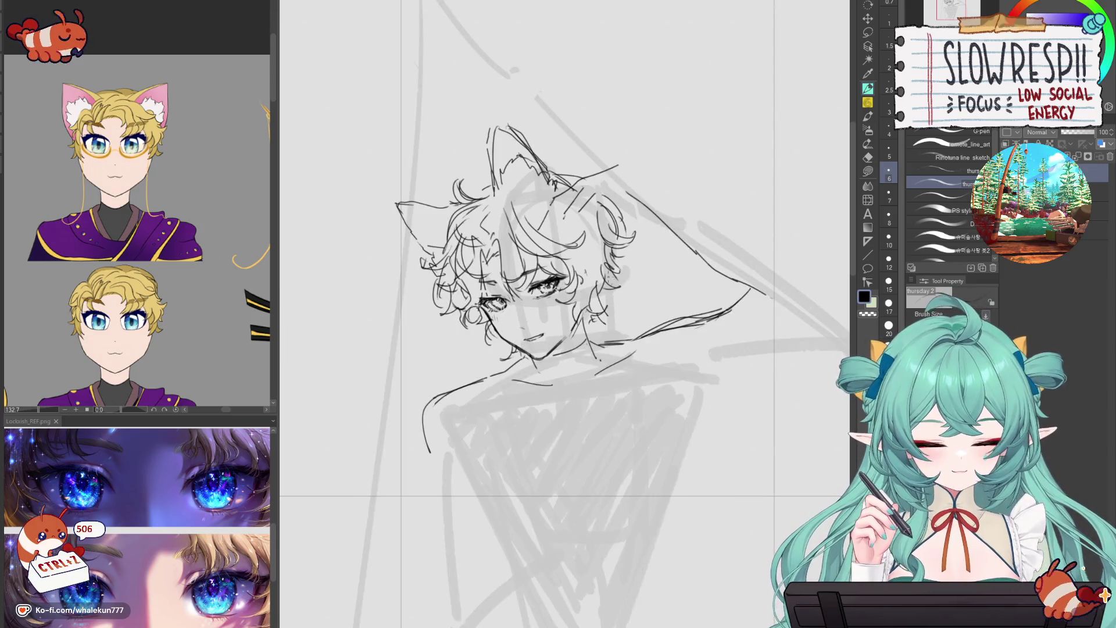
- Try more strands beside the face and left of the head, then undo them
key("p")
key("ctrl+z")
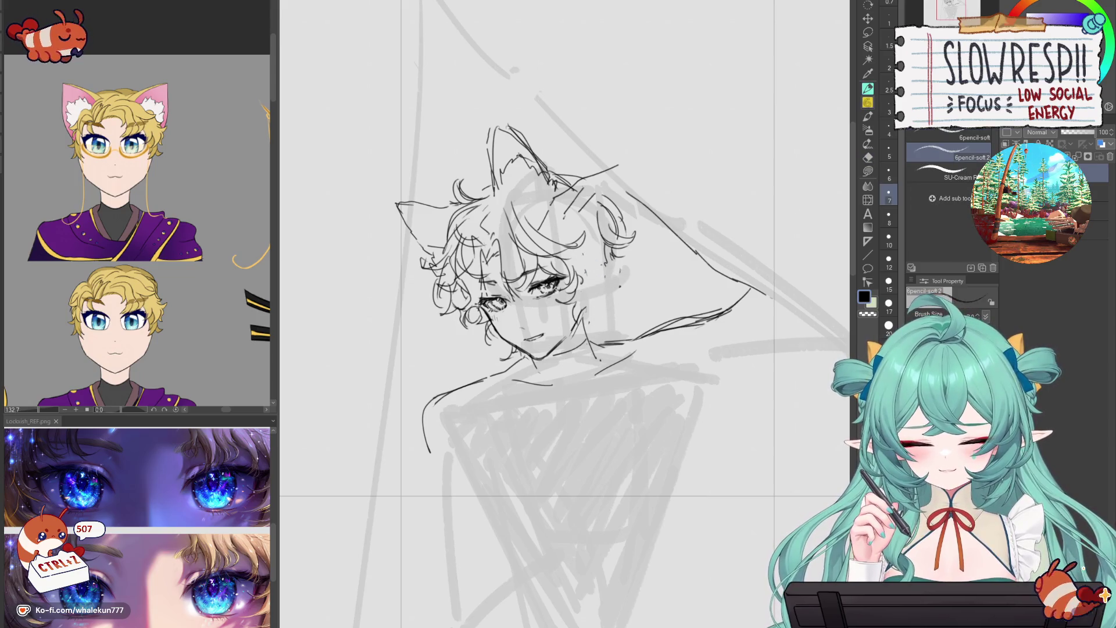
key("p")
mouse_move(584, 255)
left_mouse_down()
mouse_move(607, 296)
mouse_move(593, 301)
left_mouse_up()
key("ctrl+z")
key("ctrl+z")
key("ctrl+z")
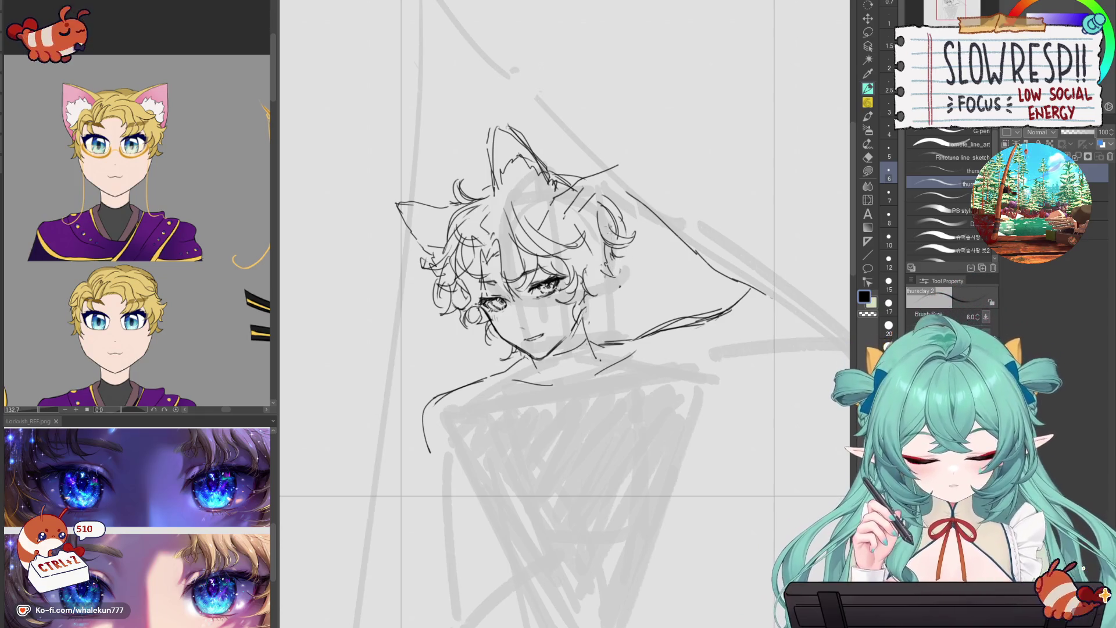
key("e")
key("h")
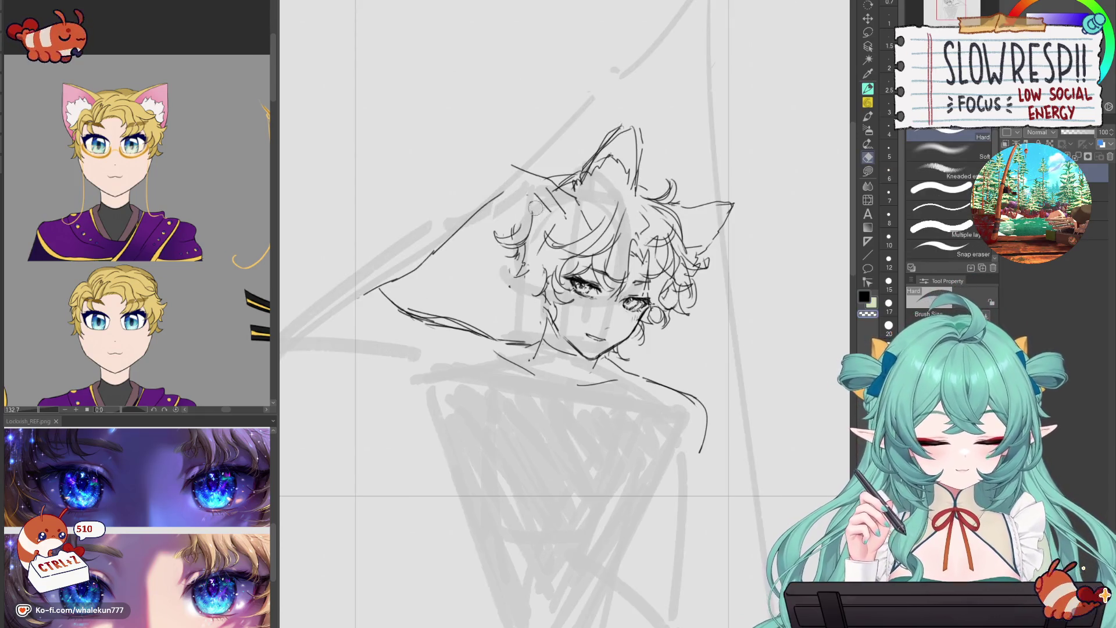
key("p")
key("ctrl+z")
mouse_move(531, 199)
left_mouse_down()
mouse_move(519, 230)
mouse_move(506, 222)
left_mouse_up()
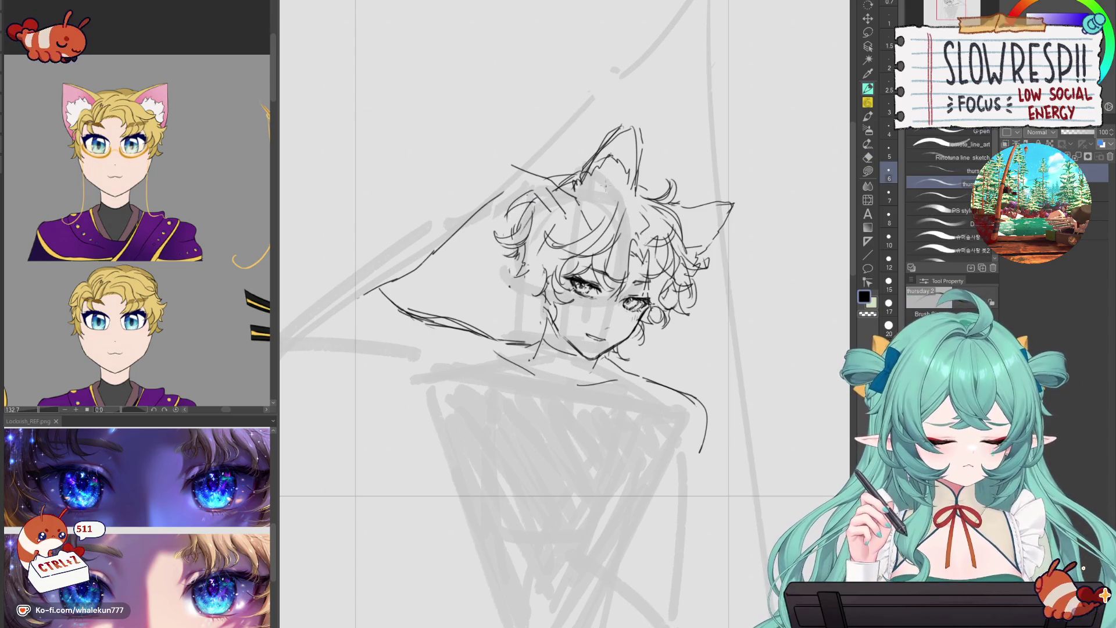
key("h")
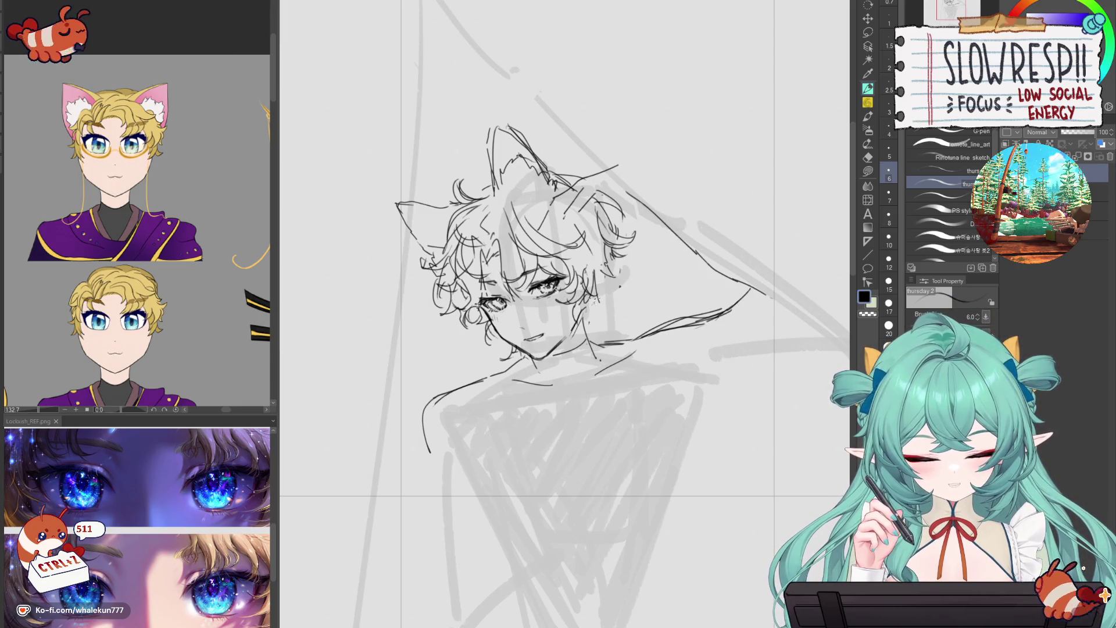
key("ctrl+z")
key("ctrl+z")
key("ctrl+z")
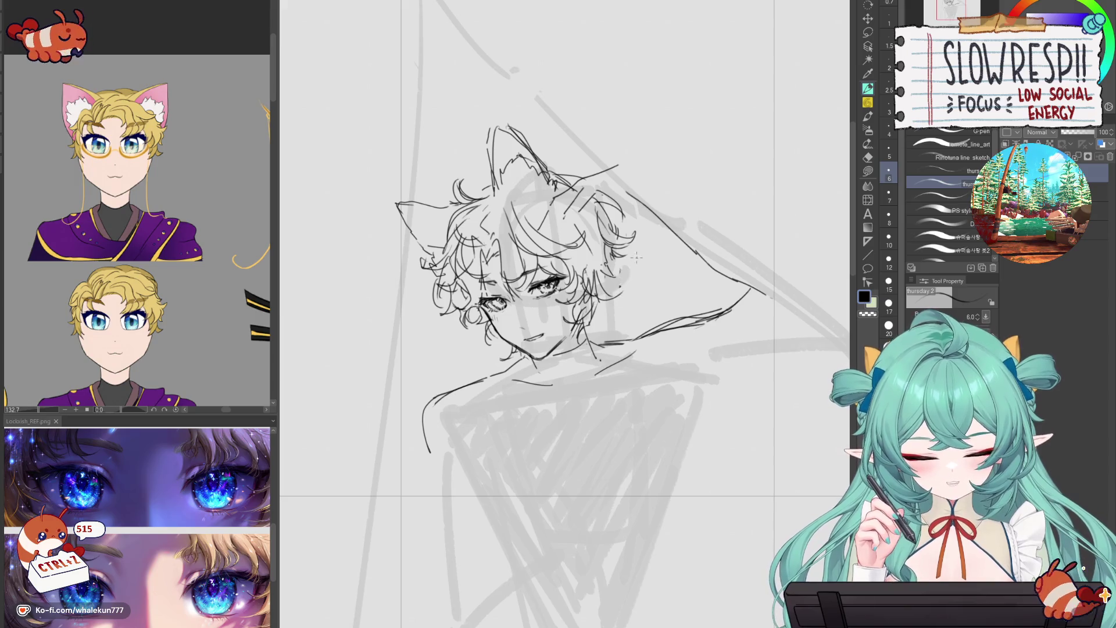
- Erase stray lines near the right eye and ink dark strands on both sides of the face
key("e")
mouse_move(535, 264)
left_mouse_down()
mouse_move(541, 297)
mouse_move(545, 280)
left_mouse_up()
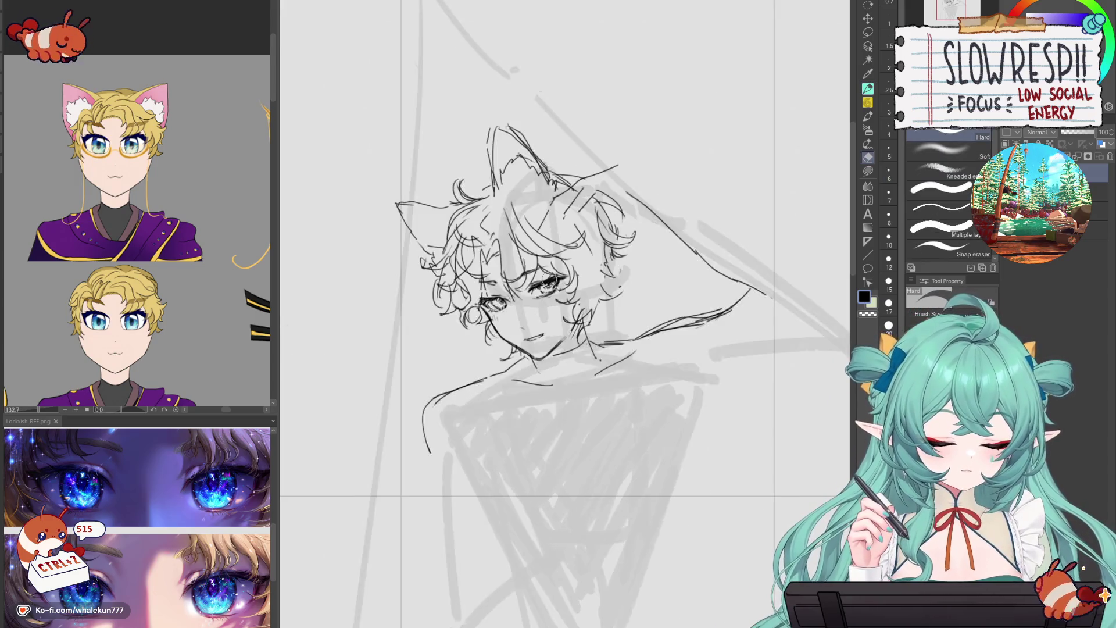
key("p")
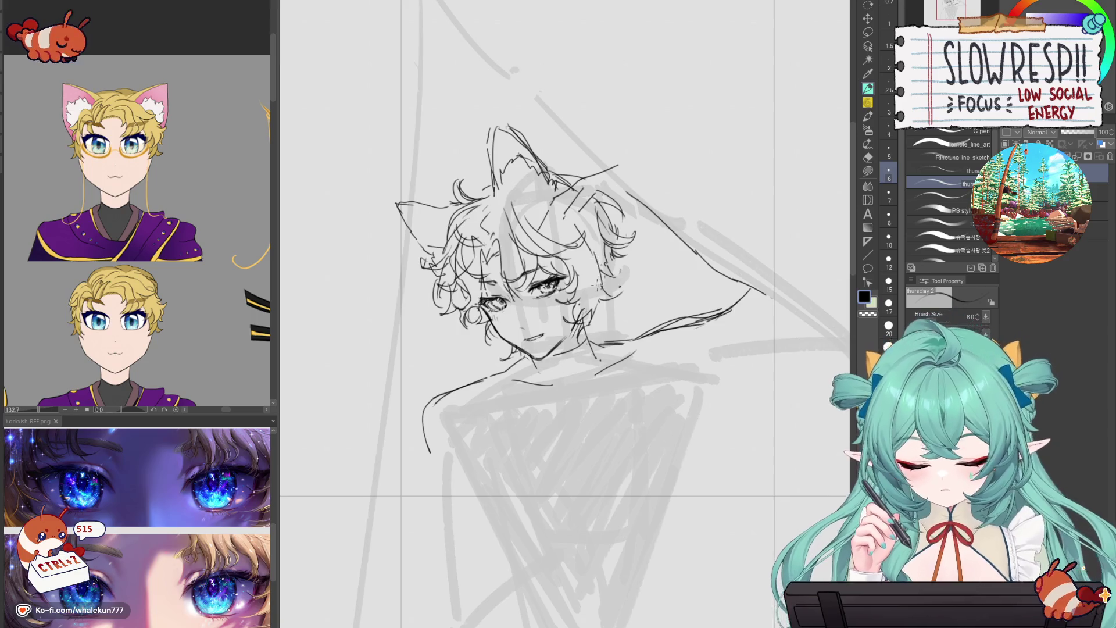
left_click_drag(609, 268, 602, 301)
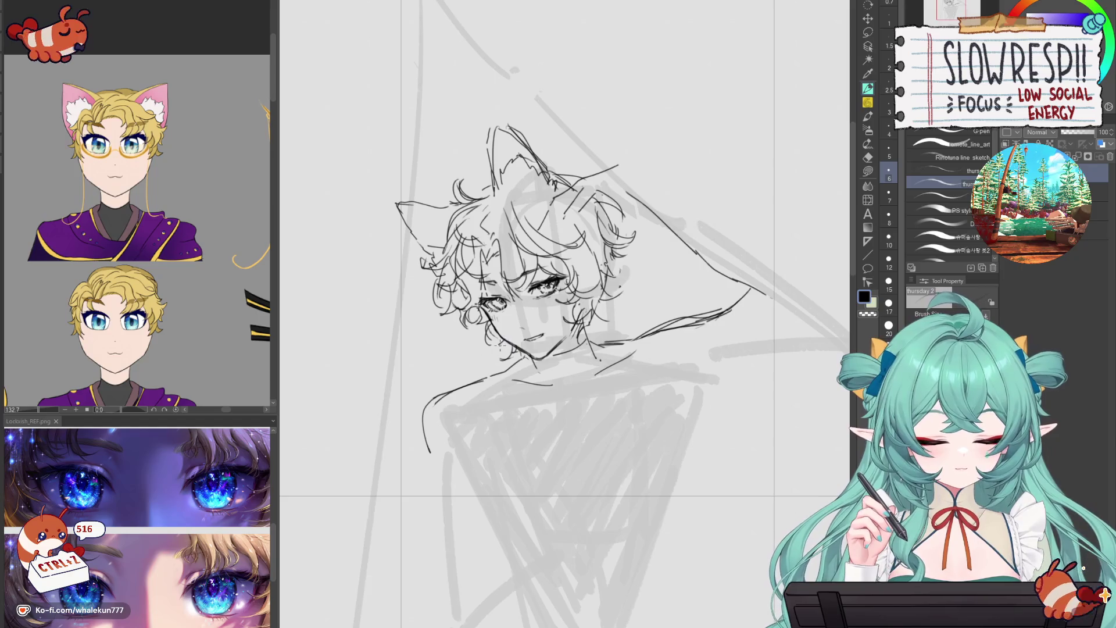
key("h")
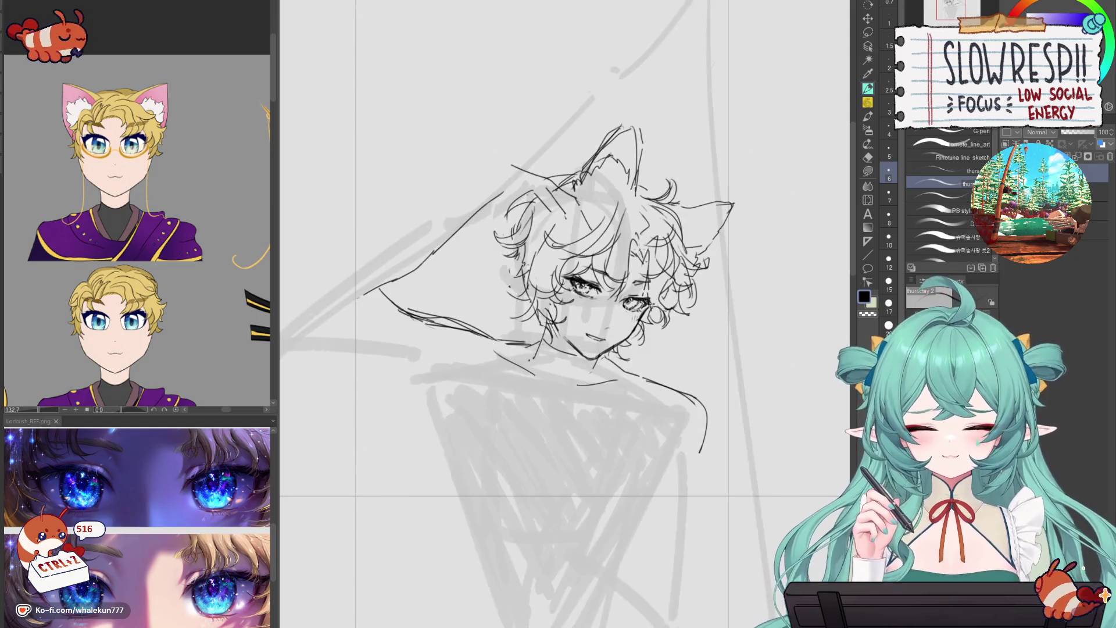
left_click_drag(521, 242, 505, 282)
- Zoom out and ink the long left arm contour from the shoulder downward
key("h")
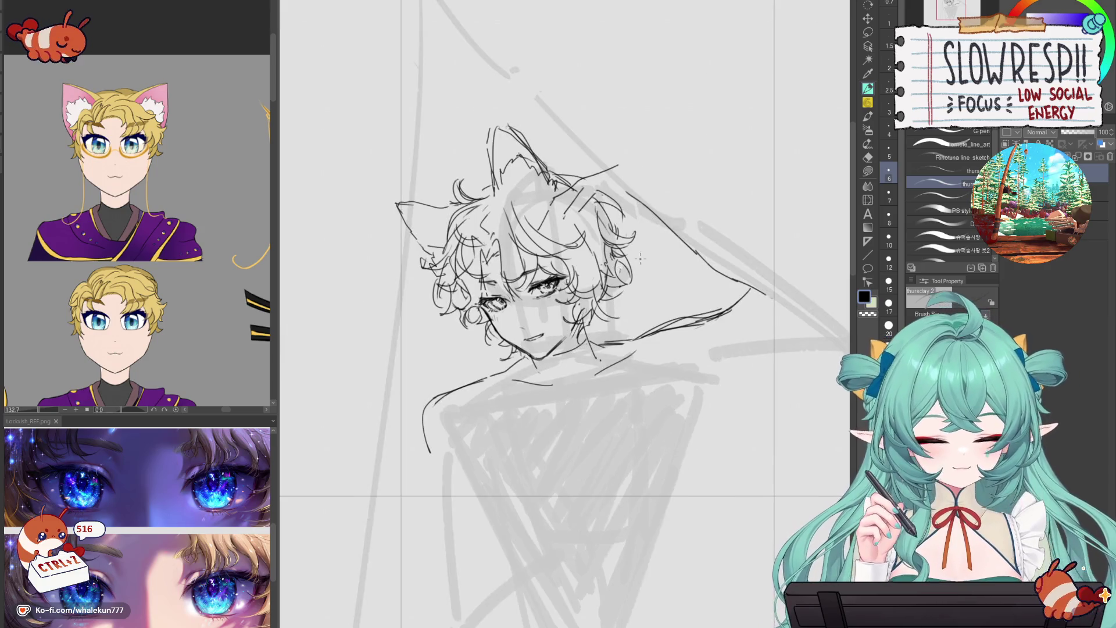
scroll(637, 259, "down", 5)
scroll(638, 259, "up", 5)
scroll(633, 283, "up", 2)
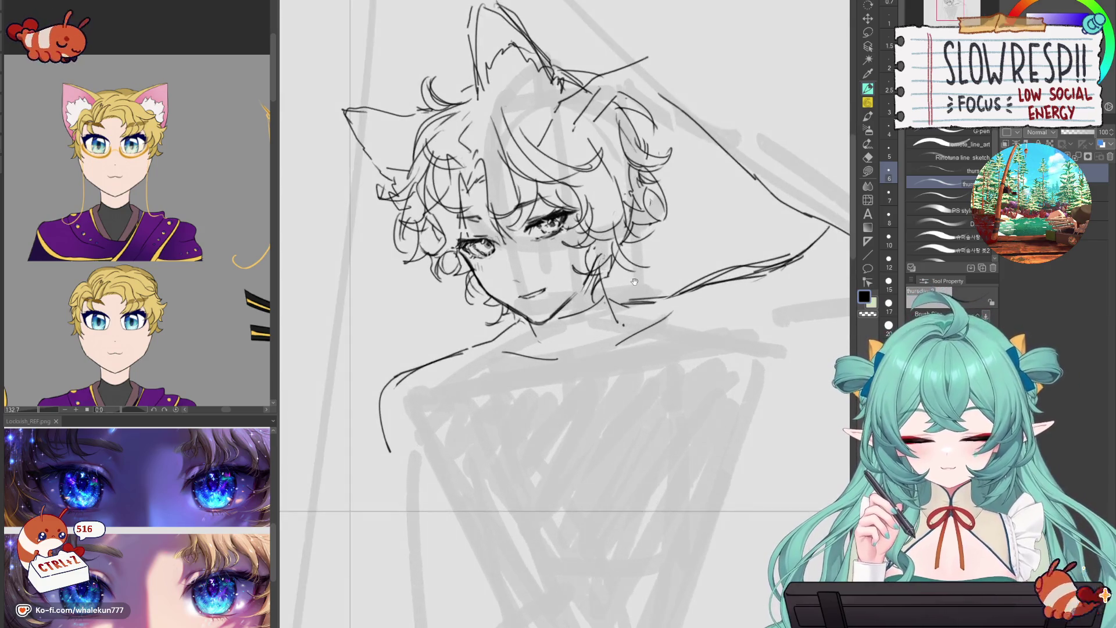
scroll(633, 284, "down", 1)
scroll(630, 315, "down", 1)
scroll(631, 316, "down", 4)
scroll(480, 301, "up", 4)
left_click_drag(473, 306, 469, 396)
key("ctrl+z")
left_click_drag(483, 271, 463, 427)
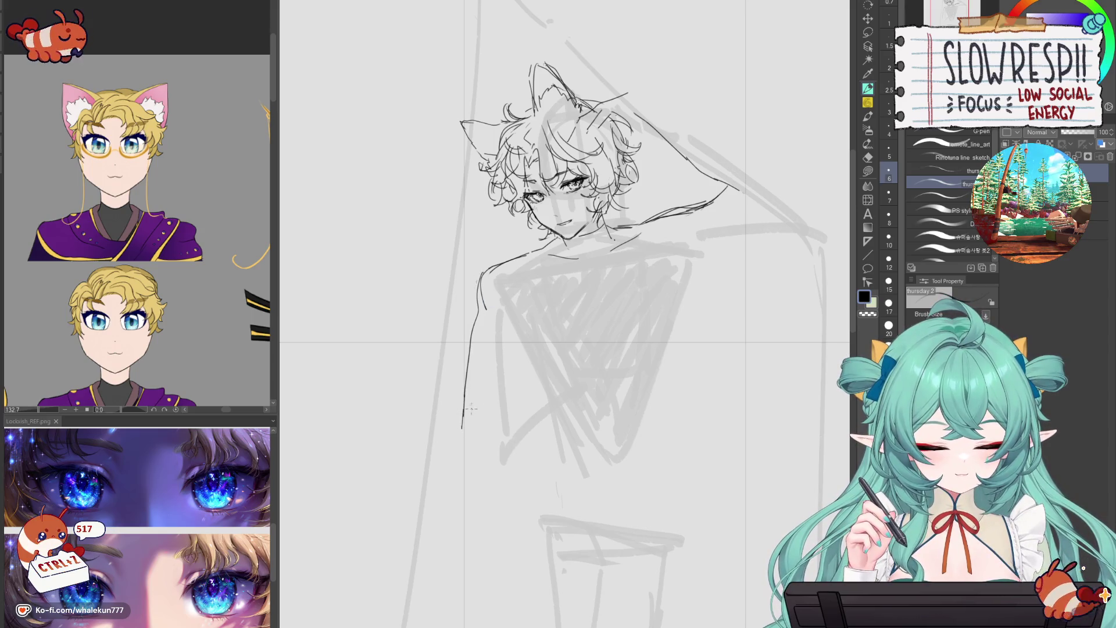
- Remove a stray torso stroke and bring the full outfit reference sheet into view
left_click_drag(512, 328, 532, 371)
key("ctrl+z")
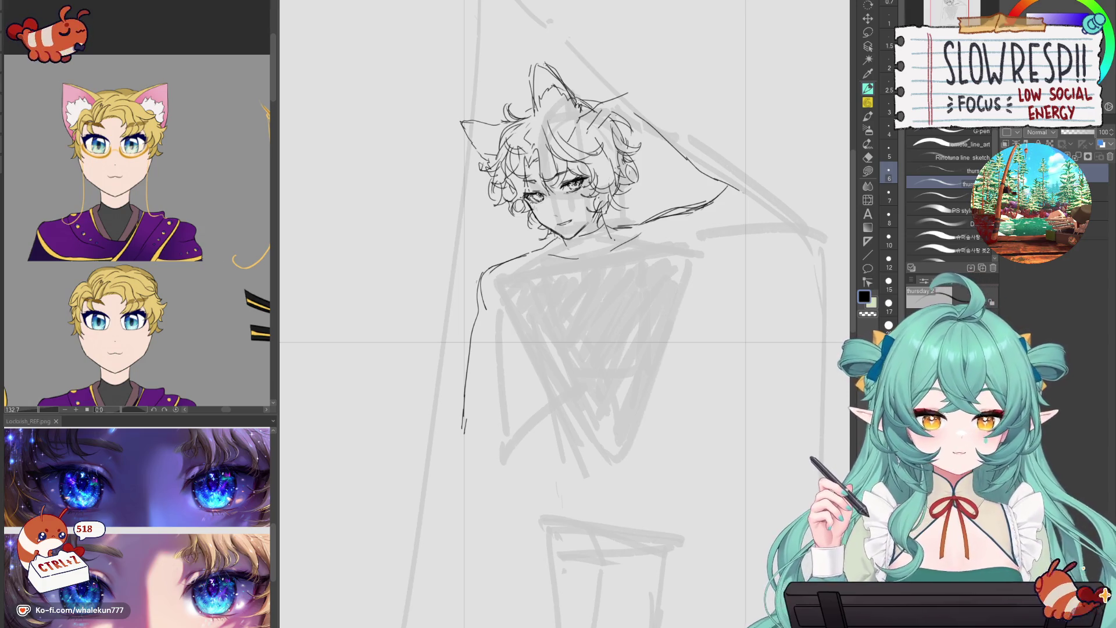
left_click_drag(177, 343, 175, 163)
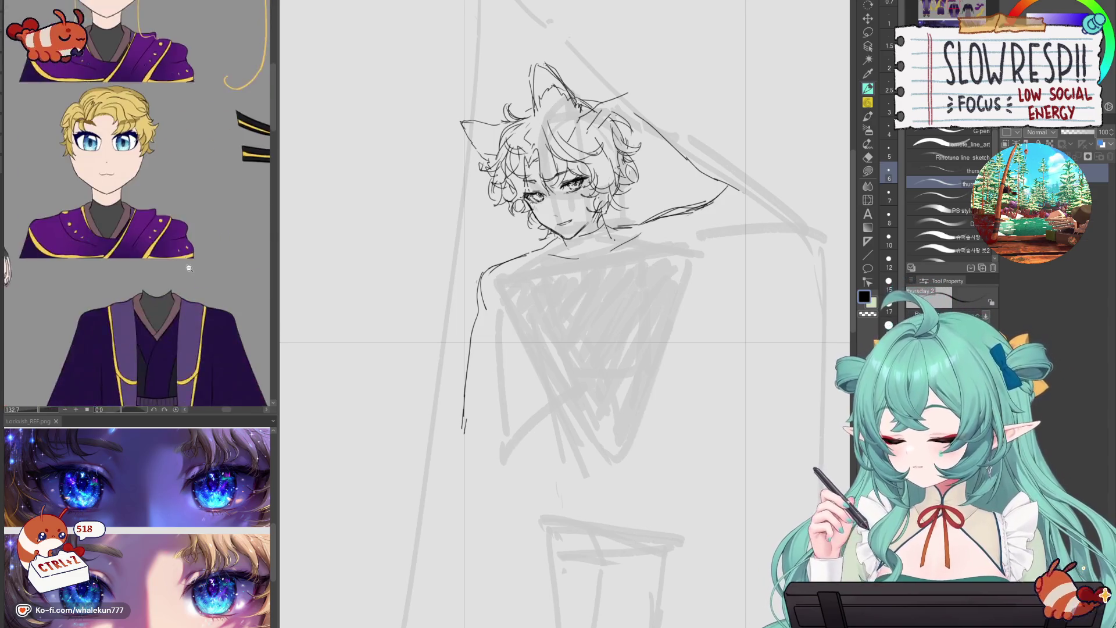
- Bring the dark kimono outfit reference into view beside the canvas
scroll(170, 268, "down", 3)
scroll(170, 267, "up", 1)
mouse_move(170, 267)
left_mouse_down()
mouse_move(133, 244)
mouse_move(146, 261)
left_mouse_up()
left_click_drag(204, 291, 163, 273)
left_click_drag(221, 314, 159, 305)
scroll(182, 237, "up", 3)
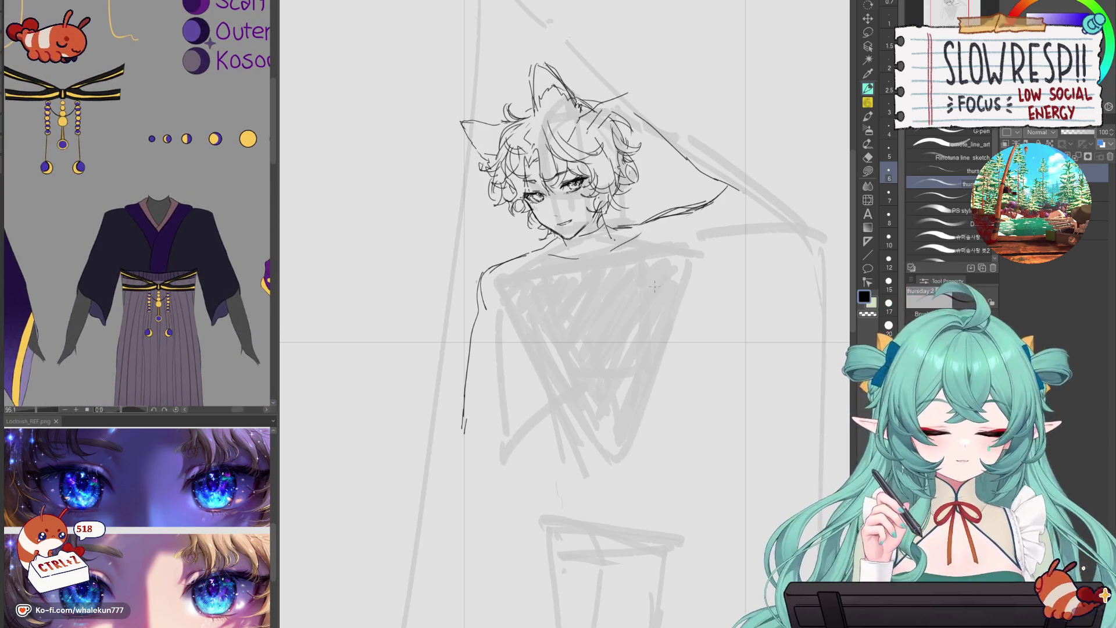
- Try lines down the chest and undo the attempts
left_click_drag(607, 220, 592, 296)
key("ctrl+z")
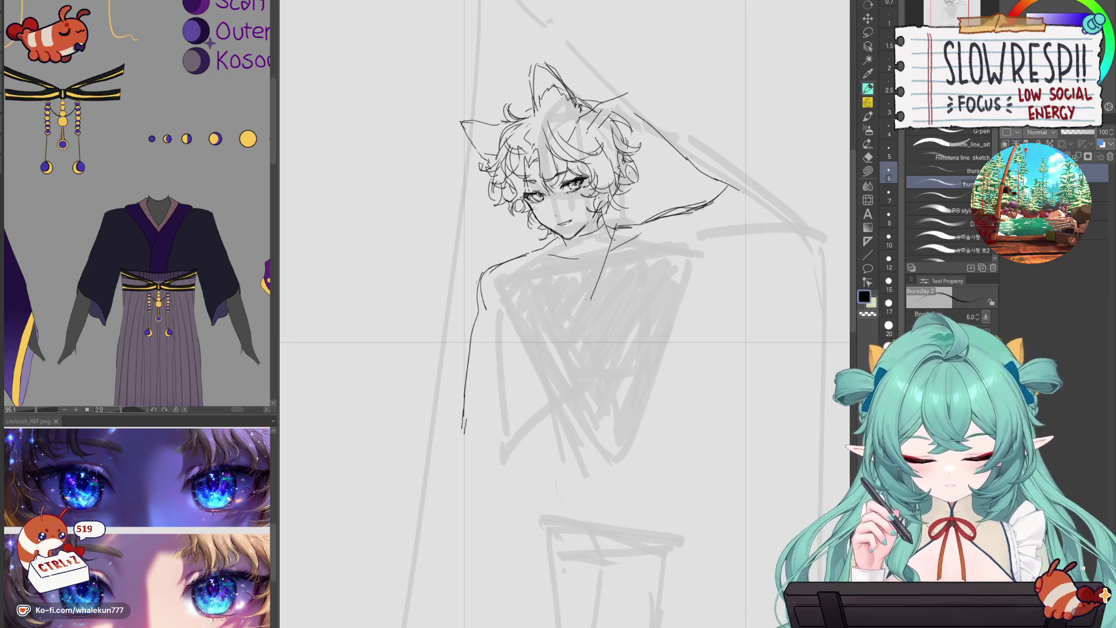
key("ctrl+z")
left_click_drag(613, 251, 567, 360)
key("ctrl+z")
scroll(615, 310, "down", 3)
scroll(614, 309, "up", 1)
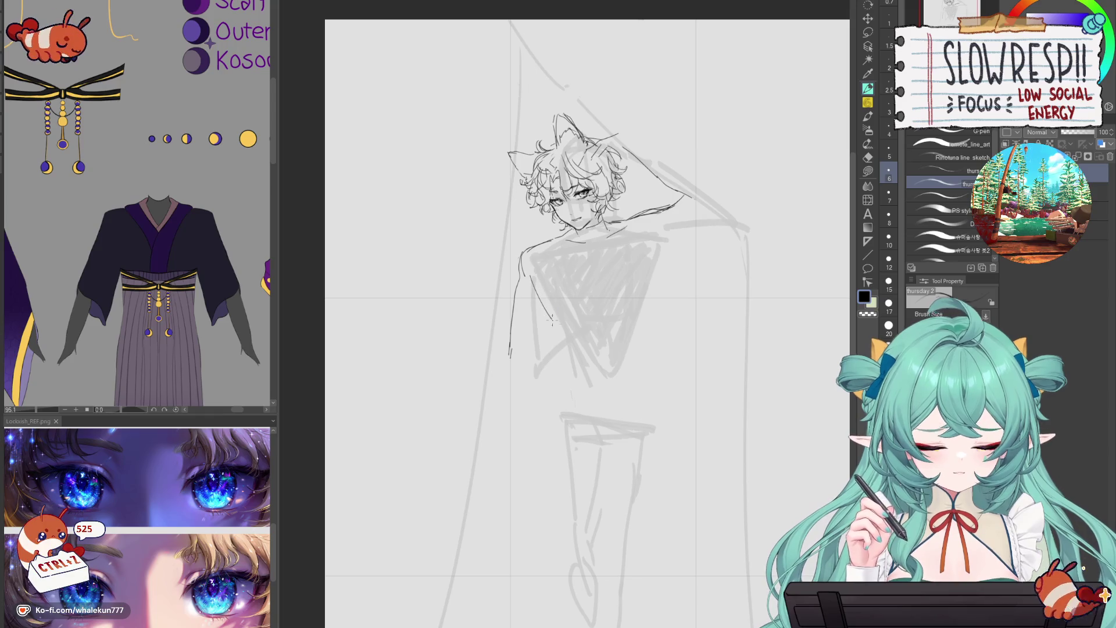
scroll(655, 289, "up", 1)
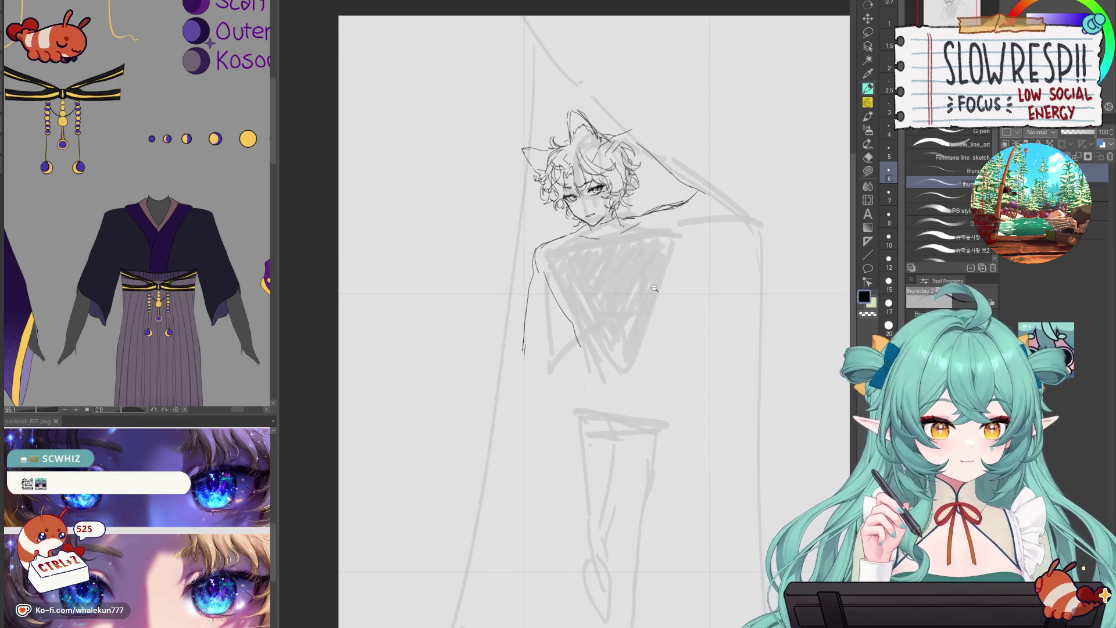
scroll(655, 289, "up", 1)
key("ctrl+z")
- Ink a short line below the torso and try the torso's right outline
left_click_drag(568, 366, 549, 430)
key("ctrl+z")
key("ctrl+z")
left_click_drag(570, 360, 561, 420)
left_click_drag(687, 244, 676, 323)
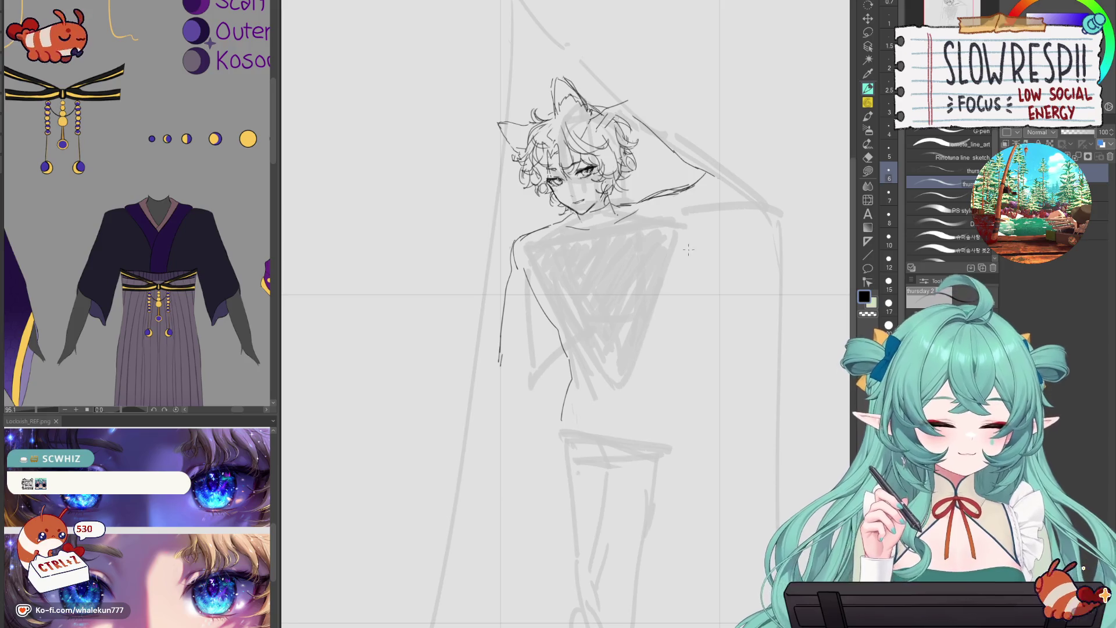
key("ctrl+z")
key("ctrl+z")
left_click_drag(686, 235, 668, 333)
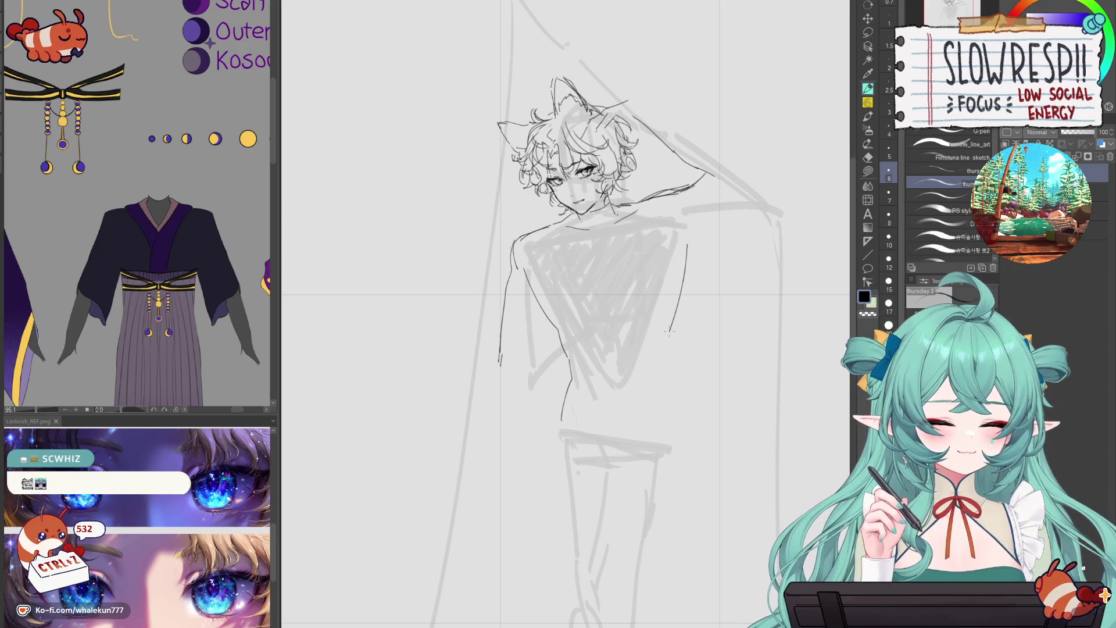
key("ctrl+z")
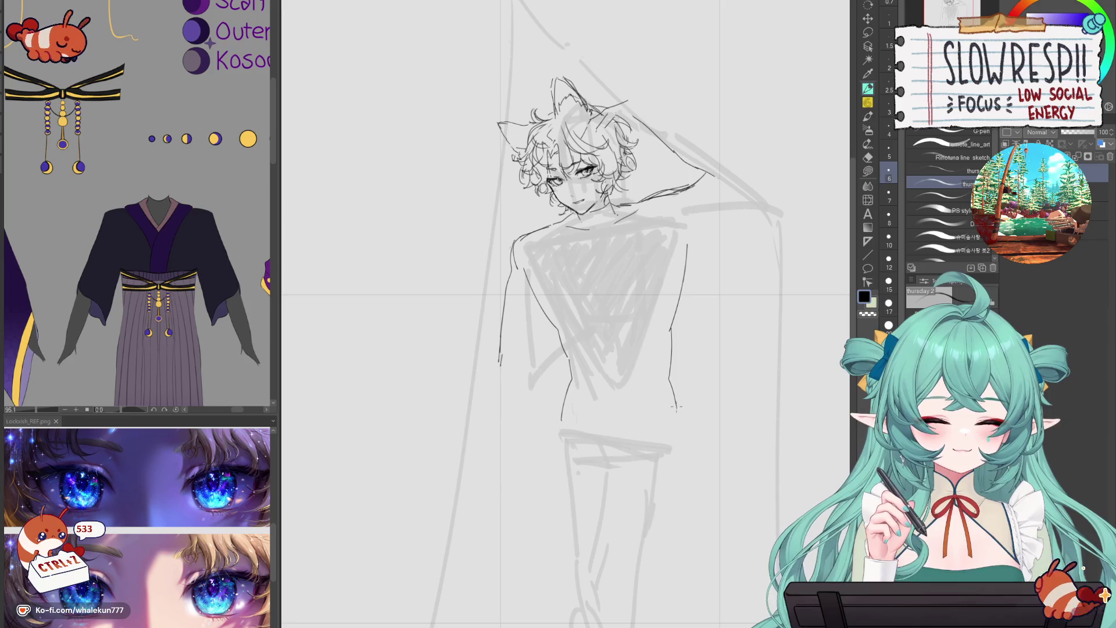
left_click(709, 334)
left_click(708, 268)
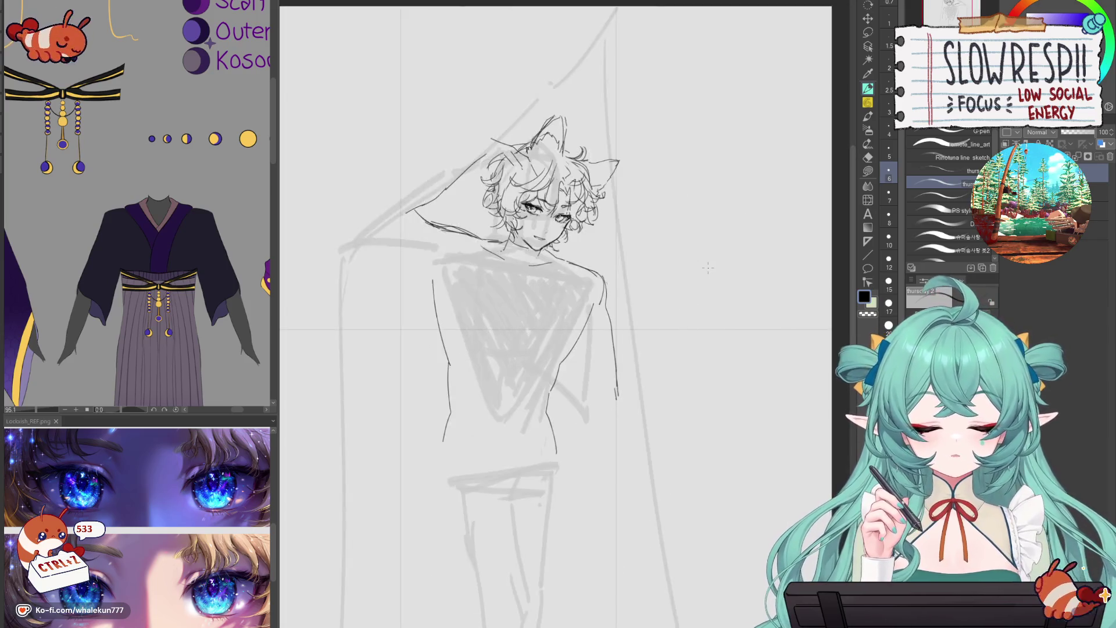
- Erase the dark line beside the hair and redraw and extend the right shoulder line
key("e")
left_click_drag(651, 154, 730, 216)
left_click_drag(658, 243, 712, 213)
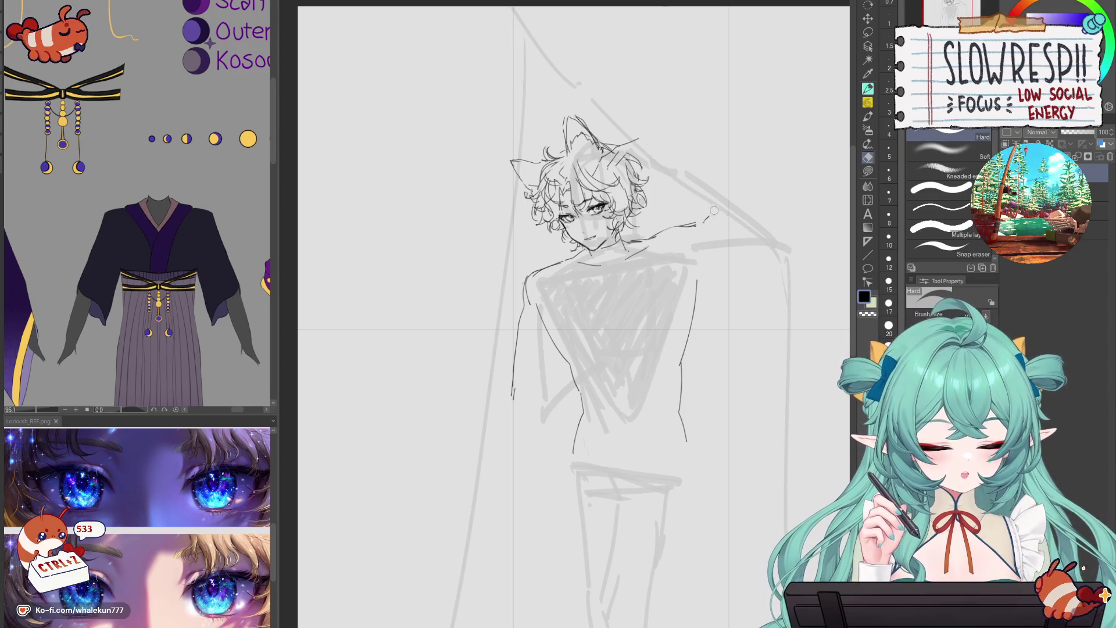
key("p")
left_click_drag(640, 238, 732, 221)
key("ctrl+z")
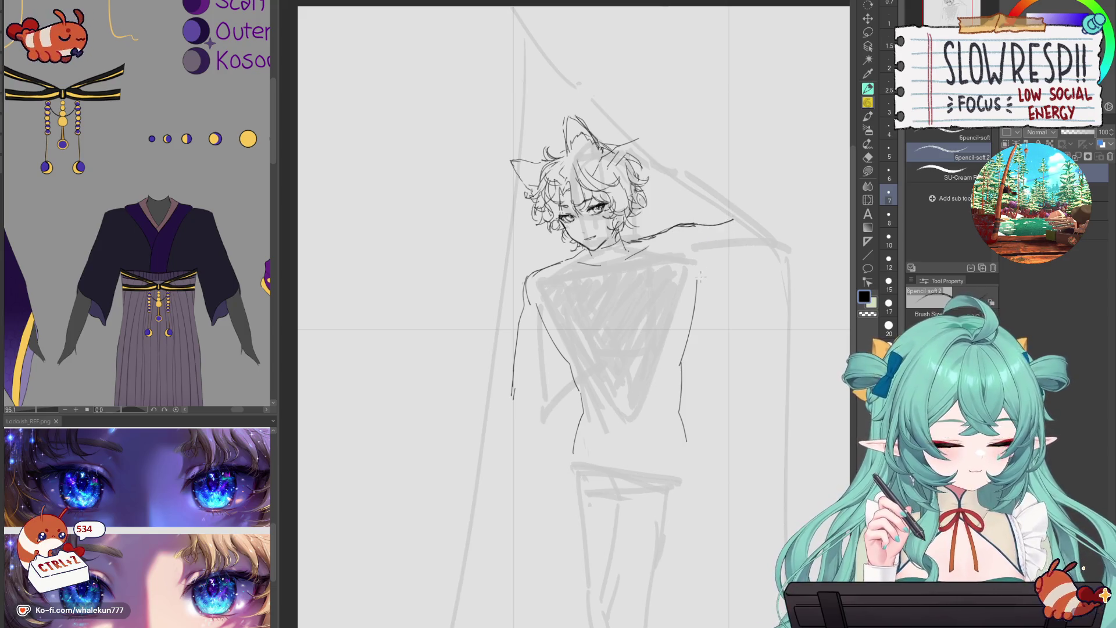
key("ctrl+z")
key("ctrl+z")
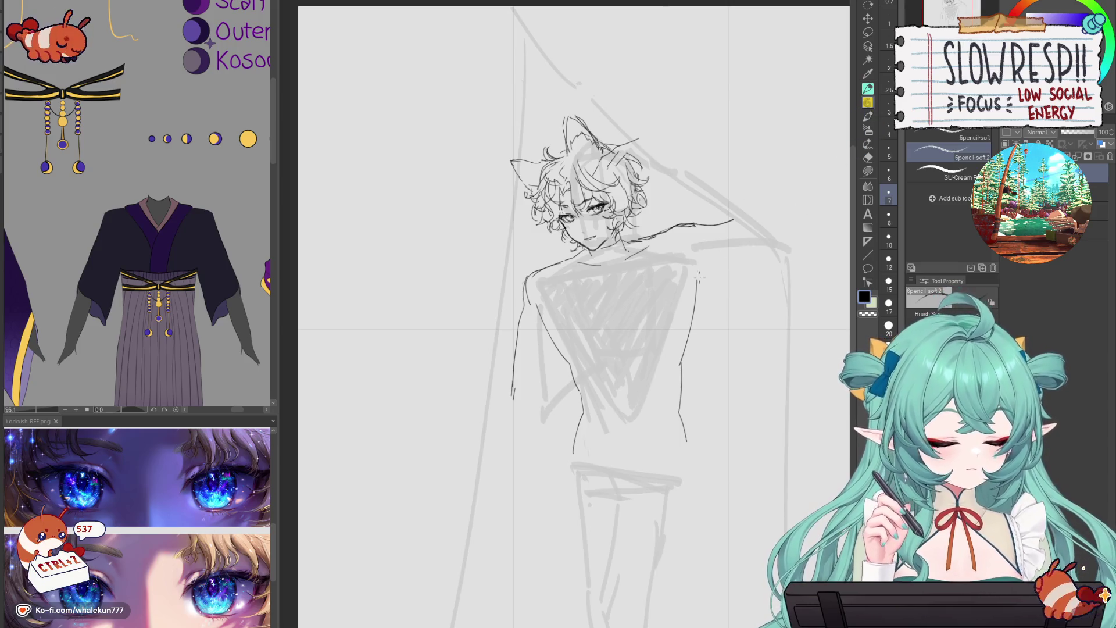
key("ctrl+z")
key("ctrl+z")
key("ctrl+z")
key("ctrl+z")
key("ctrl+z")
key("ctrl+z")
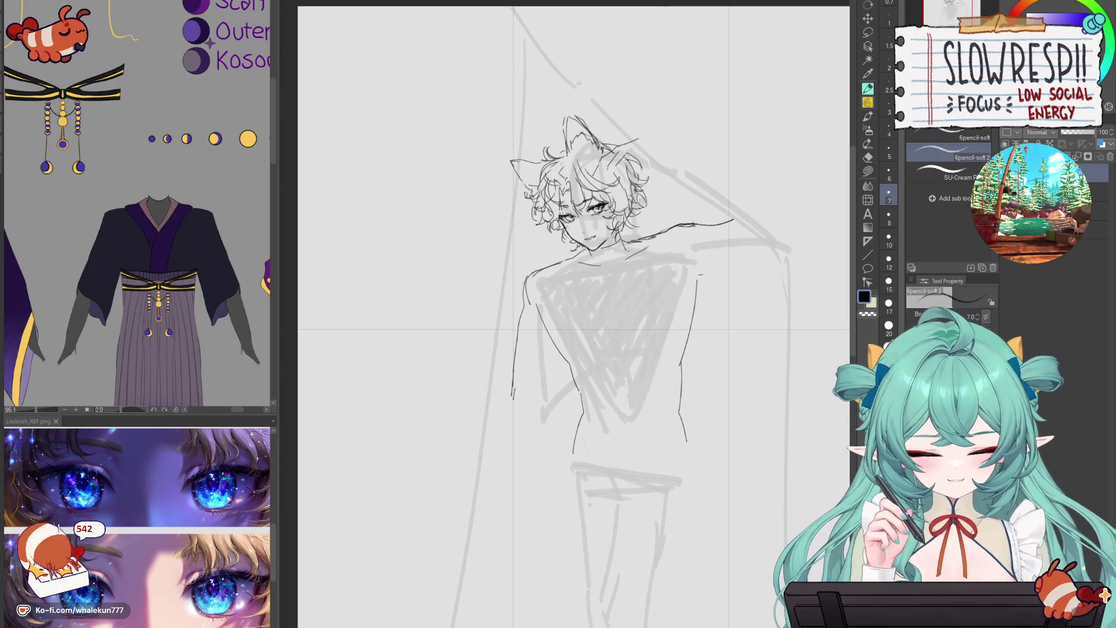
left_click_drag(718, 270, 728, 268)
key("h")
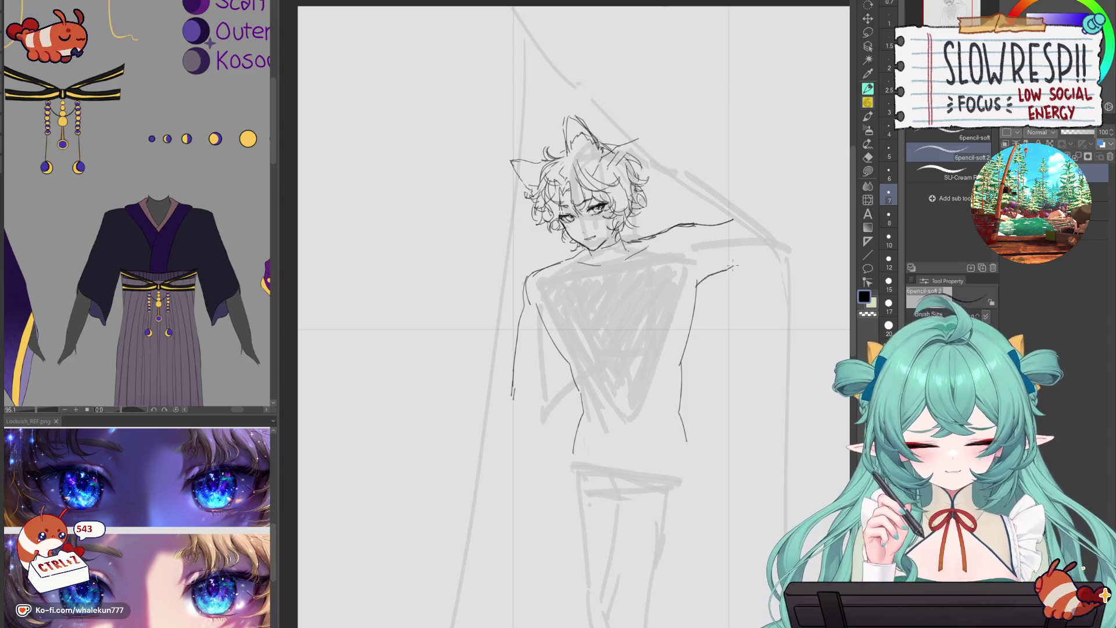
key("h")
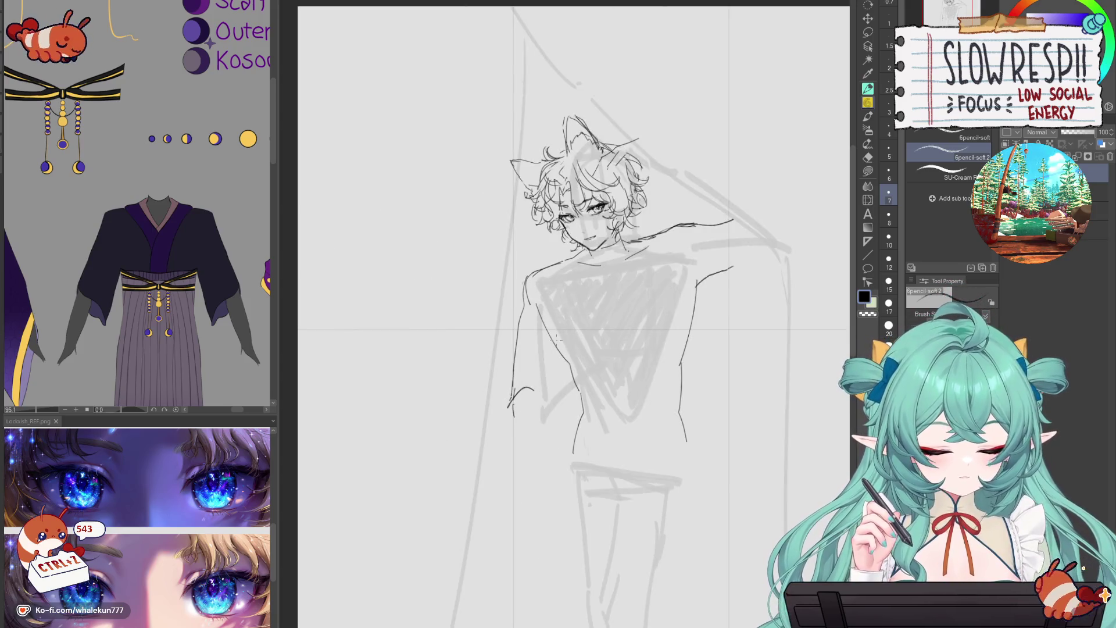
- Erase hair lines near the ear and add a dark strand left of the head
scroll(632, 167, "up", 3)
key("e")
left_click_drag(573, 183, 633, 137)
key("h")
key("p")
left_click_drag(538, 146, 486, 189)
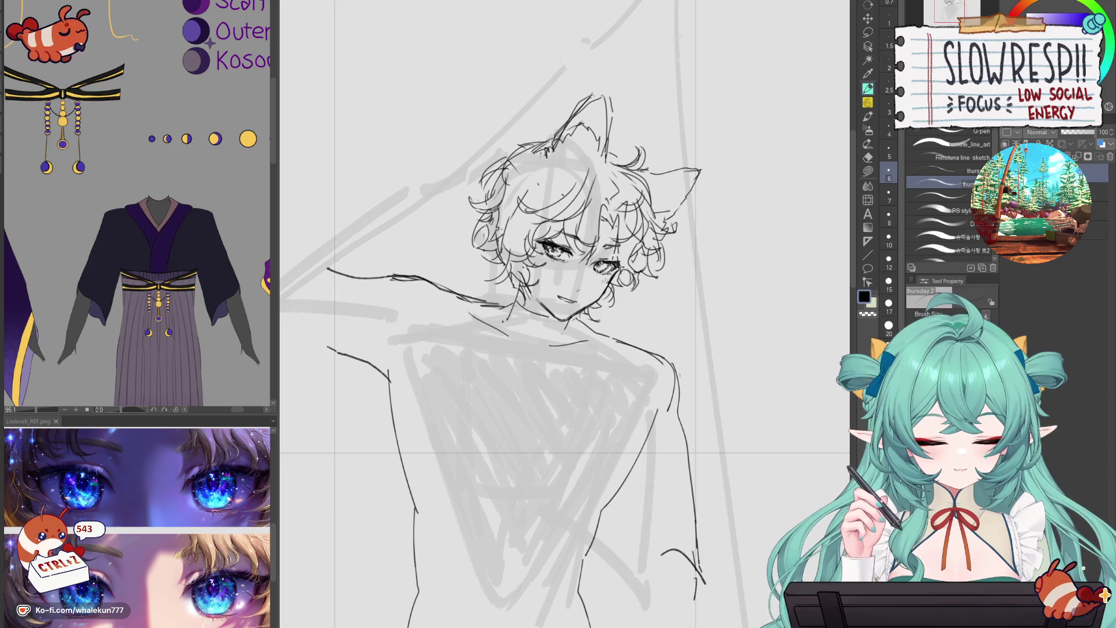
key("h")
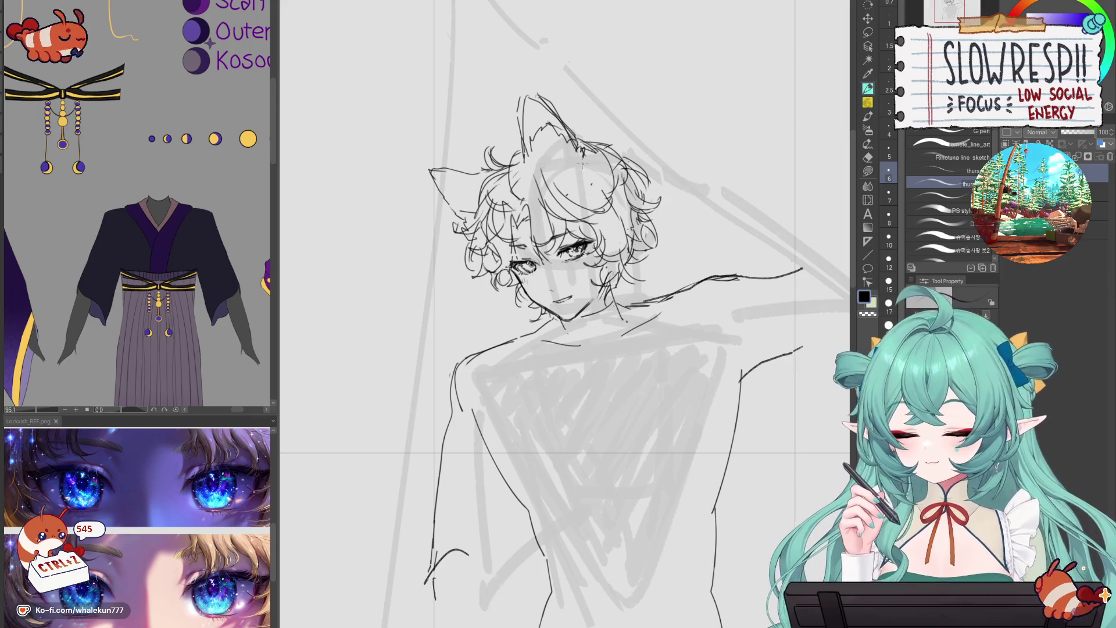
- Try neck and chest lines, undo them, and switch to the soft pencil zoomed out
left_click_drag(582, 163, 523, 55)
left_click_drag(566, 196, 526, 372)
key("ctrl+z")
key("ctrl+z")
key("p")
key("ctrl+minus")
key("ctrl+z")
key("ctrl+z")
mouse_move(548, 193)
left_mouse_down()
mouse_move(522, 309)
mouse_move(539, 194)
left_mouse_up()
key("ctrl+z")
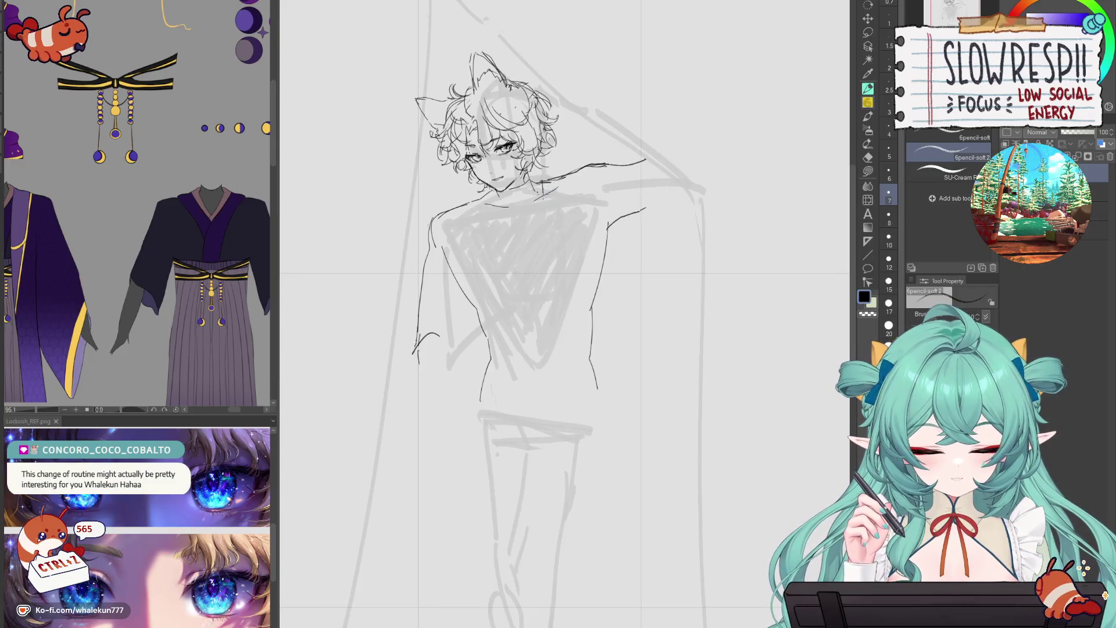
- With the inking pen, try short V-neck collar lines on the chest, then flip the canvas
mouse_move(542, 243)
left_mouse_down()
mouse_move(494, 365)
mouse_move(500, 379)
left_mouse_up()
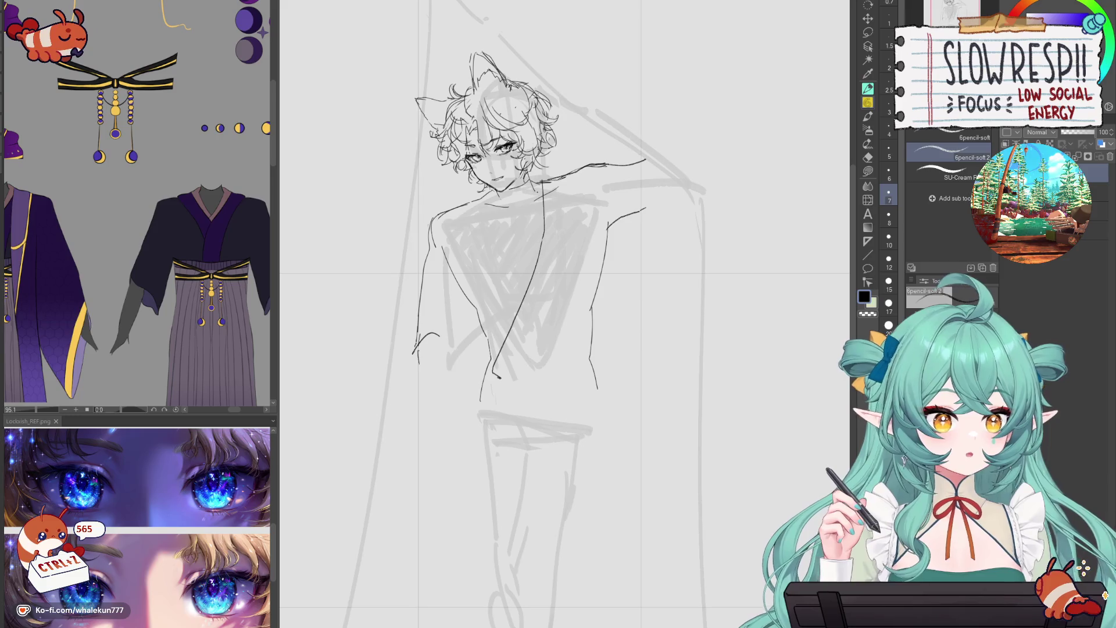
key("p")
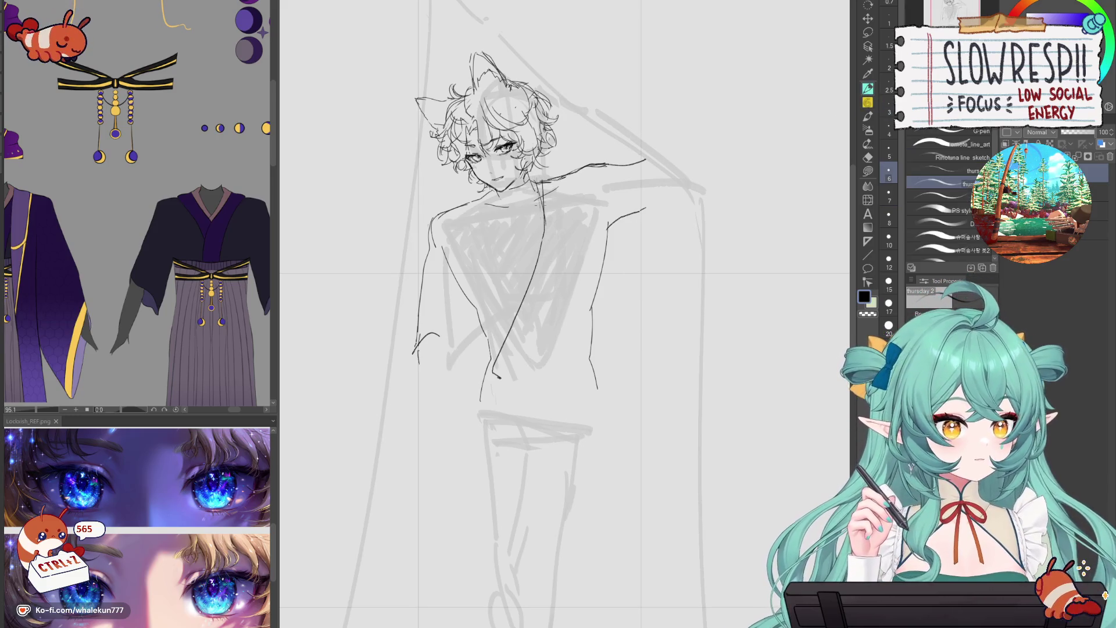
key("ctrl+z")
key("ctrl+z")
key("ctrl+z")
mouse_move(534, 175)
left_mouse_down()
mouse_move(519, 246)
mouse_move(534, 191)
mouse_move(530, 239)
left_mouse_up()
key("ctrl+z")
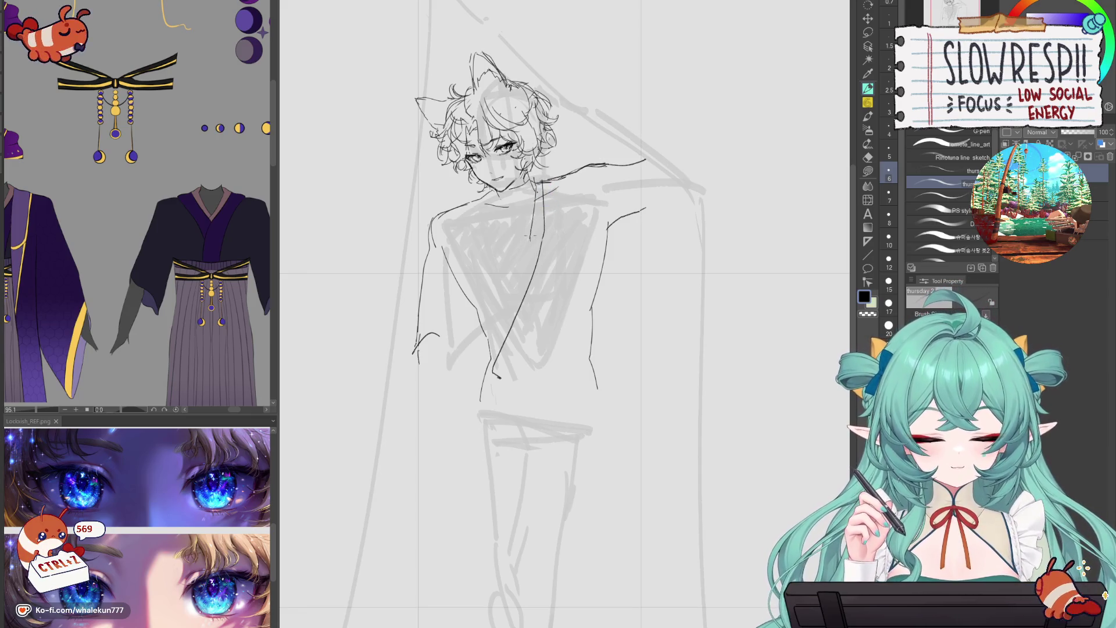
mouse_move(489, 193)
left_mouse_down()
mouse_move(527, 239)
mouse_move(516, 245)
left_mouse_up()
key("ctrl+z")
key("ctrl+z")
key("ctrl+z")
left_click_drag(493, 193, 509, 228)
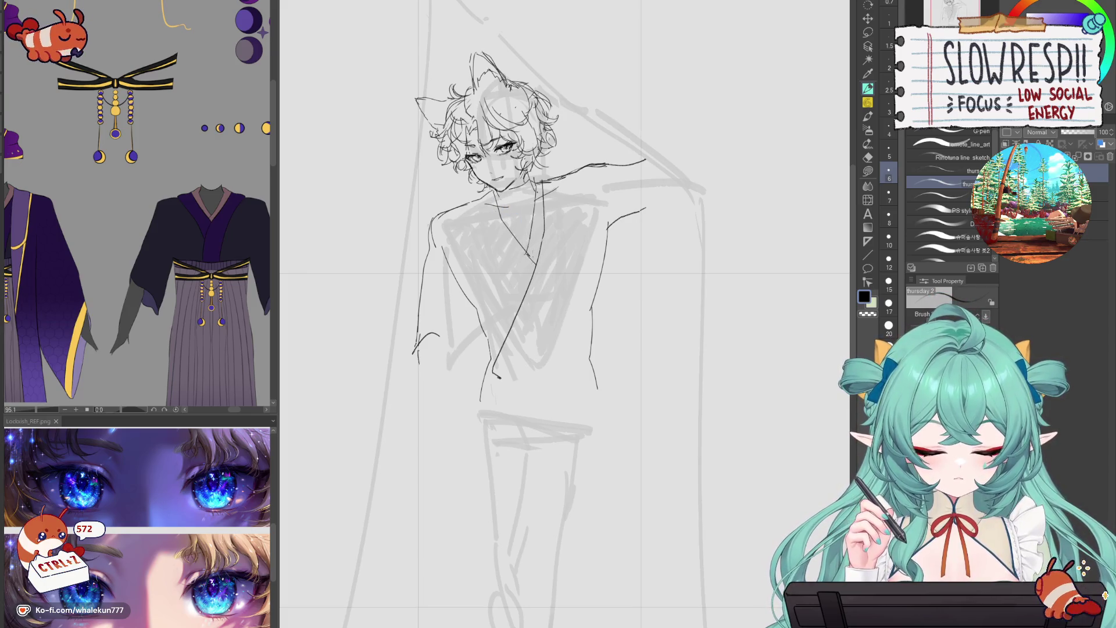
key("h")
- On the flipped canvas, draw the crossing diagonal collar lines, then flip the view back
key("ctrl+z")
key("ctrl+z")
key("ctrl+z")
left_click_drag(588, 176, 635, 333)
key("ctrl+z")
key("ctrl+z")
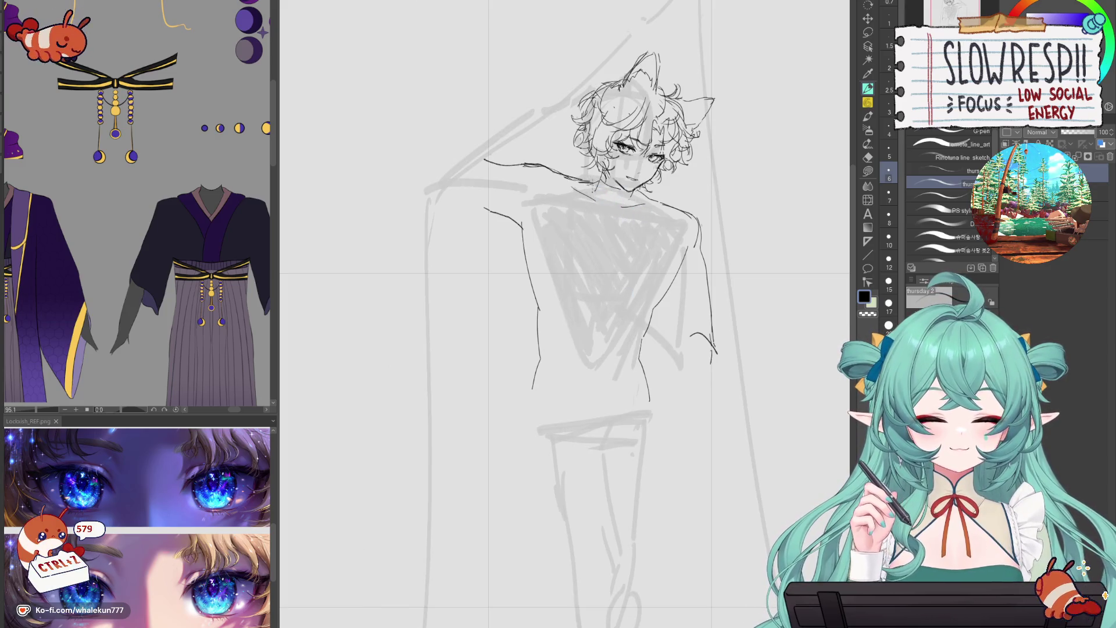
left_click_drag(589, 179, 614, 293)
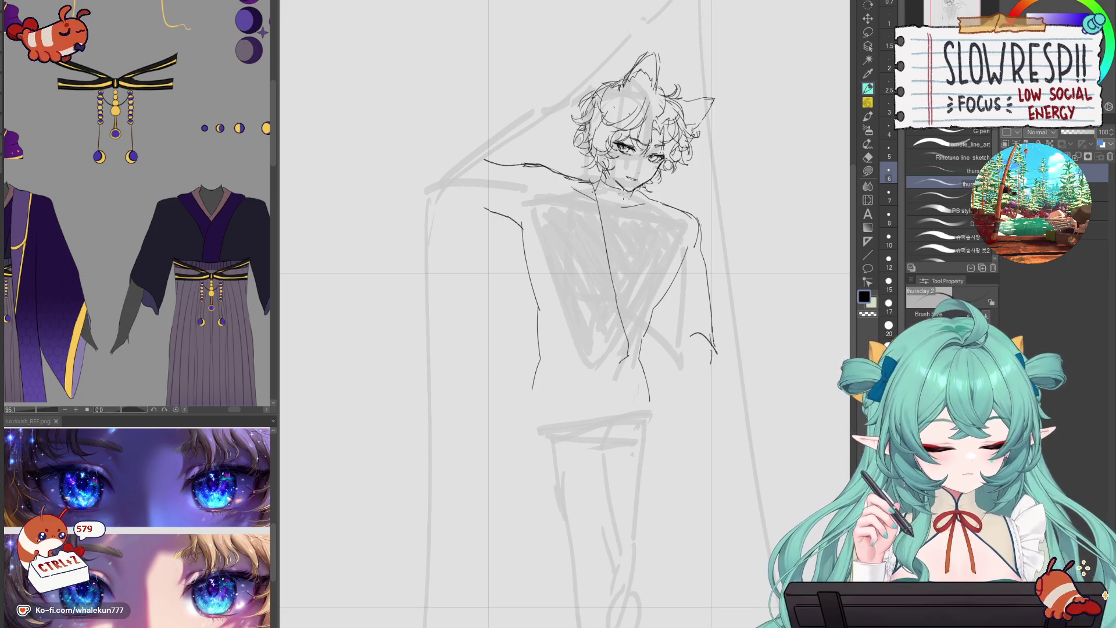
key("ctrl+z")
mouse_move(595, 178)
left_mouse_down()
mouse_move(619, 250)
mouse_move(612, 235)
left_mouse_up()
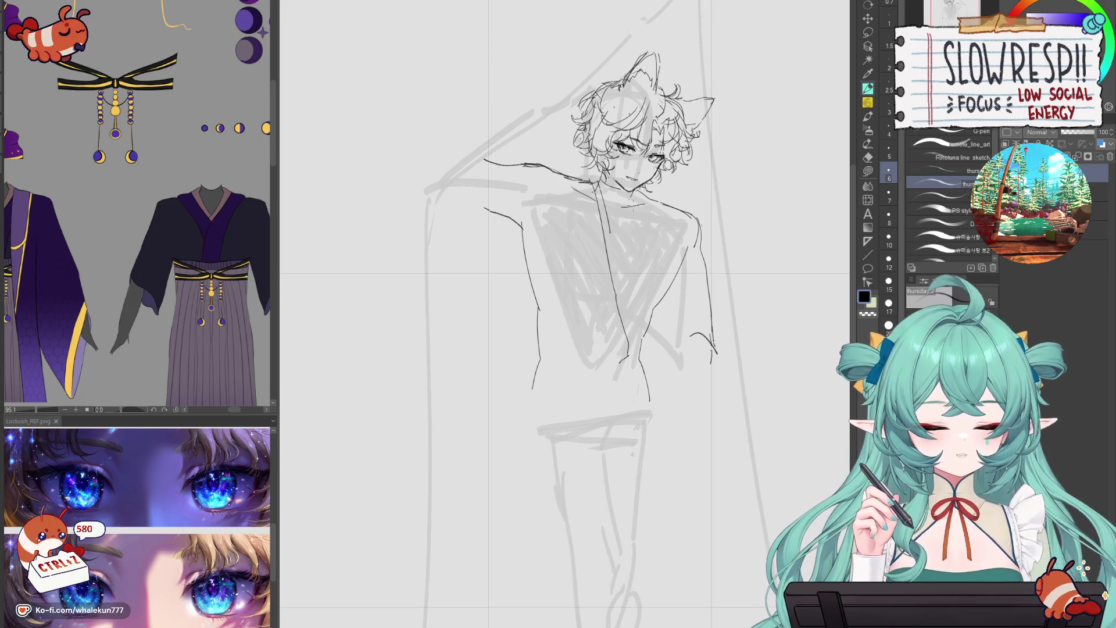
left_click_drag(638, 193, 608, 247)
left_click_drag(633, 195, 611, 229)
key("h")
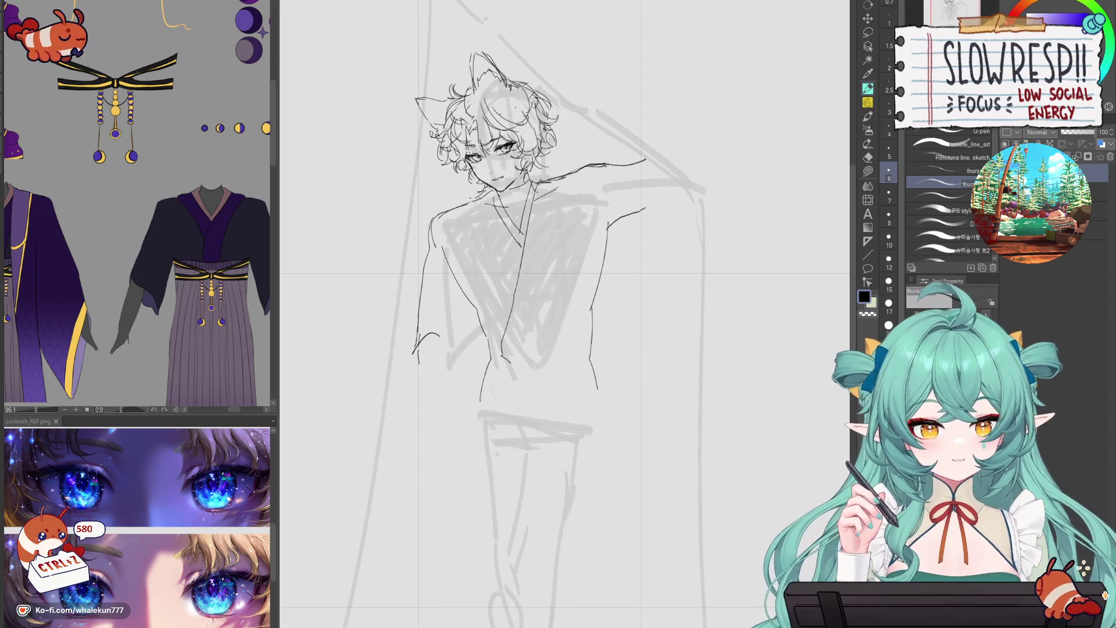
- Ink the overlapping diagonal collar lines running down the left side of the chest
key("ctrl+z")
left_click_drag(482, 234, 494, 274)
key("ctrl+z")
left_click_drag(488, 227, 500, 276)
key("ctrl+z")
key("ctrl+z")
key("ctrl+z")
key("ctrl+z")
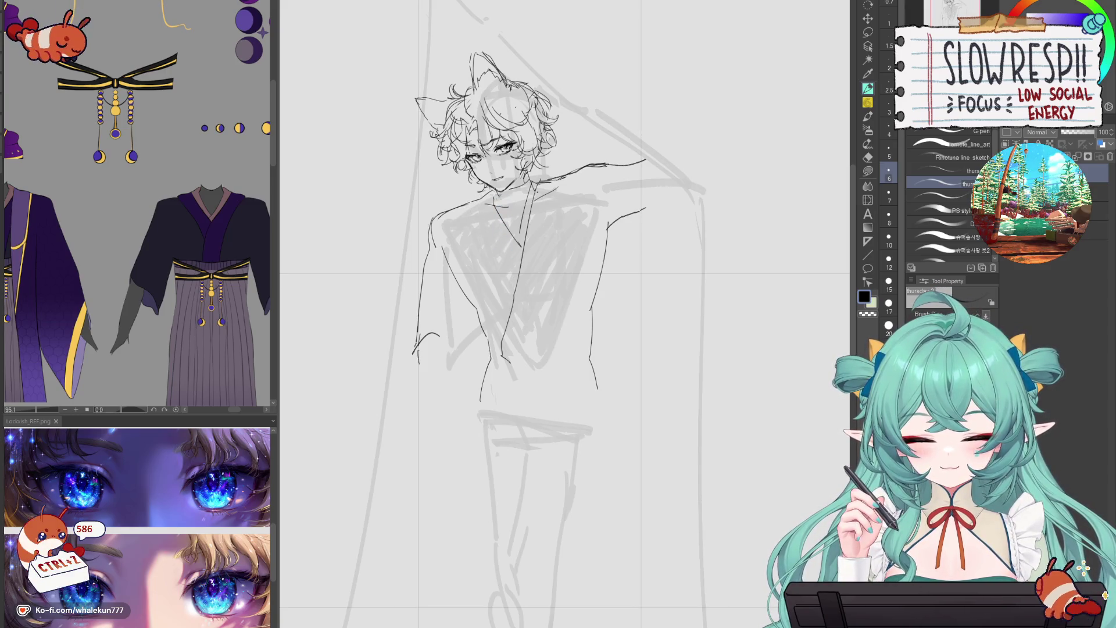
key("ctrl+z")
key("ctrl+z")
left_click_drag(497, 198, 517, 258)
key("ctrl+z")
left_click_drag(495, 200, 519, 254)
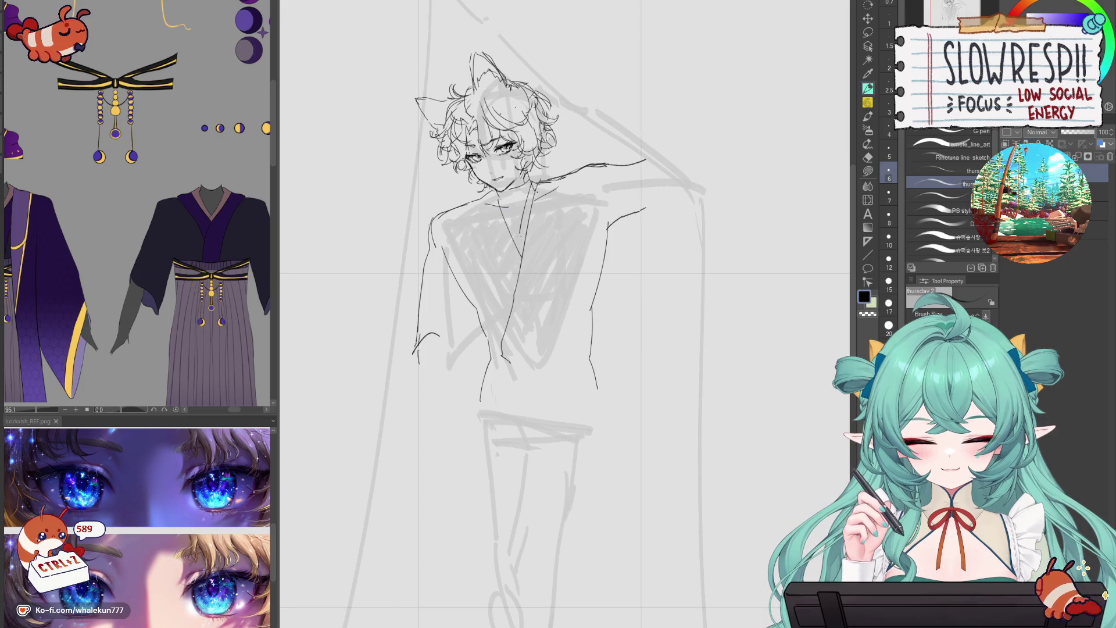
left_click_drag(489, 188, 514, 256)
left_click_drag(472, 201, 511, 294)
key("ctrl+z")
key("ctrl+z")
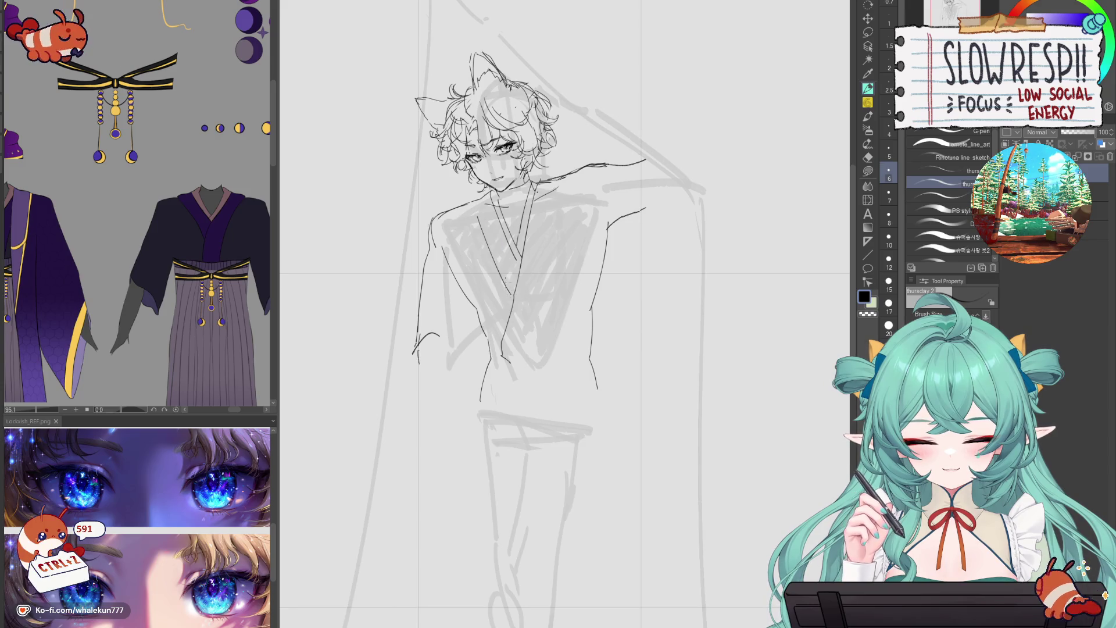
- Add a lower collar line, the left collar edge by the shoulder, and a near-vertical chest line
left_click_drag(476, 228, 508, 295)
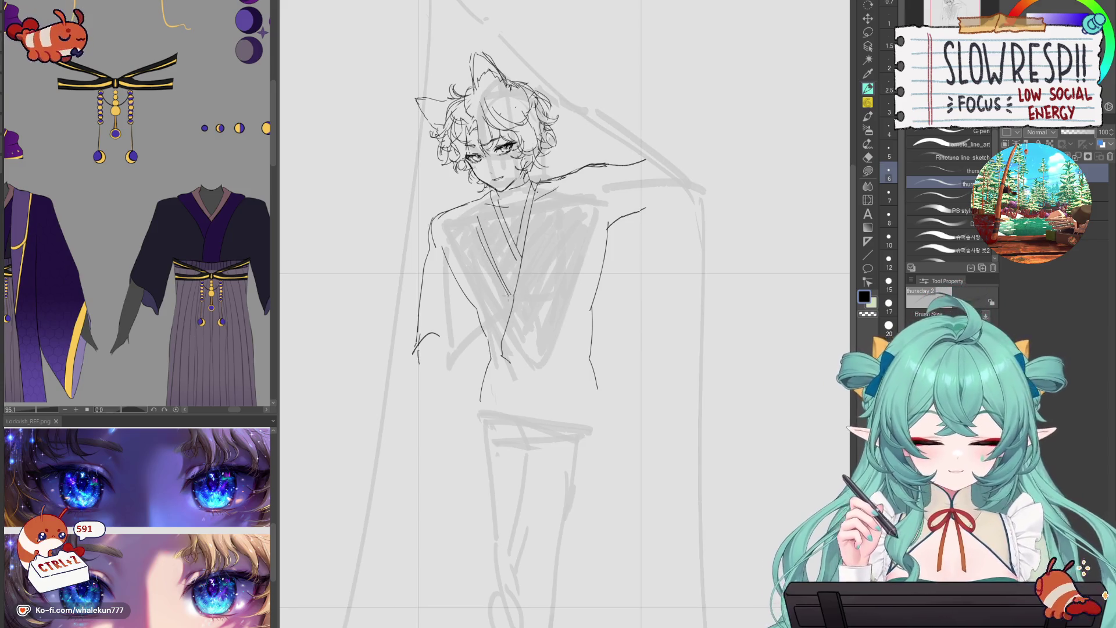
mouse_move(468, 205)
left_mouse_down()
mouse_move(444, 244)
mouse_move(459, 289)
left_mouse_up()
left_click_drag(453, 234, 461, 297)
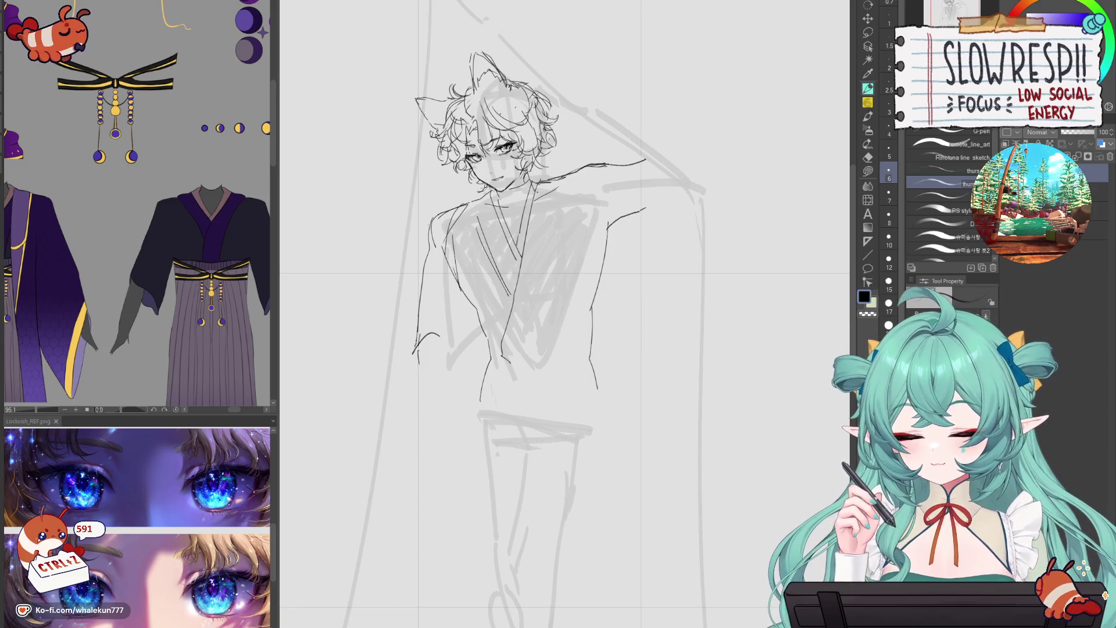
left_click_drag(566, 171, 556, 238)
key("ctrl+z")
left_click_drag(565, 172, 556, 233)
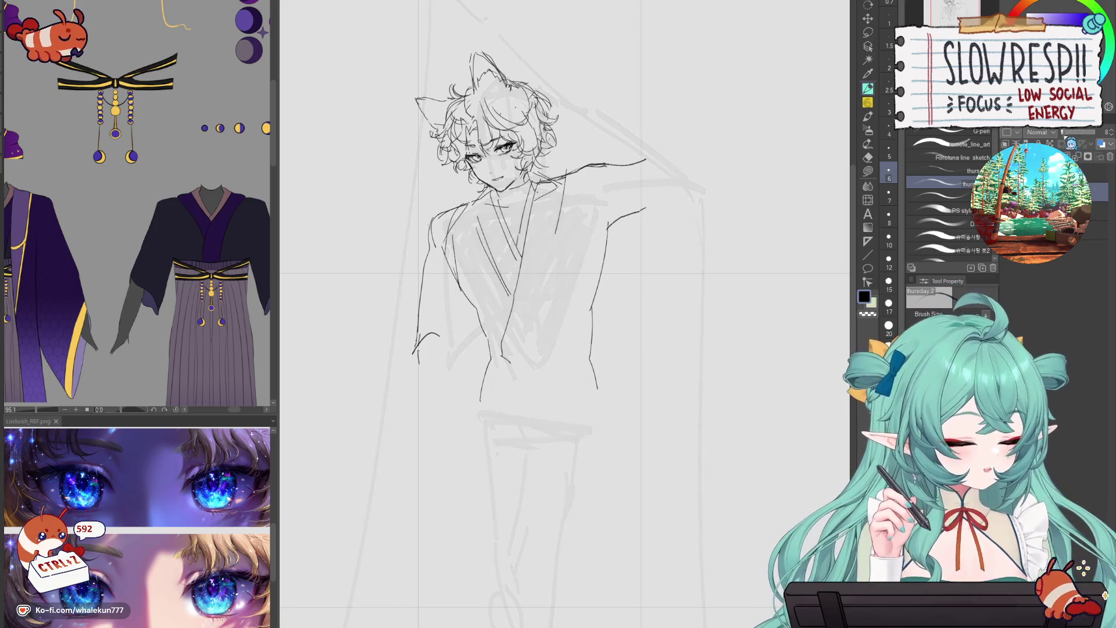
left_click_drag(668, 353, 712, 267)
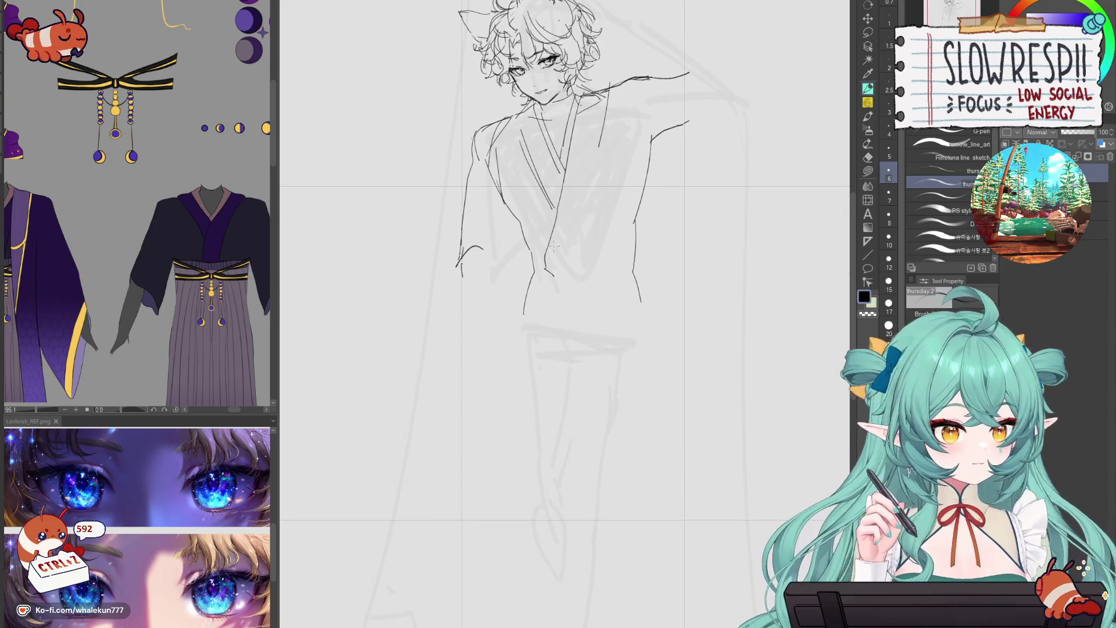
- Draw the obi waistline across the belly, redoing it at different heights
key("ctrl+z")
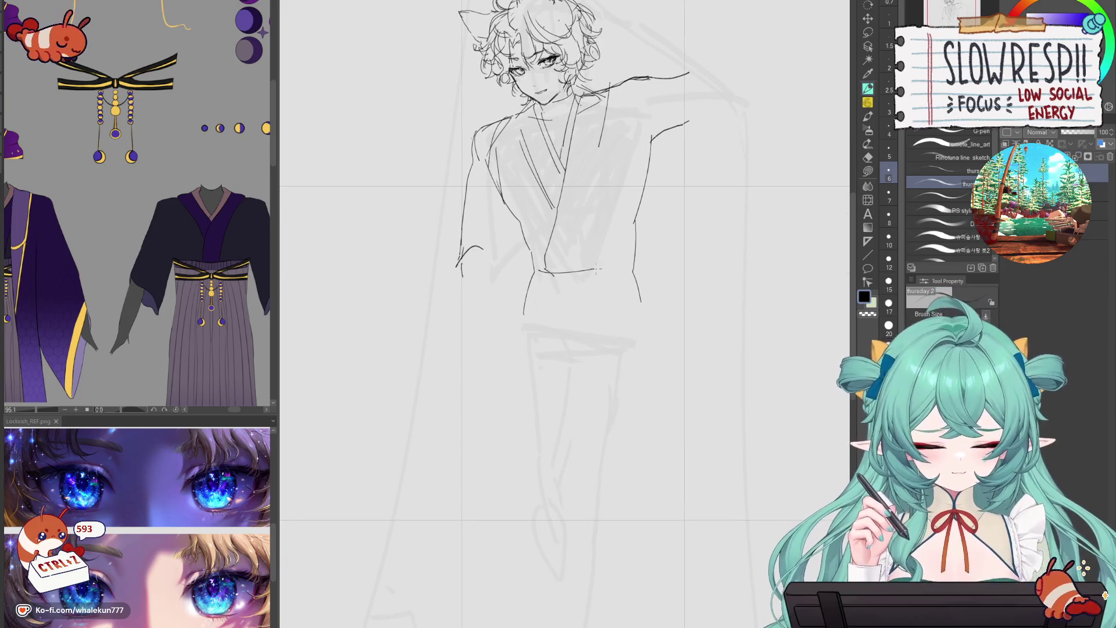
key("ctrl+z")
left_click_drag(528, 278, 629, 271)
key("ctrl+z")
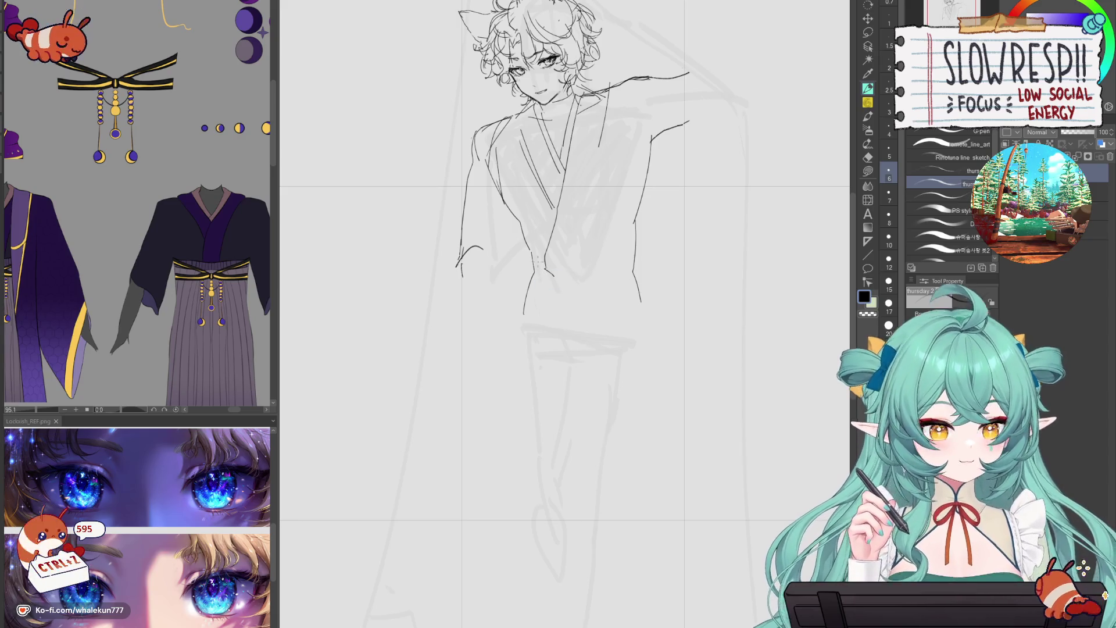
left_click_drag(530, 259, 633, 254)
key("ctrl+z")
left_click_drag(531, 271, 637, 276)
key("ctrl+z")
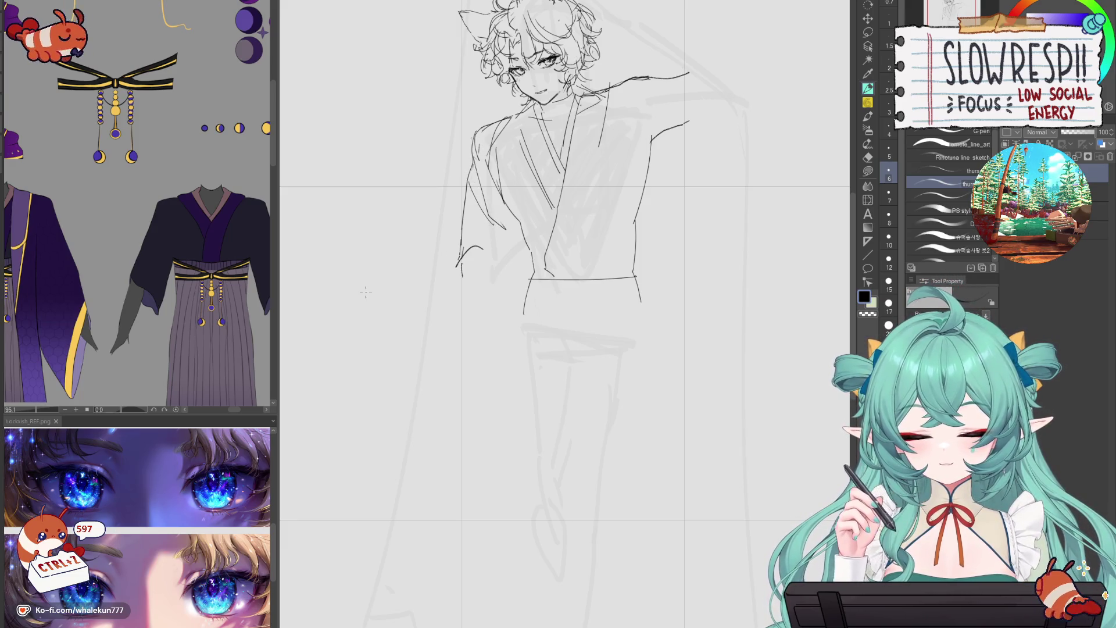
- Ink the line down the left arm and the long sleeve hanging below it
left_click_drag(170, 355, 295, 307)
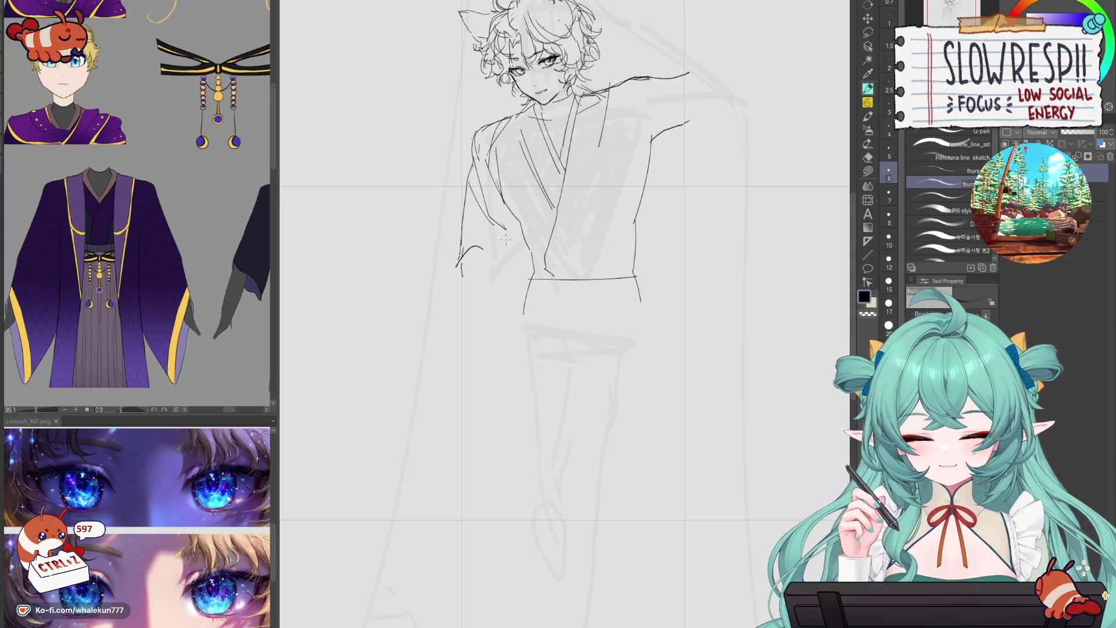
left_click_drag(459, 177, 512, 232)
key("ctrl+z")
left_click_drag(462, 165, 491, 224)
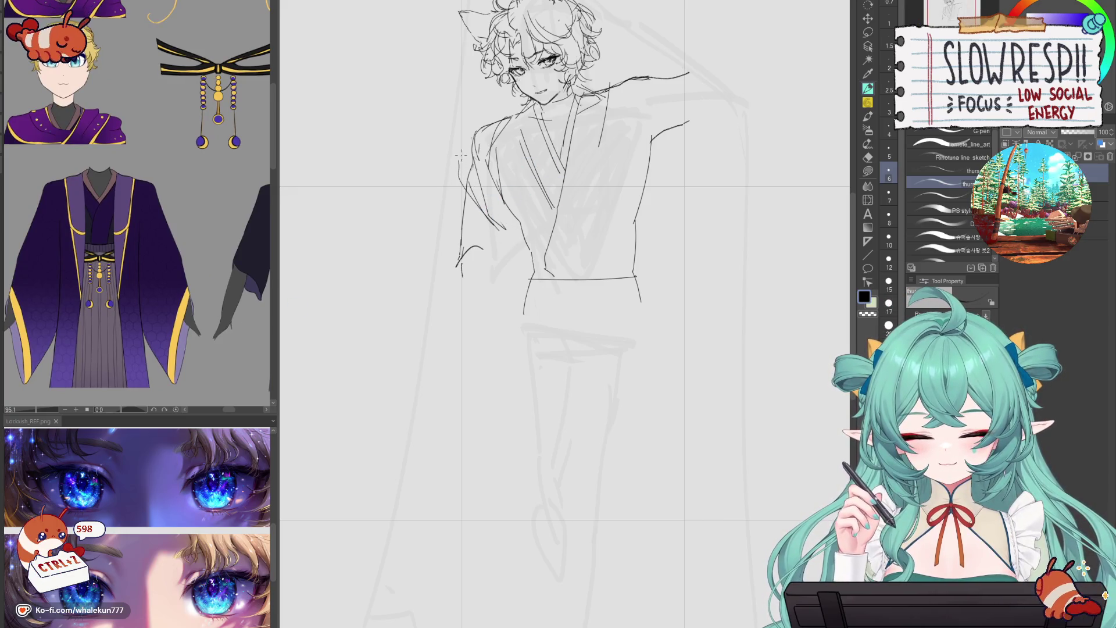
key("ctrl+z")
key("ctrl+z")
key("ctrl+z")
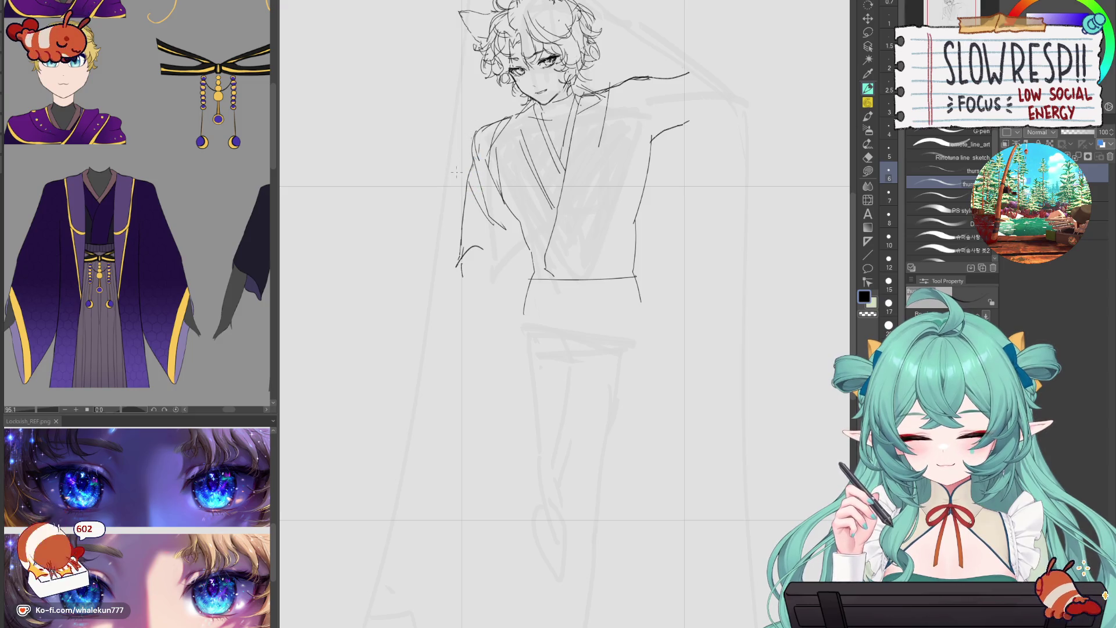
left_click_drag(453, 169, 480, 221)
key("ctrl+z")
mouse_move(459, 168)
left_mouse_down()
mouse_move(489, 234)
mouse_move(521, 251)
mouse_move(504, 352)
left_mouse_up()
left_click_drag(519, 269, 517, 369)
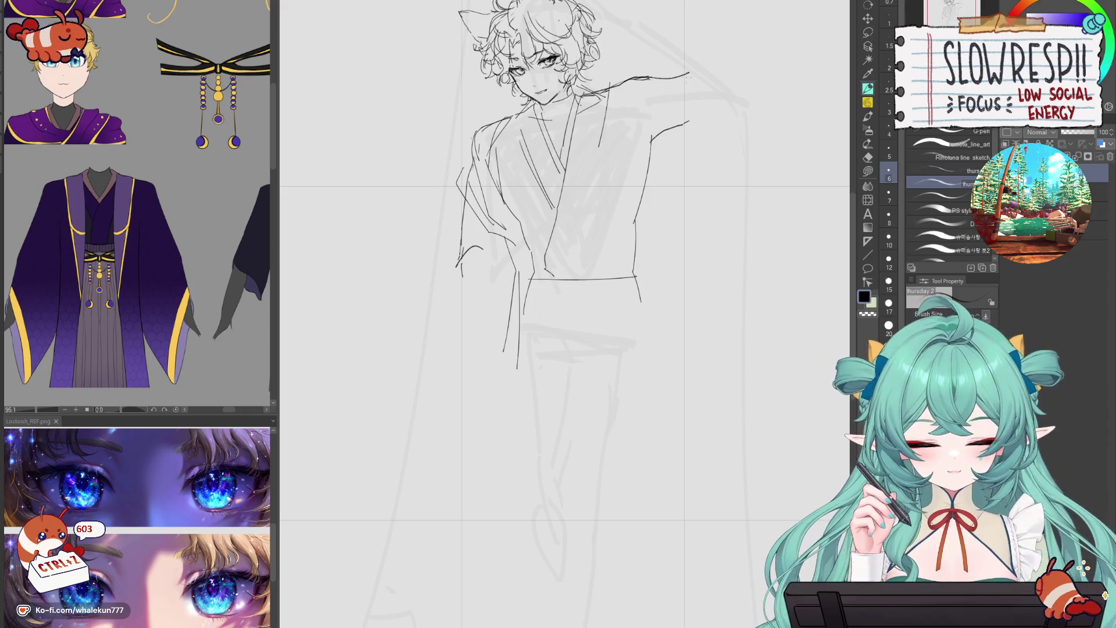
- Try lines along the right upper arm, undoing the extra sketch stroke
left_click_drag(668, 90, 650, 177)
key("ctrl+z")
left_click_drag(673, 71, 627, 203)
key("ctrl+z")
left_click_drag(659, 99, 619, 203)
mouse_move(655, 128)
left_mouse_down()
mouse_move(662, 121)
mouse_move(630, 186)
left_mouse_up()
key("ctrl+z")
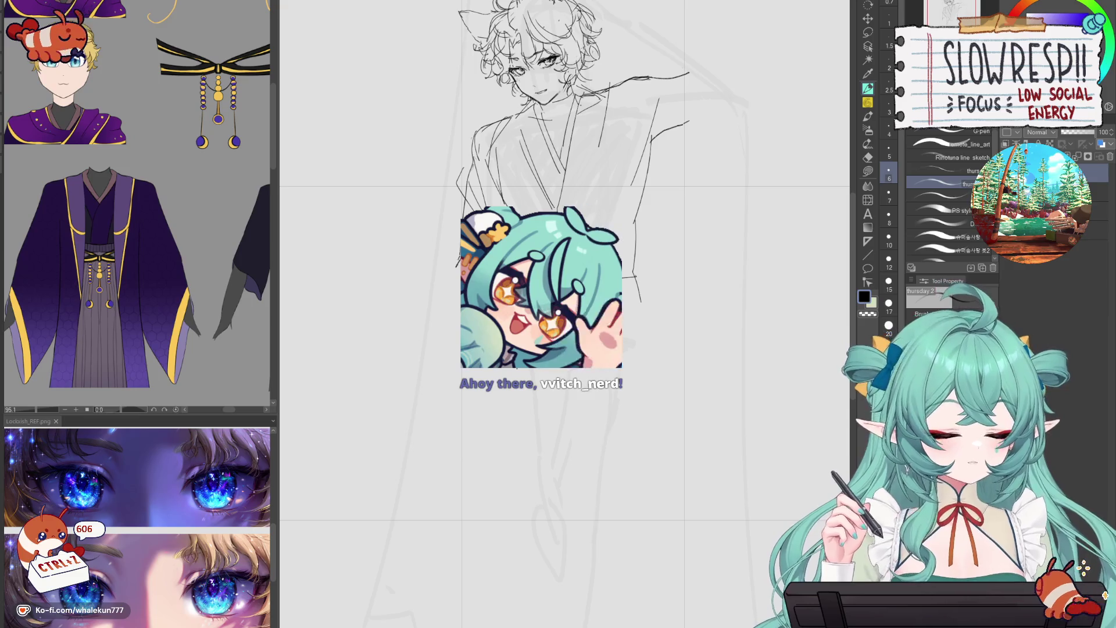
- Test short robe strokes on the right side with the inking pen, undoing each
left_click_drag(709, 199, 685, 248)
key("e")
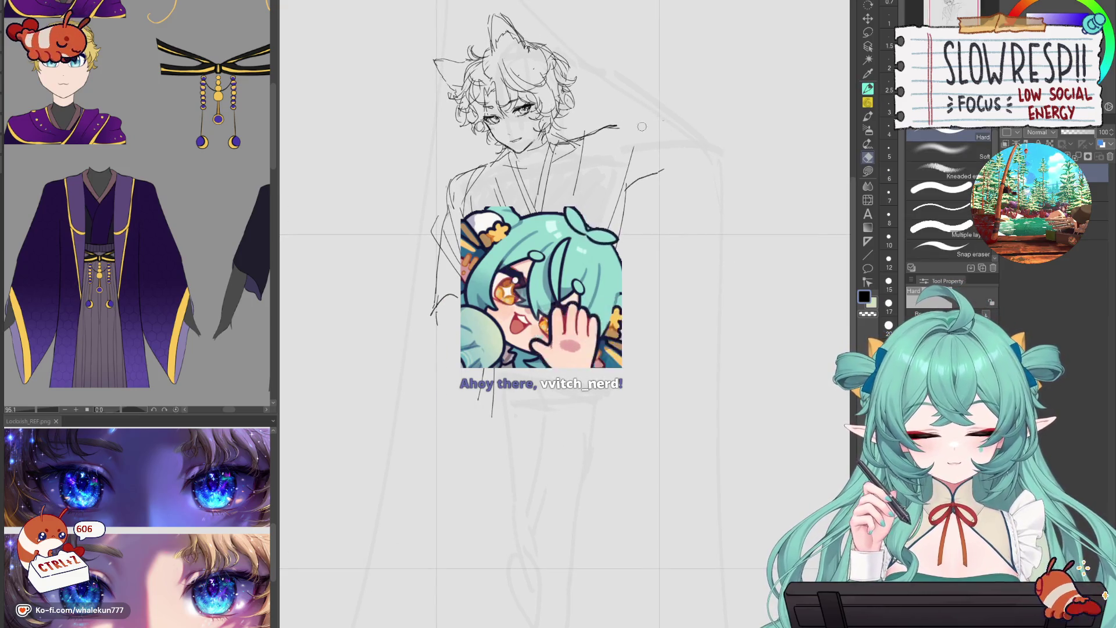
key("p")
mouse_move(618, 122)
left_mouse_down()
mouse_move(604, 195)
mouse_move(626, 144)
mouse_move(641, 307)
mouse_move(620, 153)
left_mouse_up()
key("ctrl+z")
key("ctrl+z")
left_click_drag(626, 248, 608, 312)
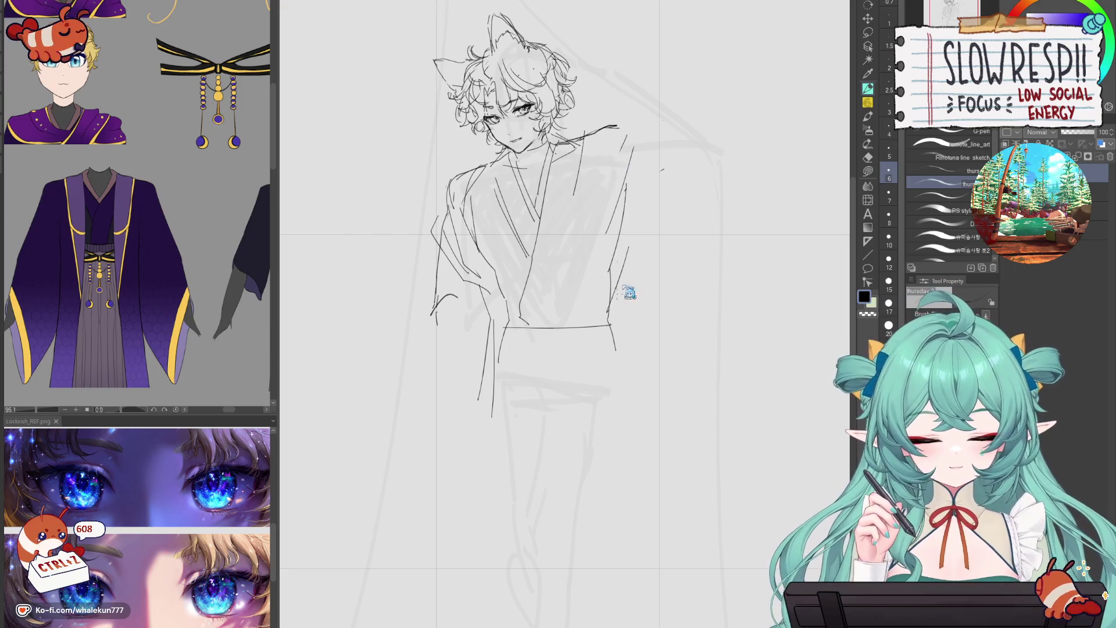
key("ctrl+z")
left_click_drag(629, 230, 624, 253)
key("ctrl+z")
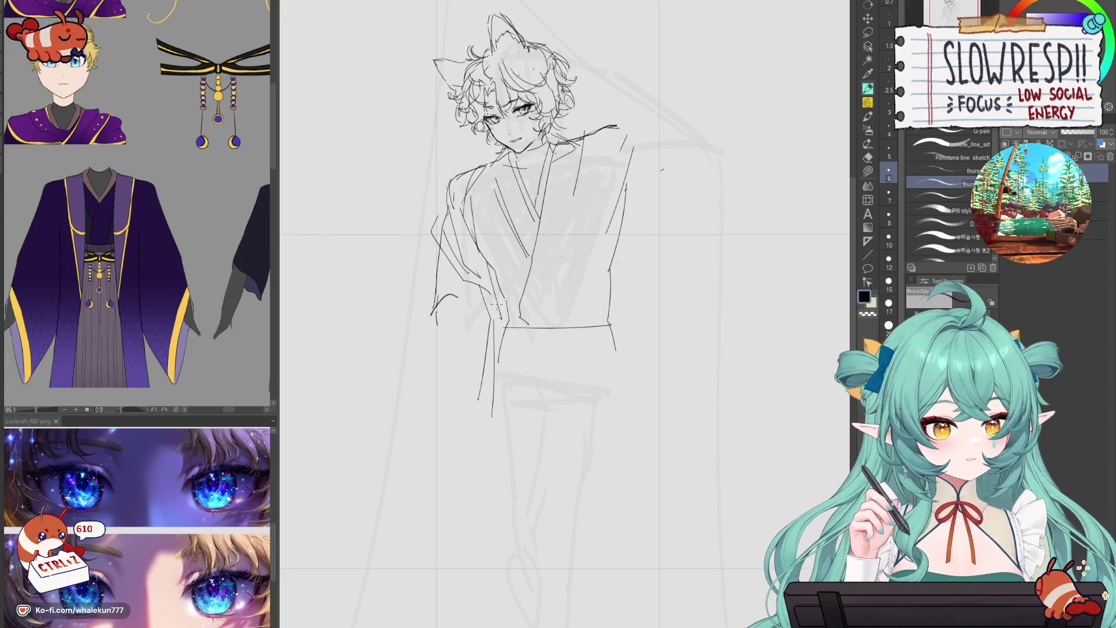
- Draw the robe's right edge down the body and extend the right shoulder line
left_click_drag(588, 198, 596, 279)
key("ctrl+z")
left_click_drag(640, 186, 578, 300)
key("ctrl+z")
left_click_drag(623, 240, 591, 322)
key("ctrl+z")
key("ctrl+z")
left_click_drag(622, 233, 587, 316)
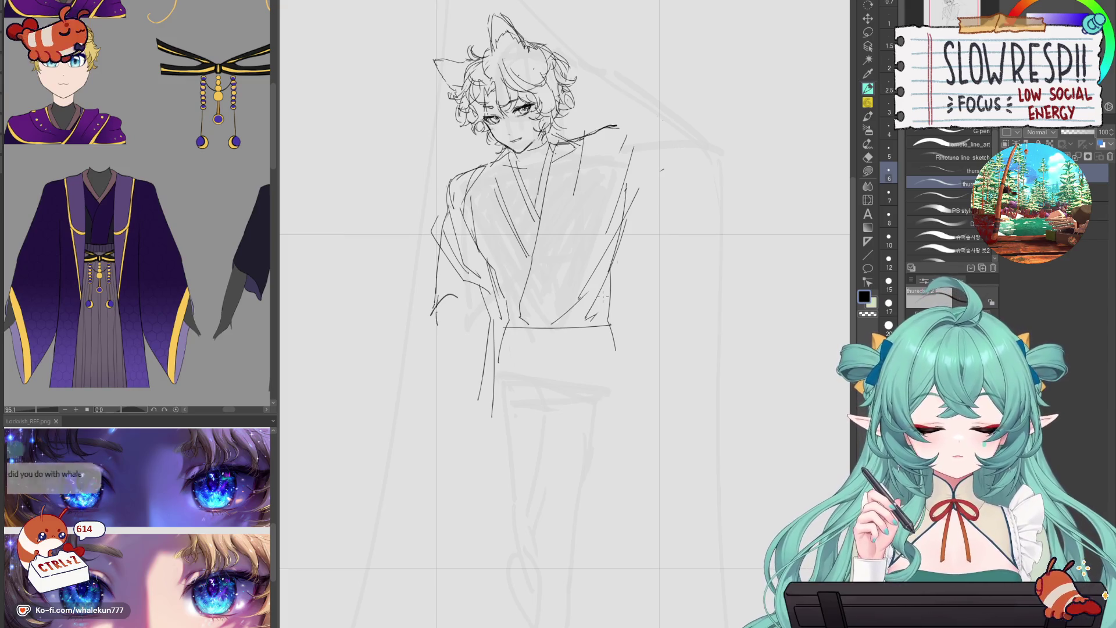
mouse_move(623, 124)
left_mouse_down()
mouse_move(640, 131)
mouse_move(638, 184)
left_mouse_up()
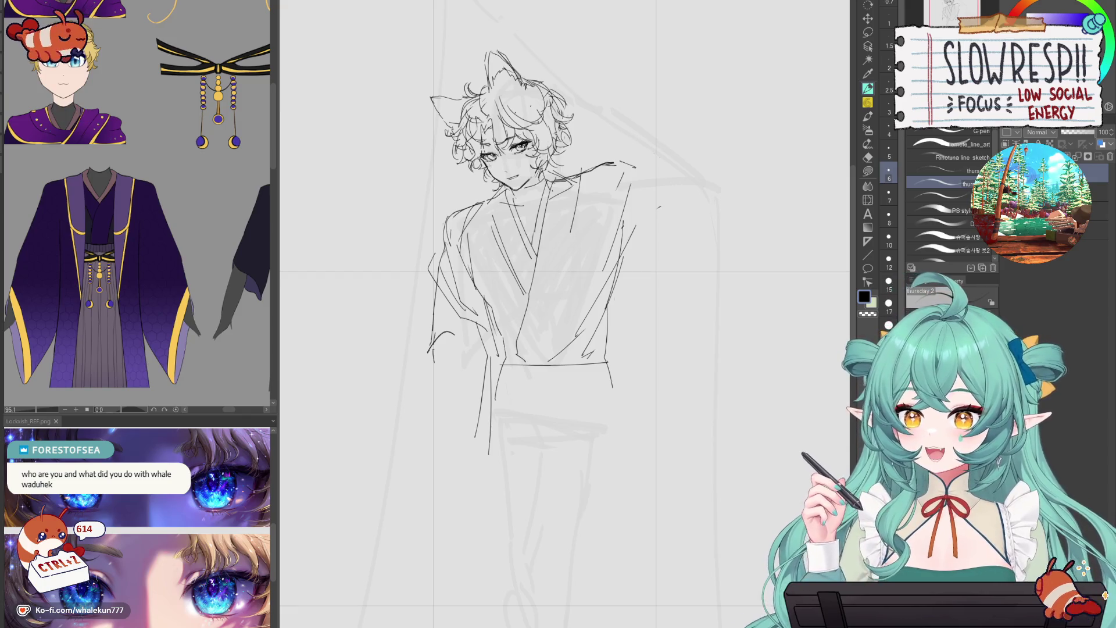
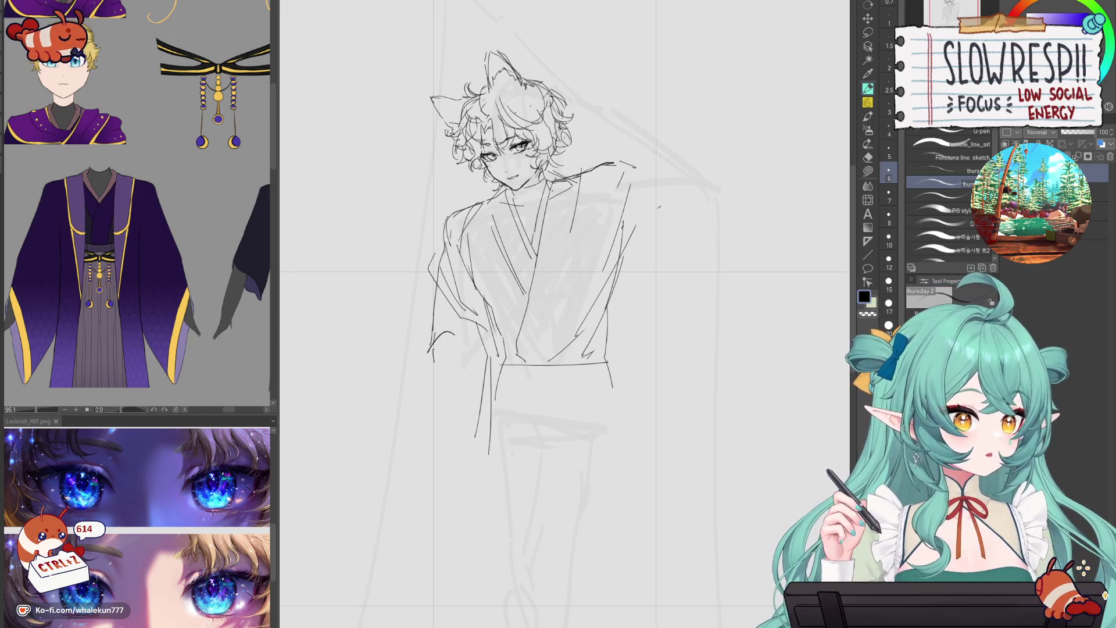
- Sketch a shorter line down the robe front, undoing several rejected trial strokes
left_click_drag(758, 153, 762, 148)
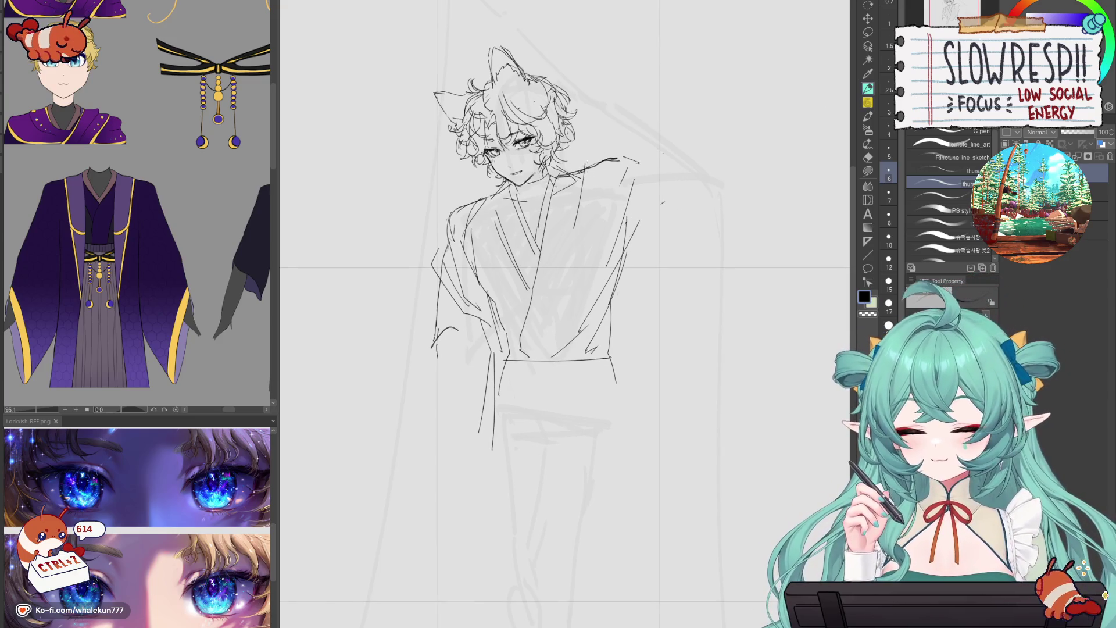
left_click_drag(621, 168, 622, 222)
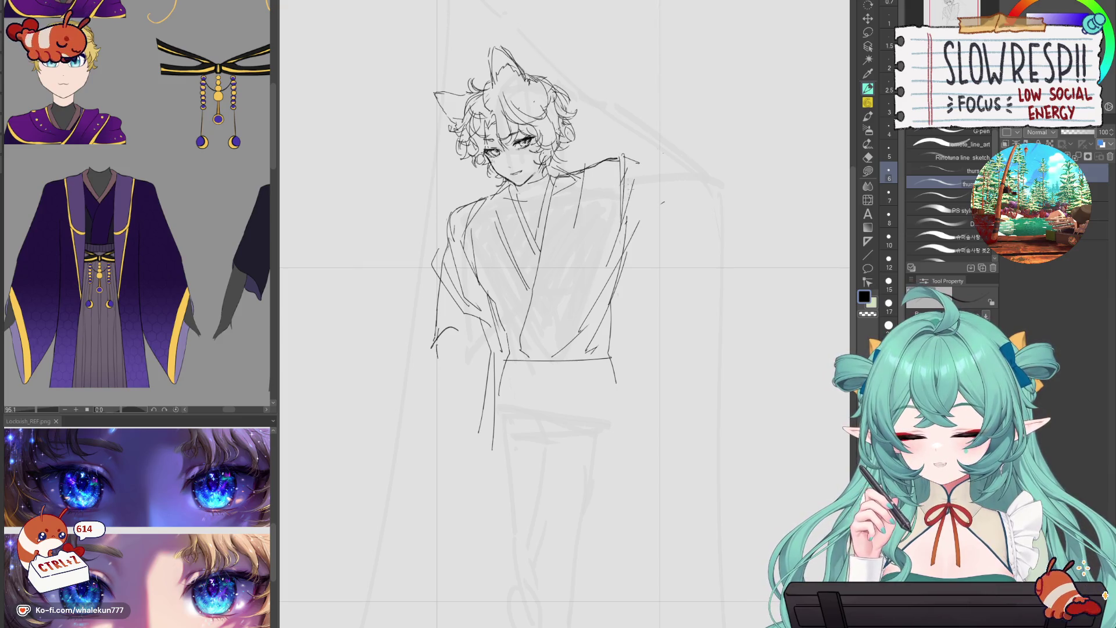
mouse_move(591, 179)
left_mouse_down()
mouse_move(563, 224)
mouse_move(569, 303)
left_mouse_up()
key("ctrl+z")
key("ctrl+z")
left_click_drag(561, 170, 552, 294)
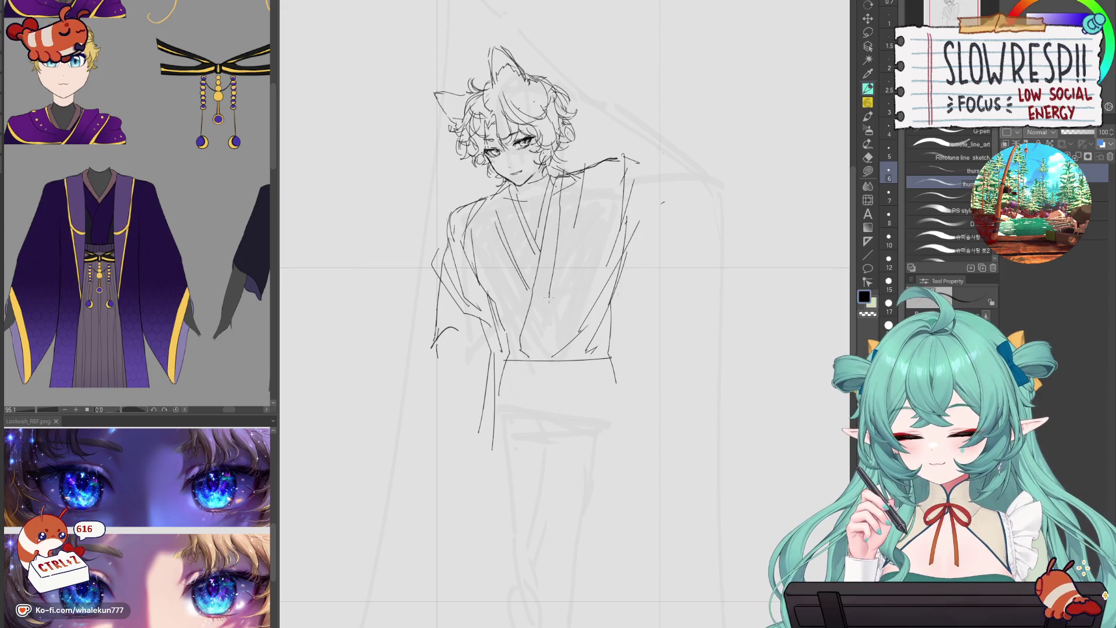
key("ctrl+z")
left_click_drag(565, 172, 627, 416)
scroll(583, 322, "down", 5)
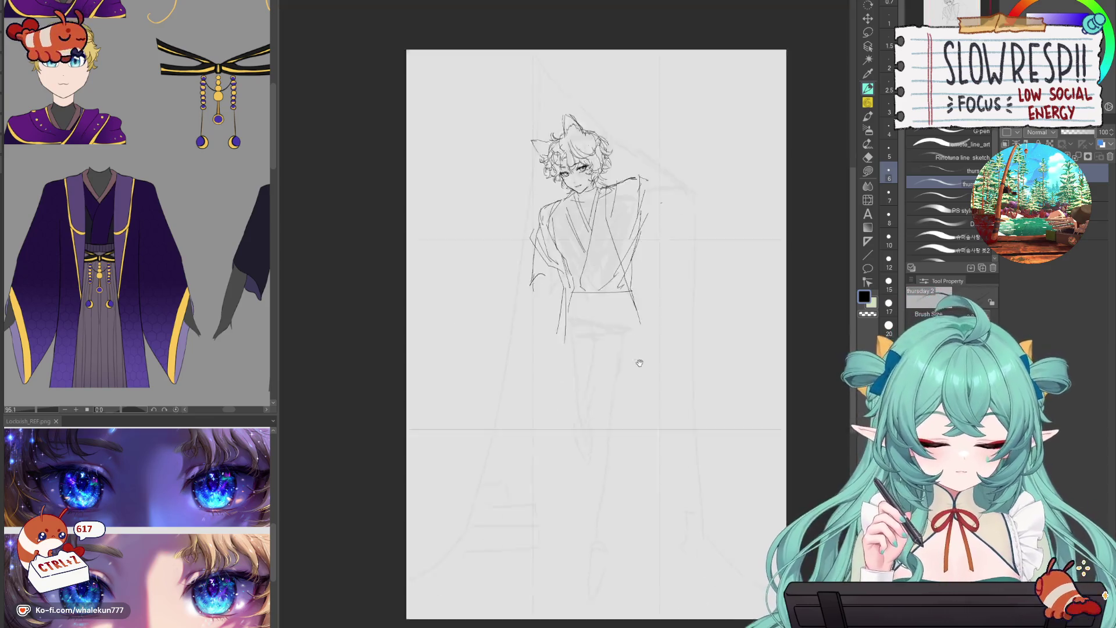
scroll(552, 264, "up", 3)
left_click_drag(555, 234, 543, 326)
key("ctrl+z")
left_click_drag(657, 221, 653, 325)
key("ctrl+z")
- Redraw the robe's right edge so it runs down toward the hem
left_click_drag(654, 197, 639, 361)
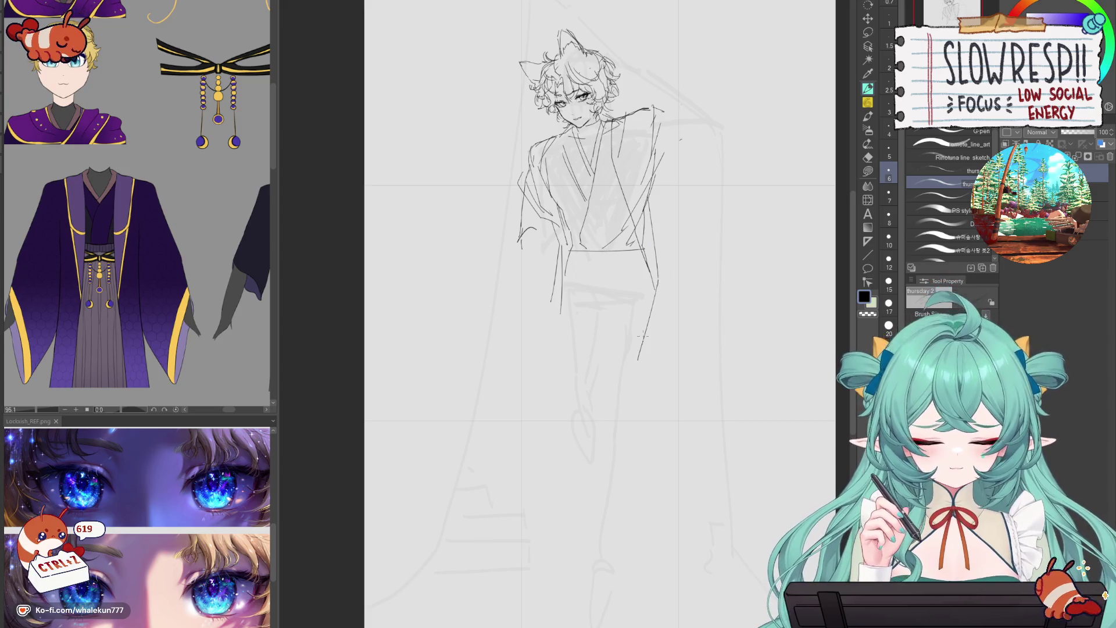
key("ctrl+z")
key("ctrl+z")
left_click_drag(646, 239, 634, 223)
key("ctrl+z")
key("ctrl+z")
left_click_drag(614, 153, 603, 270)
key("ctrl+z")
left_click_drag(614, 119, 639, 220)
key("ctrl+z")
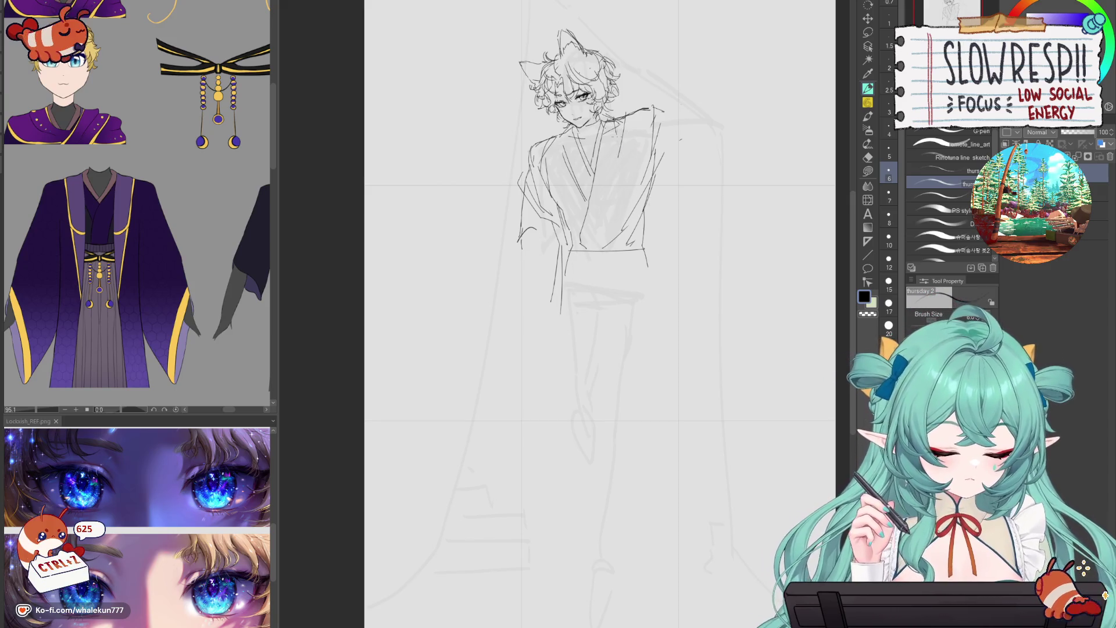
left_click_drag(616, 135, 654, 274)
key("ctrl+z")
left_click_drag(615, 134, 688, 327)
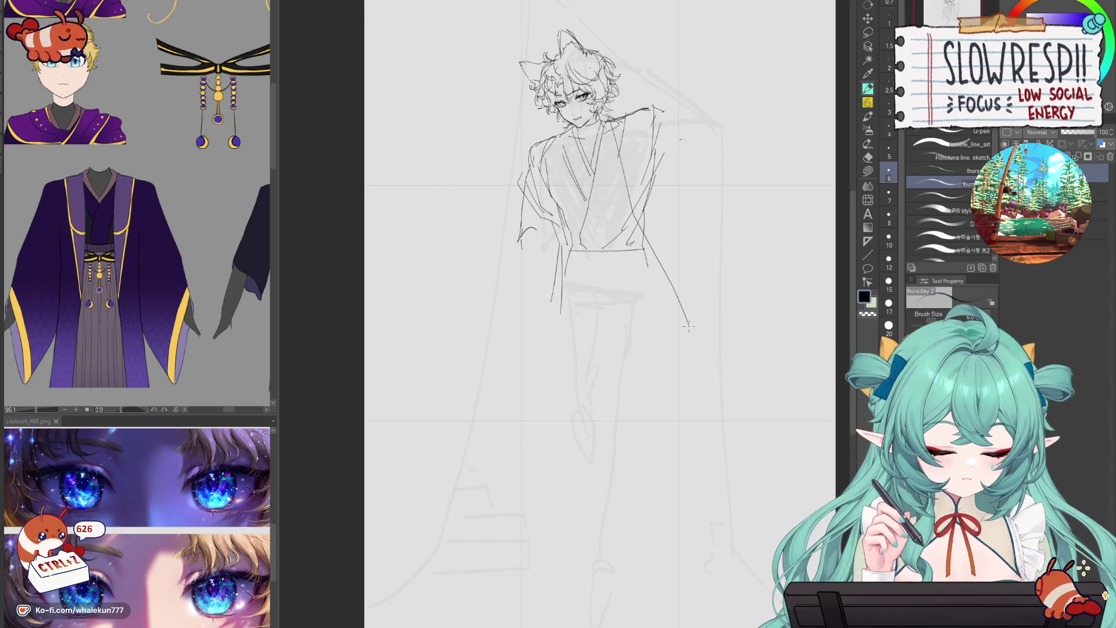
left_click_drag(636, 112, 632, 209)
key("ctrl+z")
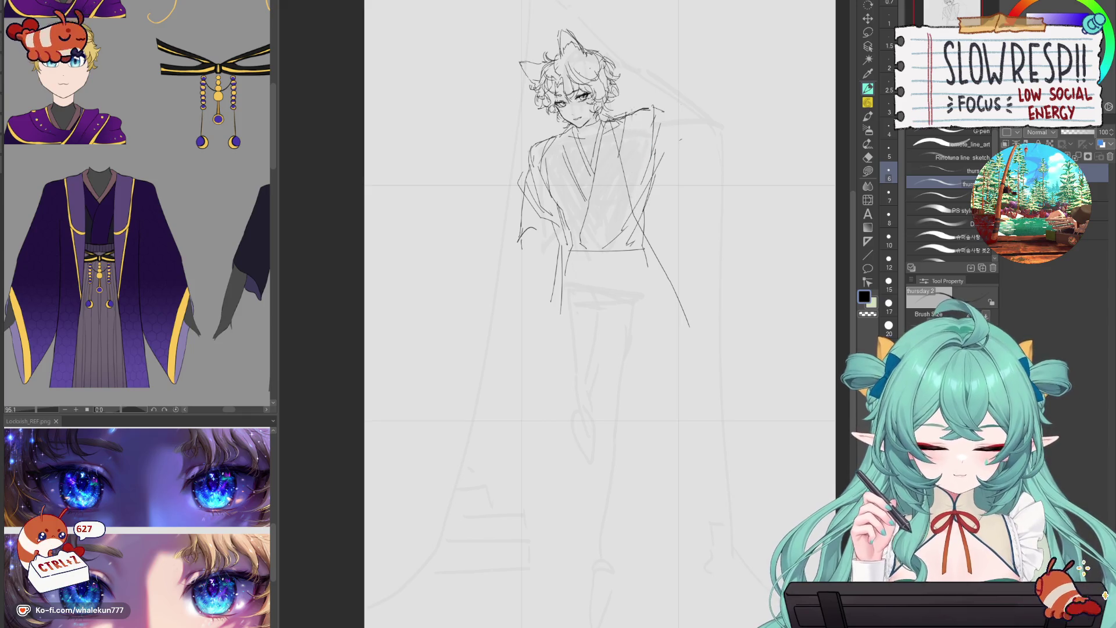
left_click_drag(635, 108, 629, 207)
- Lighten lines at the left shoulder with the eraser, then sketch the long left sleeve
key("e")
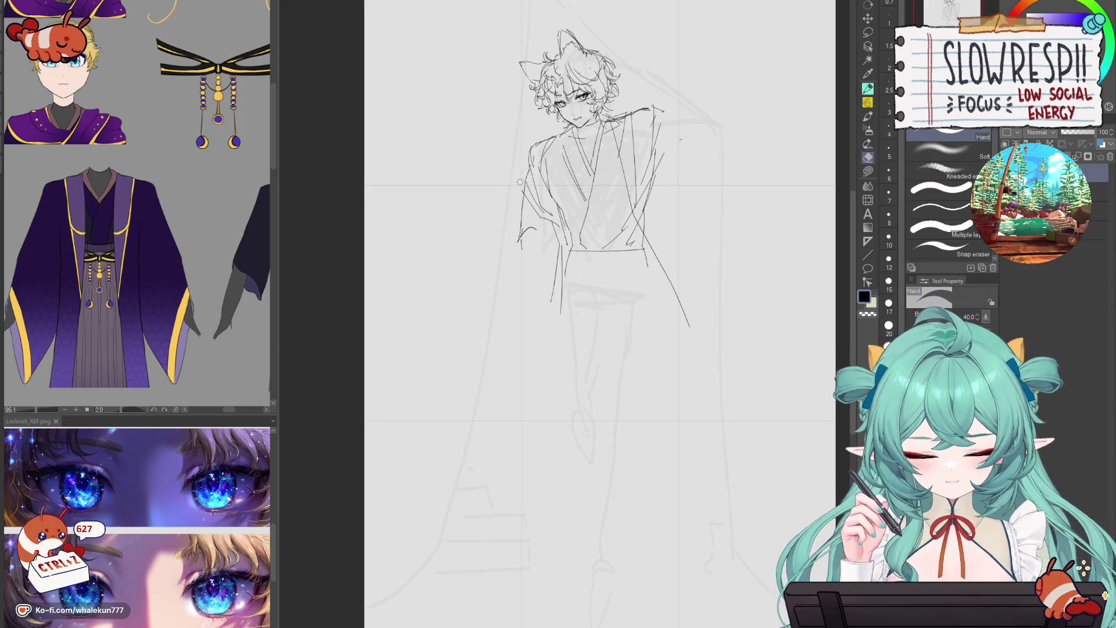
left_click_drag(544, 210, 536, 192)
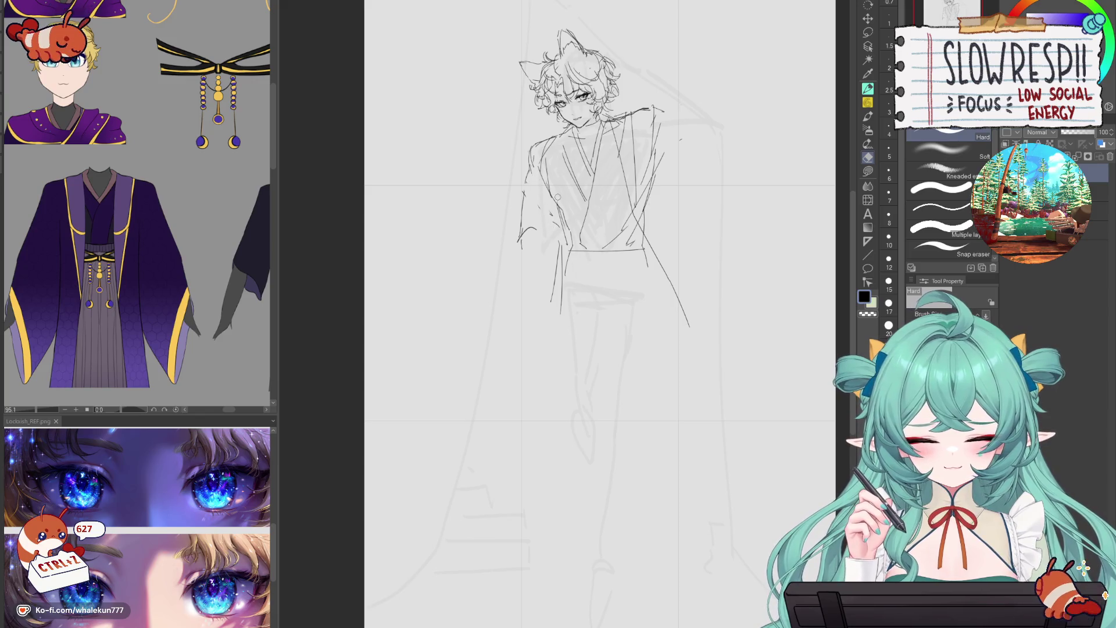
key("p")
mouse_move(543, 187)
left_mouse_down()
mouse_move(525, 224)
mouse_move(546, 214)
mouse_move(523, 235)
mouse_move(559, 224)
mouse_move(507, 241)
mouse_move(484, 269)
left_mouse_up()
mouse_move(555, 222)
left_mouse_down()
mouse_move(522, 236)
mouse_move(465, 351)
mouse_move(449, 415)
mouse_move(506, 365)
mouse_move(540, 263)
mouse_move(472, 361)
mouse_move(517, 346)
mouse_move(553, 285)
left_mouse_up()
key("ctrl+z")
- Redraw a shorter left sleeve outline and remove the rejected chest strokes
left_click_drag(506, 249, 496, 275)
mouse_move(556, 215)
left_mouse_down()
mouse_move(525, 235)
mouse_move(573, 237)
mouse_move(531, 257)
left_mouse_up()
key("ctrl+z")
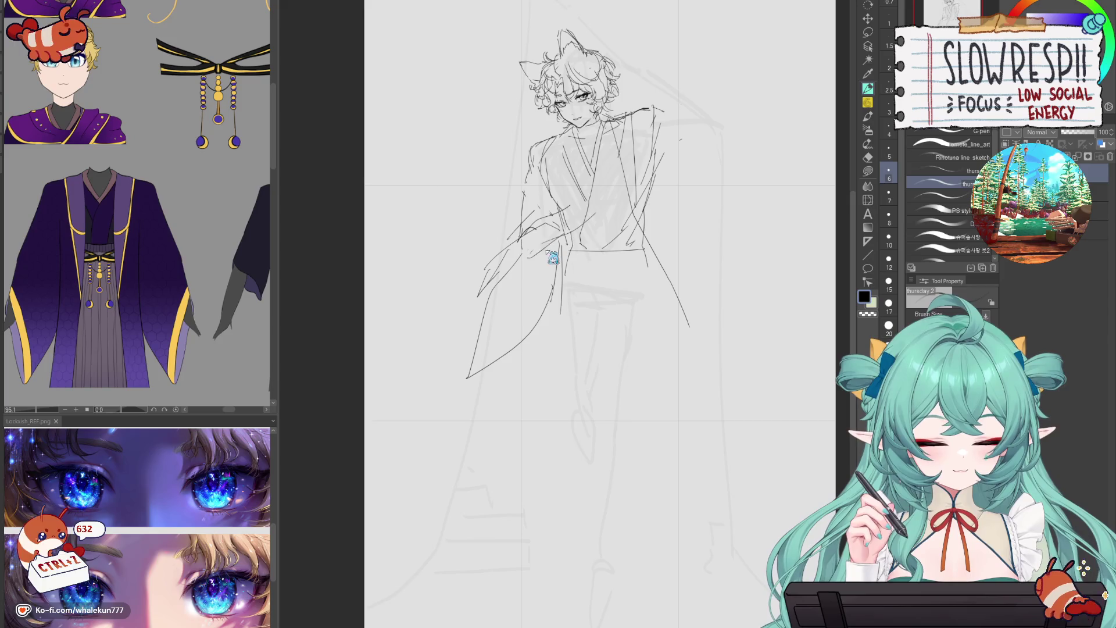
key("ctrl+z")
key("ctrl+z")
left_click_drag(599, 197, 542, 262)
key("ctrl+z")
key("ctrl+z")
key("ctrl+z")
left_click_drag(603, 203, 550, 221)
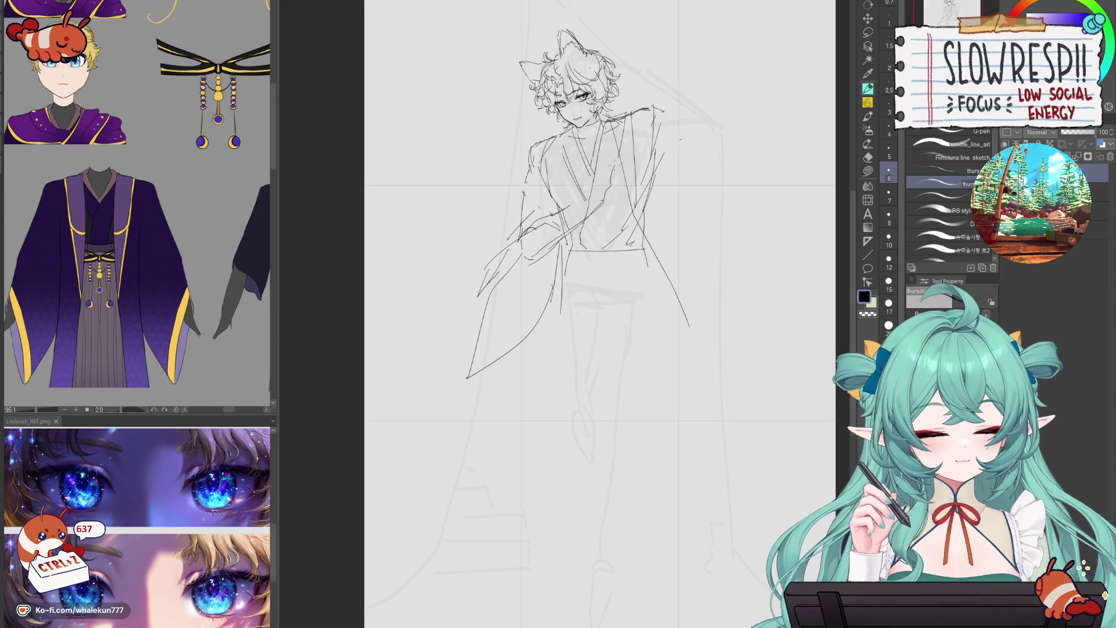
key("ctrl+z")
key("ctrl+z")
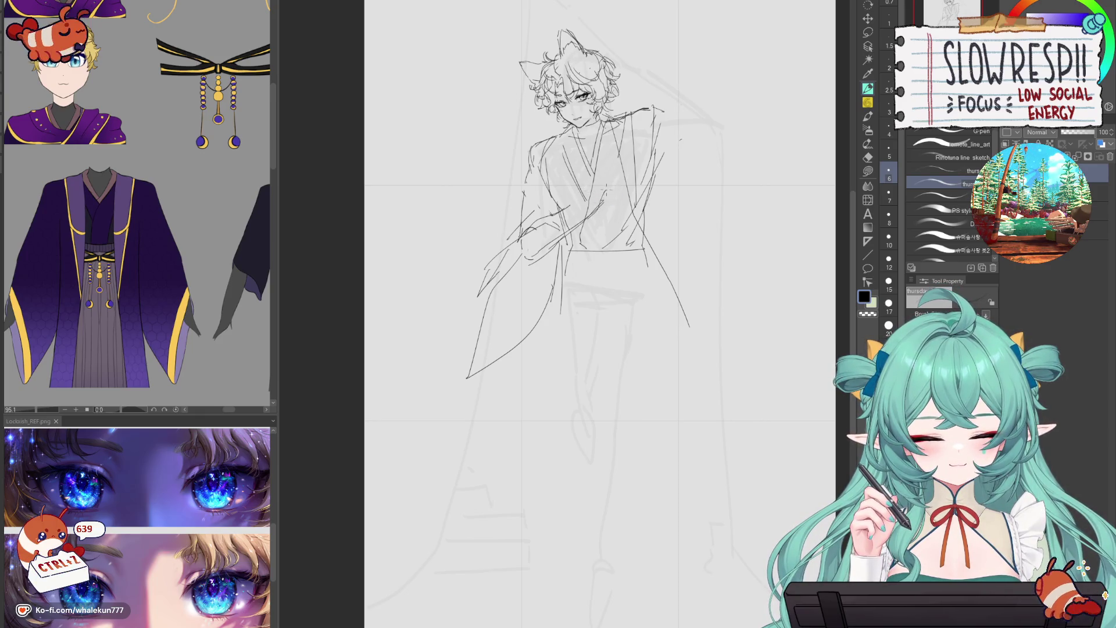
key("ctrl+z")
key("ctrl+z")
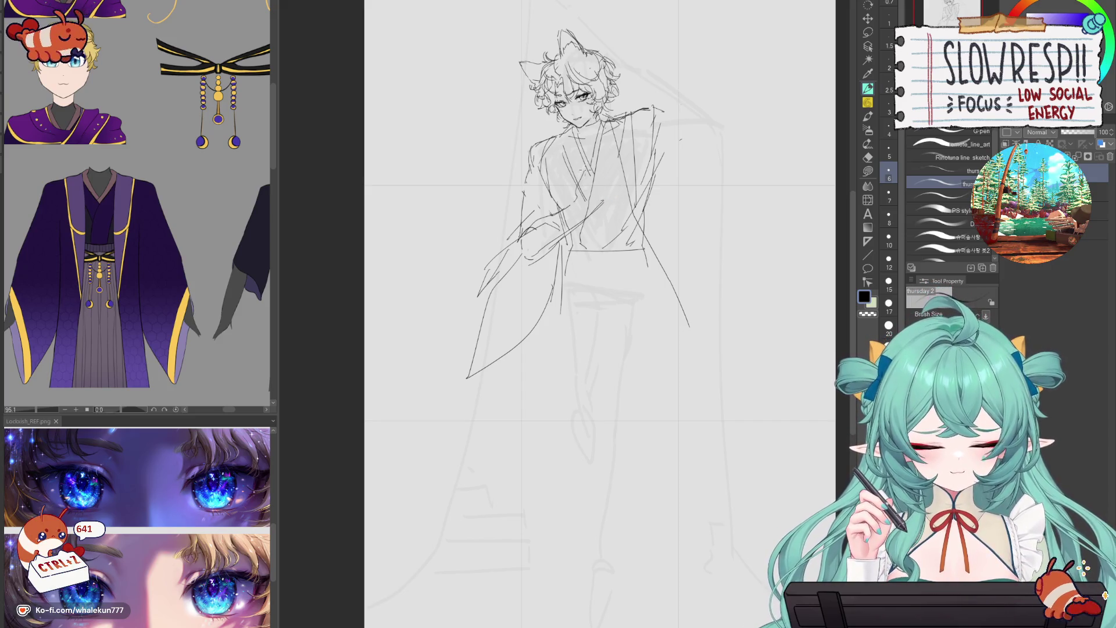
key("ctrl+z")
key("ctrl+z")
key("ctrl+z")
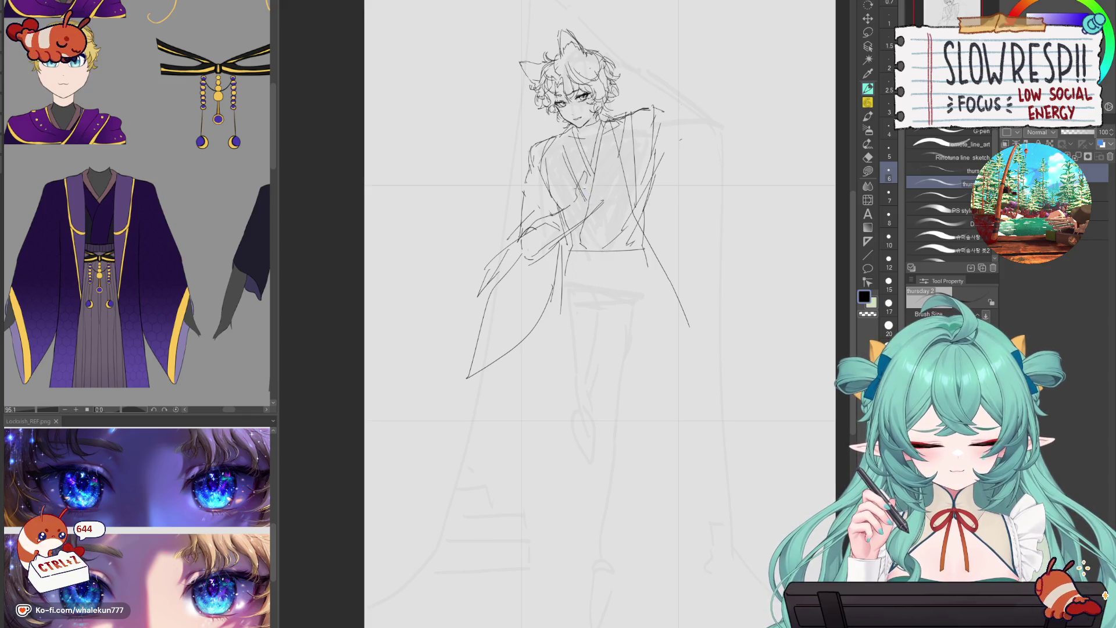
key("ctrl+z")
key("ctrl+z")
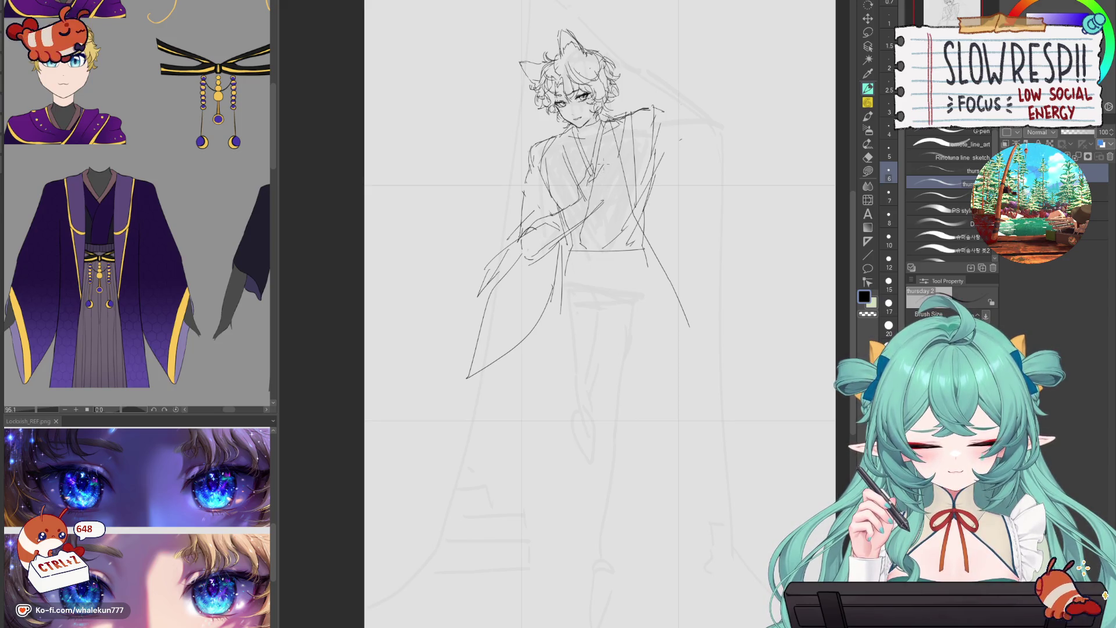
key("ctrl+z")
key("ctrl+z")
key("ctrl+z")
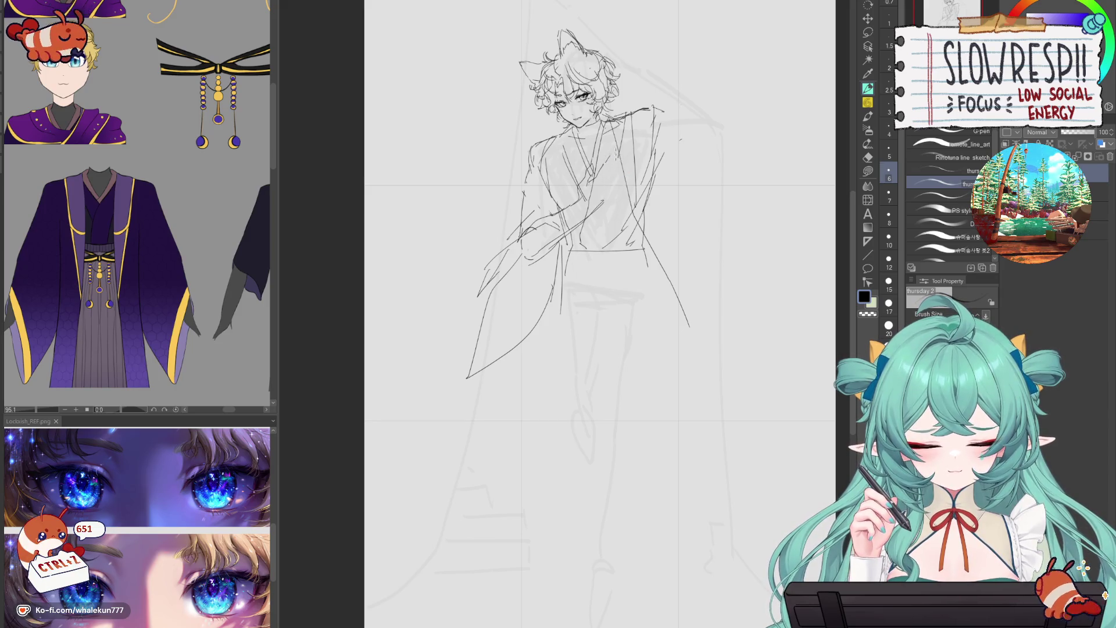
key("ctrl+z")
key("ctrl+z")
key("ctrl+z")
key("ctrl+z")
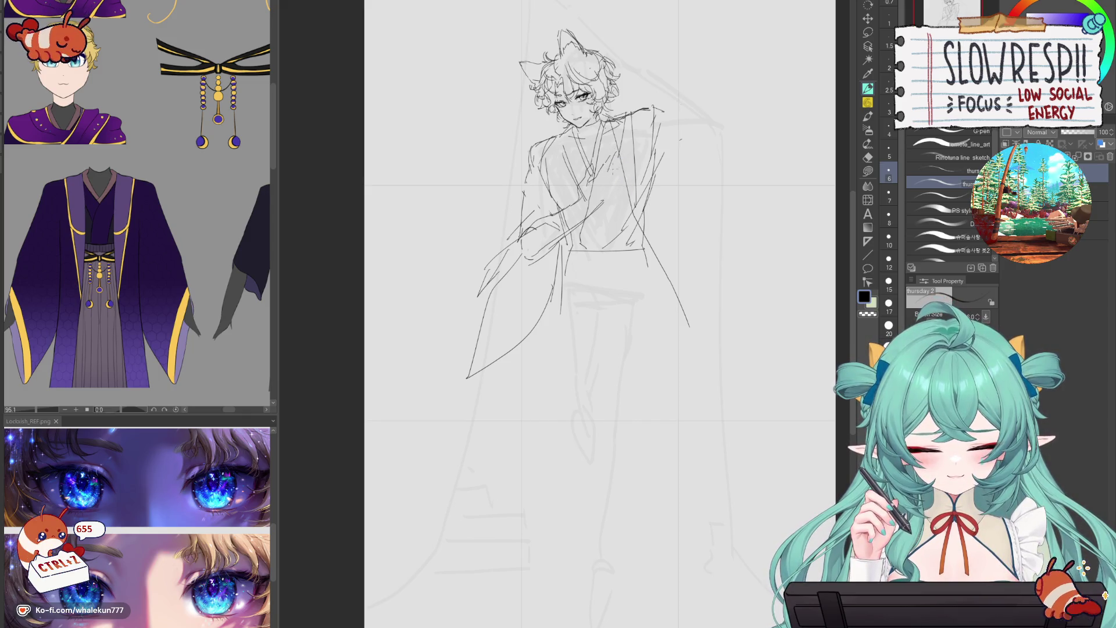
- Curve the sleeve edge leftward and add fold lines on the sleeve and robe
key("ctrl+z")
mouse_move(617, 166)
left_mouse_down()
mouse_move(615, 193)
mouse_move(504, 267)
left_mouse_up()
key("ctrl+z")
key("ctrl+z")
mouse_move(555, 199)
left_mouse_down()
mouse_move(505, 212)
mouse_move(508, 245)
mouse_move(516, 201)
left_mouse_up()
left_click_drag(489, 257, 478, 280)
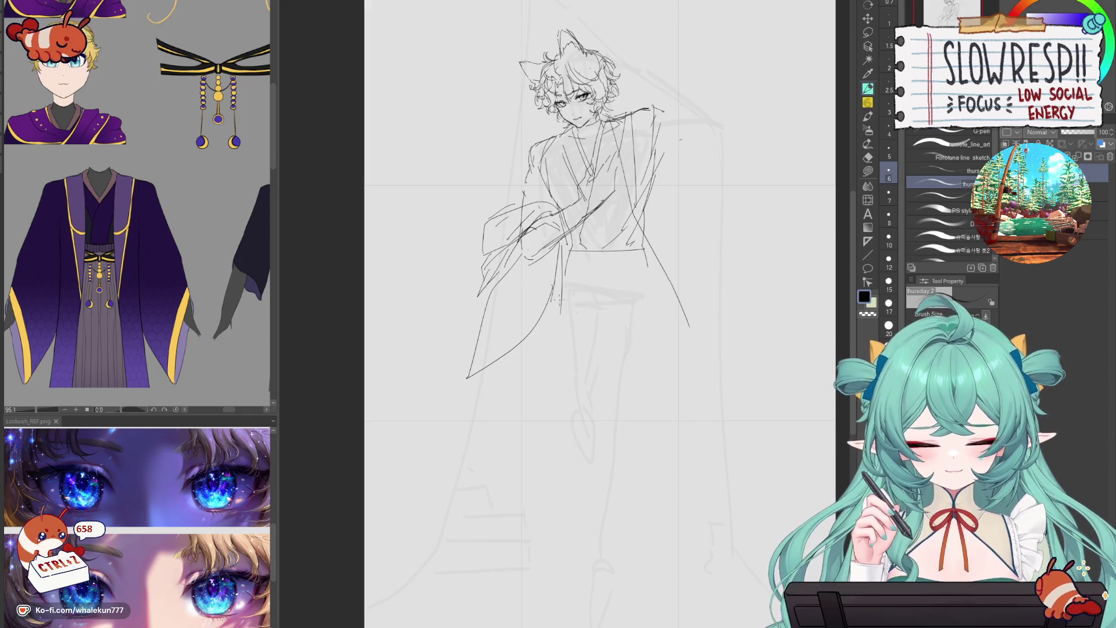
left_click_drag(559, 288, 527, 347)
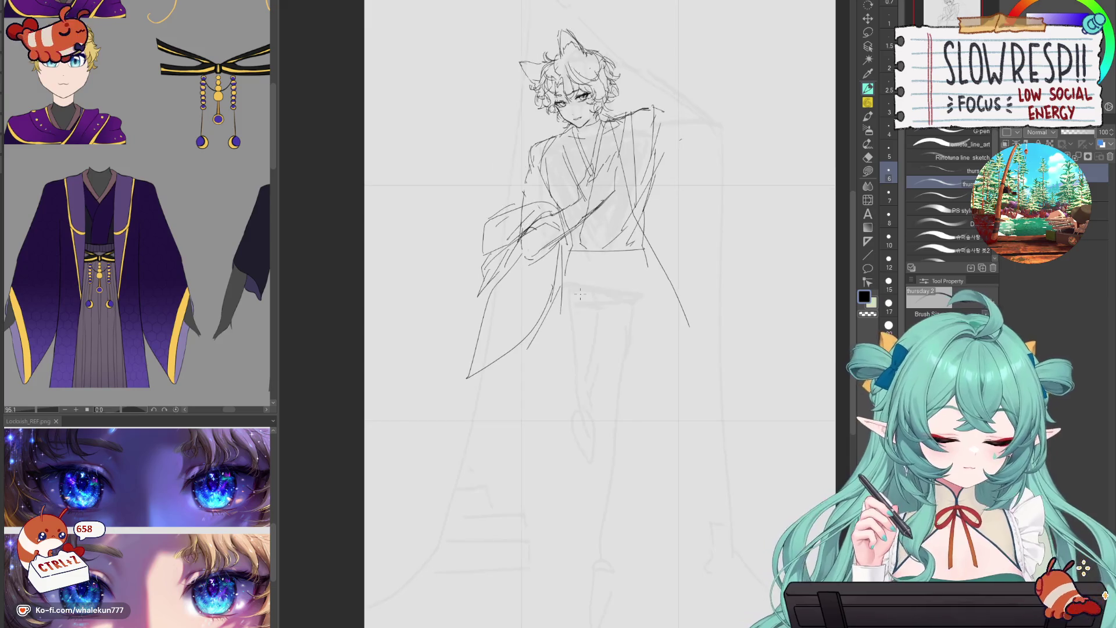
- Erase part of the right robe line and redraw it down past the waist
key("e")
left_click_drag(688, 325, 654, 248)
mouse_move(625, 185)
left_mouse_down()
mouse_move(639, 223)
mouse_move(667, 244)
left_mouse_up()
key("p")
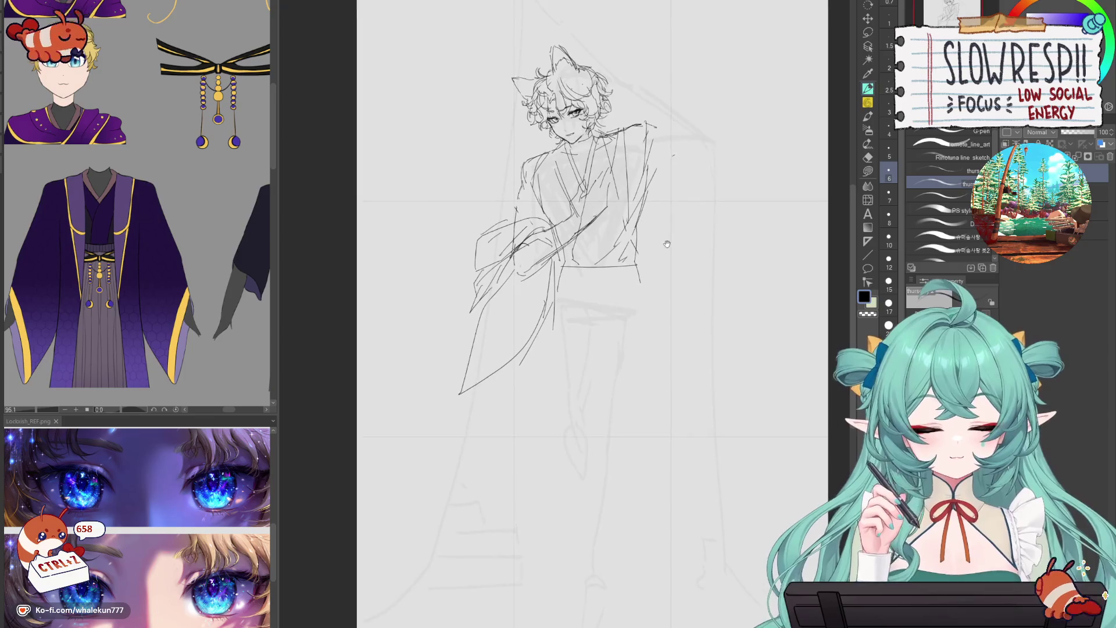
left_click_drag(613, 176, 614, 284)
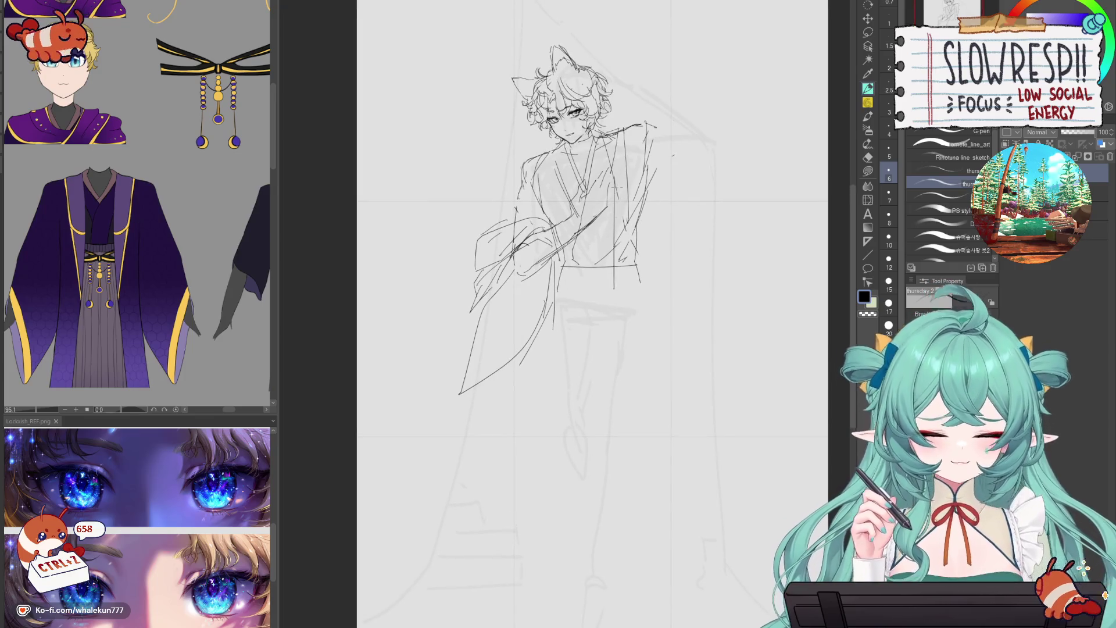
key("ctrl+z")
left_click_drag(678, 132, 651, 221)
key("ctrl+z")
left_click_drag(659, 180, 631, 248)
mouse_move(672, 127)
left_mouse_down()
mouse_move(684, 139)
mouse_move(673, 121)
mouse_move(664, 233)
left_mouse_up()
key("ctrl+z")
key("ctrl+z")
key("ctrl+z")
left_click_drag(668, 300, 669, 358)
- Erase the stray lines around the left sleeve
key("e")
left_click_drag(478, 238, 503, 219)
mouse_move(483, 269)
left_mouse_down()
mouse_move(471, 311)
mouse_move(501, 258)
left_mouse_up()
left_click_drag(511, 239, 479, 238)
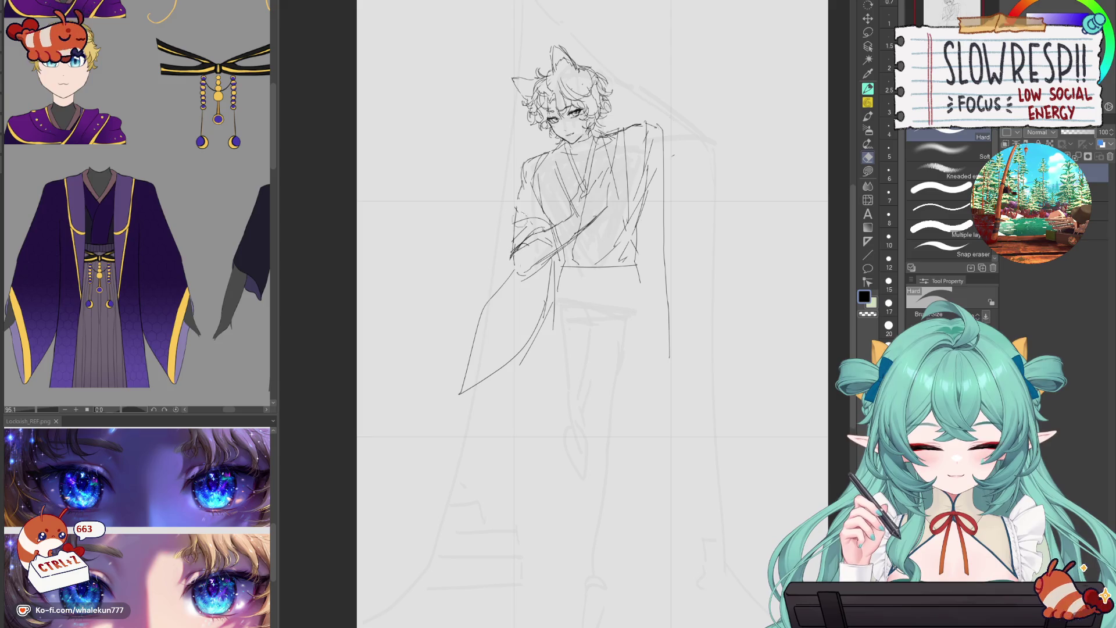
- Mirror the canvas to check the sketch, then draw the sleeve's rounded lower edge
left_click(868, 88)
left_click_drag(556, 153, 553, 232)
key("ctrl+z")
key("h")
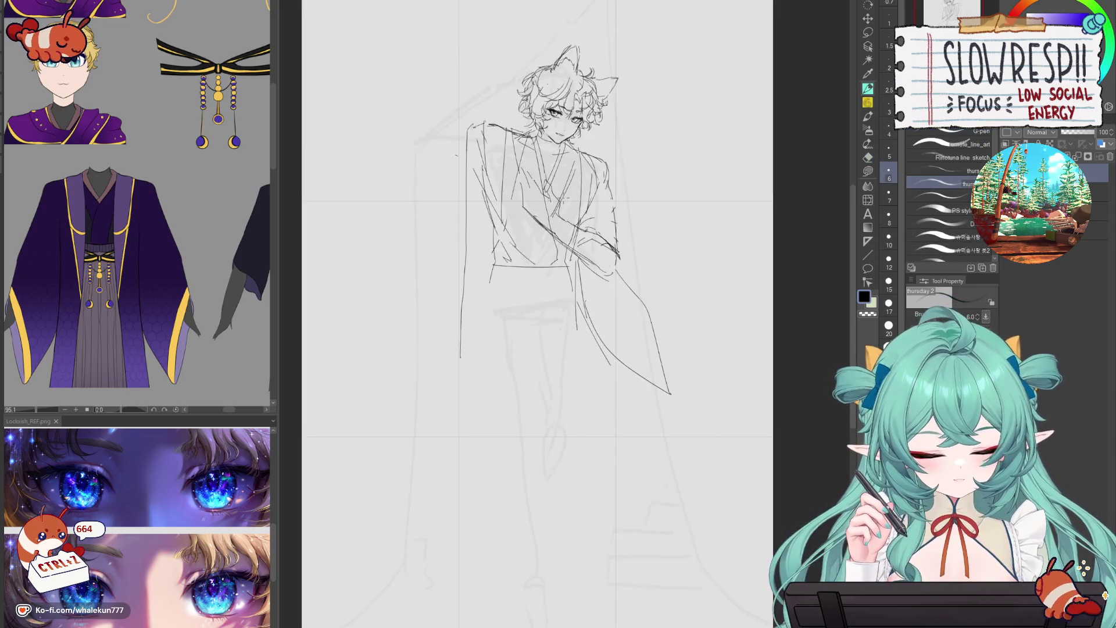
key("h")
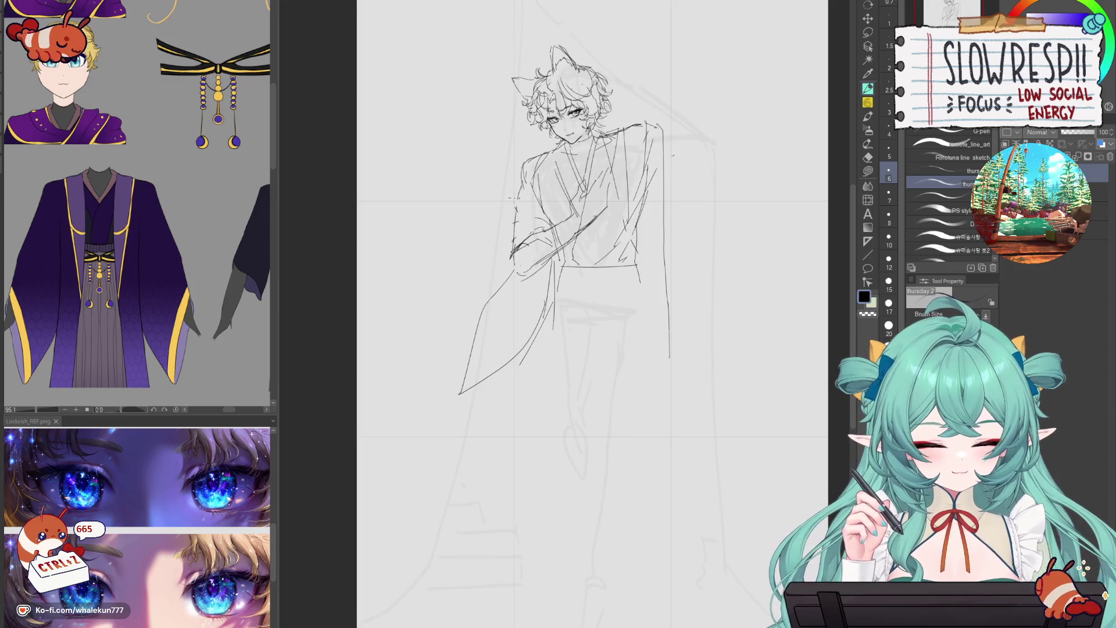
key("ctrl+z")
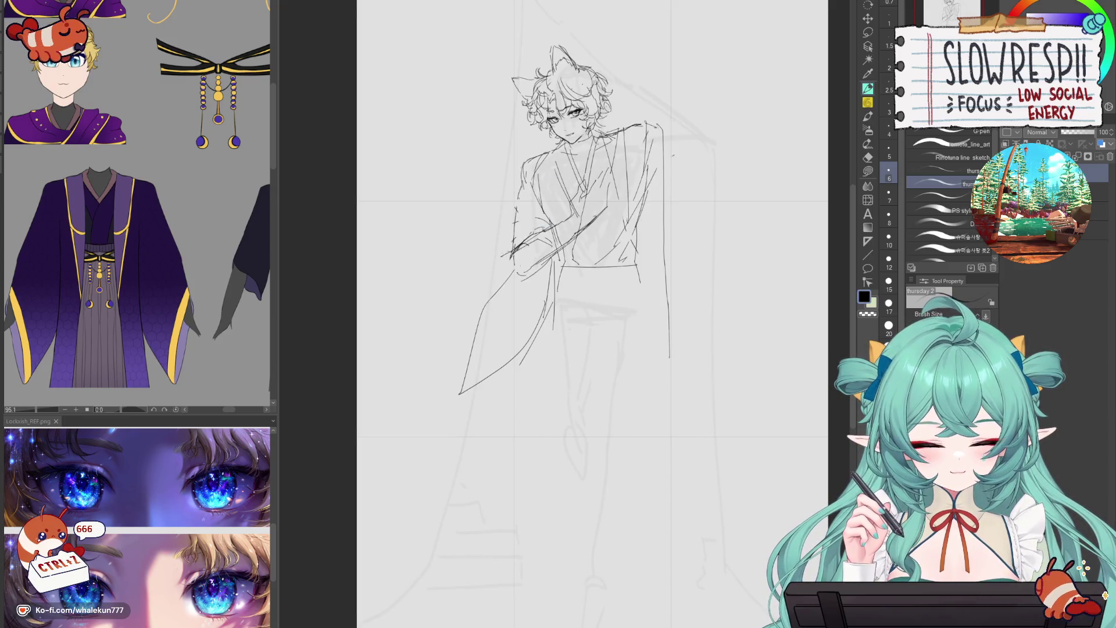
left_click_drag(494, 277, 463, 329)
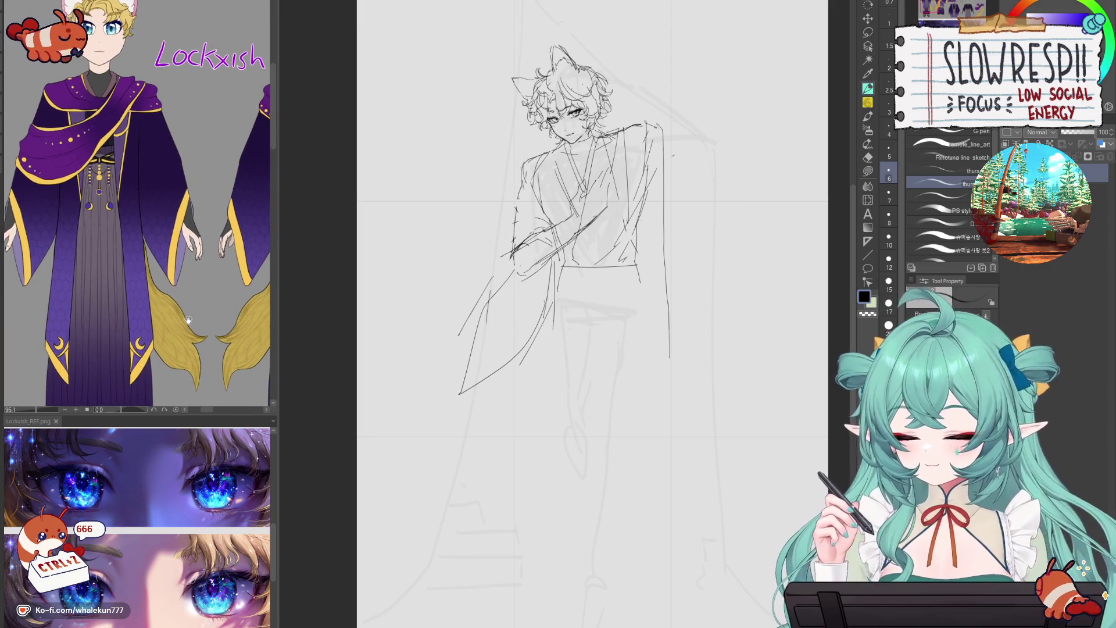
key("ctrl+z")
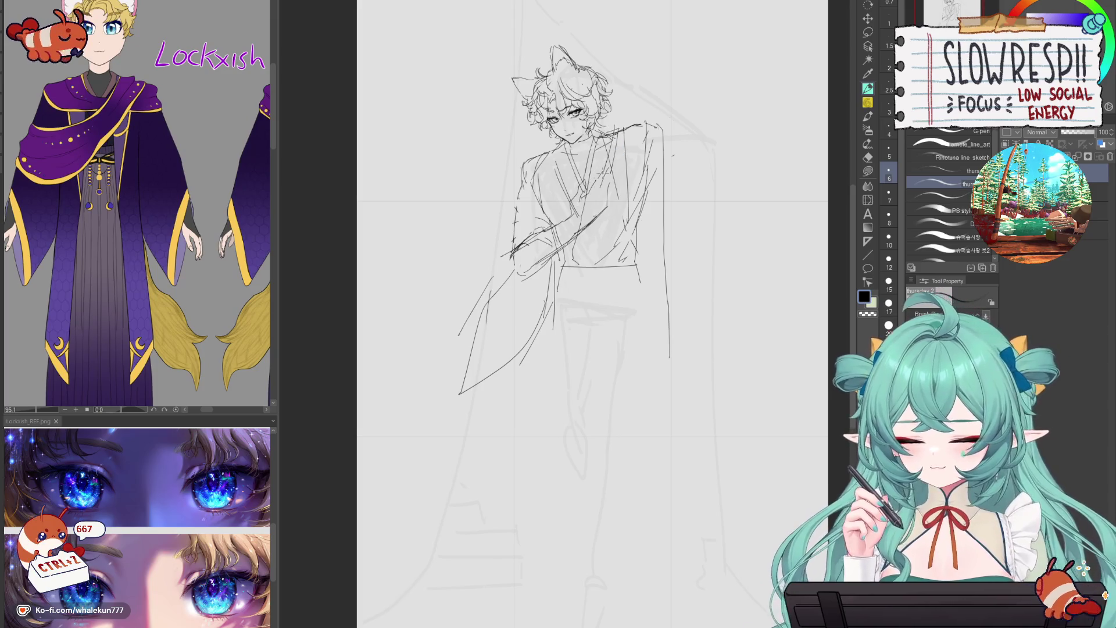
- Try fold lines across the left chest, undoing the rejected attempts
left_click_drag(567, 211, 499, 244)
key("ctrl+z")
left_click_drag(566, 208, 496, 226)
key("ctrl+z")
left_click_drag(563, 207, 489, 233)
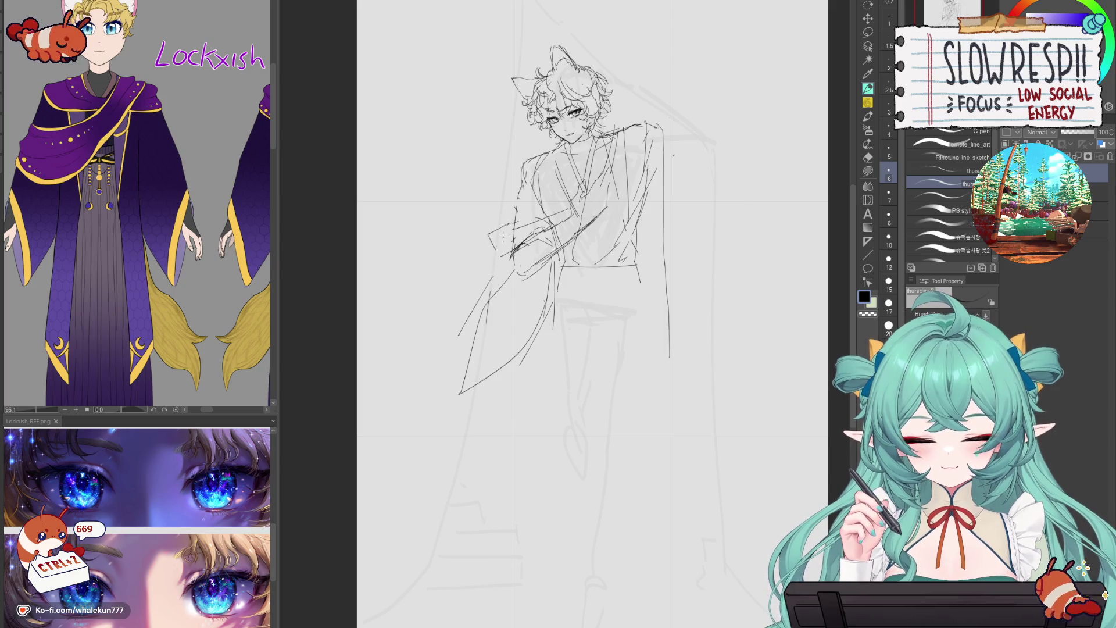
key("ctrl+z")
mouse_move(536, 202)
left_mouse_down()
mouse_move(500, 212)
mouse_move(465, 244)
mouse_move(476, 259)
mouse_move(546, 229)
left_mouse_up()
key("ctrl+z")
key("ctrl+z")
key("ctrl+z")
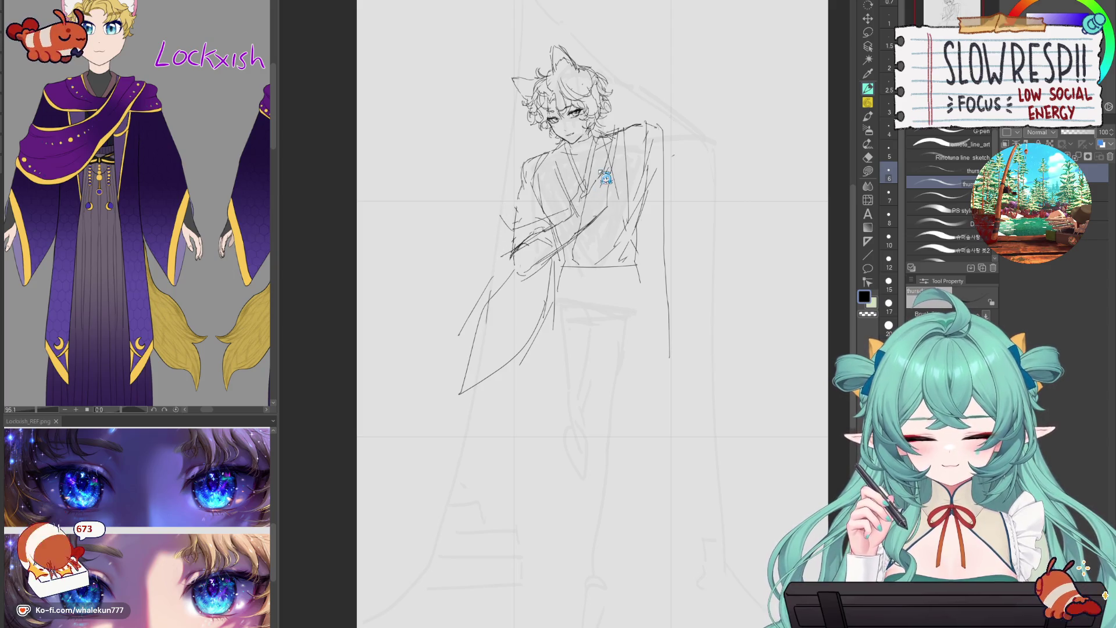
key("ctrl+z")
key("ctrl+z")
key("ctrl+z")
mouse_move(572, 205)
left_mouse_down()
mouse_move(540, 230)
mouse_move(551, 222)
mouse_move(499, 235)
mouse_move(474, 275)
mouse_move(510, 257)
mouse_move(465, 337)
mouse_move(468, 378)
mouse_move(484, 379)
left_mouse_up()
key("ctrl+z")
key("ctrl+z")
key("p")
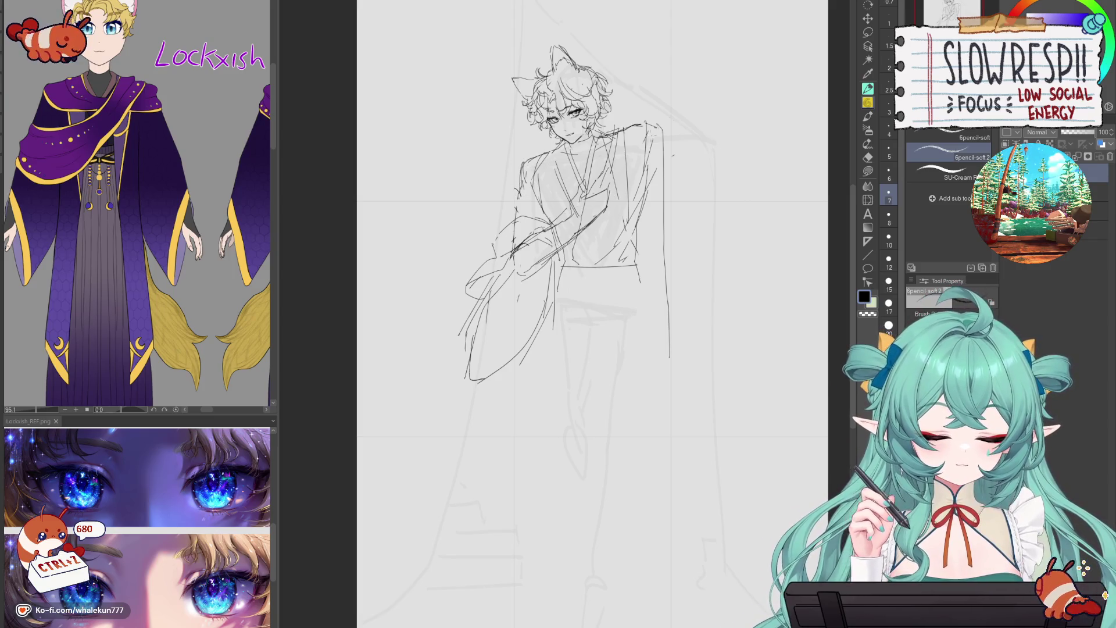
- Mirror the view to check, then erase the stray vertical line right of the body
key("h")
mouse_move(476, 116)
left_mouse_down()
mouse_move(507, 202)
mouse_move(469, 201)
mouse_move(520, 182)
mouse_move(502, 255)
left_mouse_up()
key("ctrl+z")
key("h")
key("e")
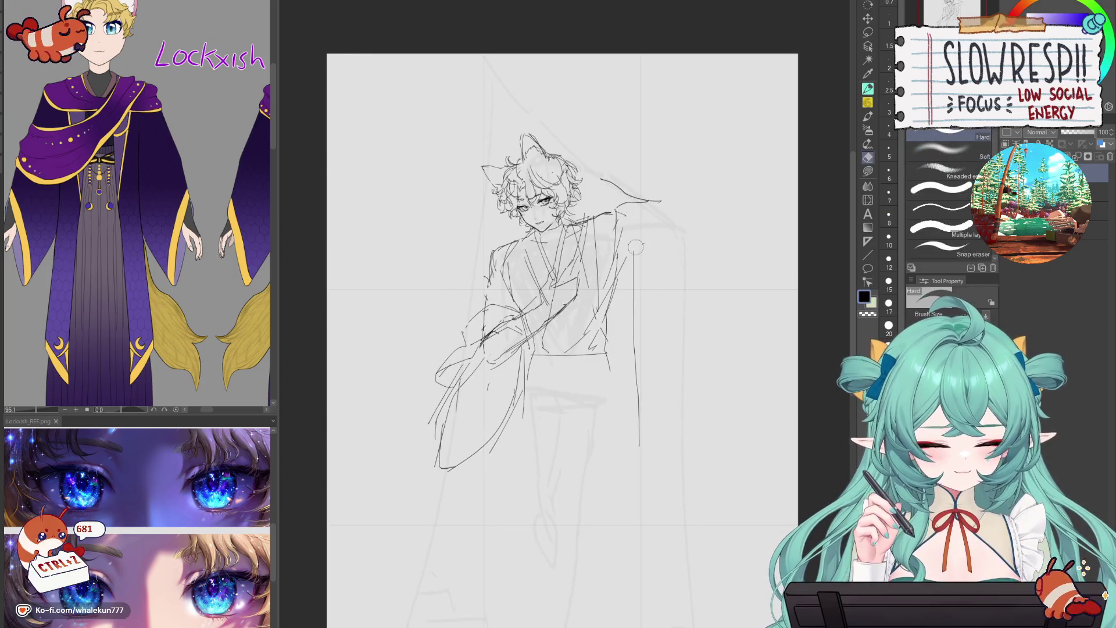
left_click_drag(635, 247, 637, 387)
key("p")
- Test lines right of the head and at the left shoulder, undoing them after mirror checks
left_click_drag(597, 169, 601, 260)
key("ctrl+z")
left_click_drag(617, 150, 623, 364)
key("ctrl+z")
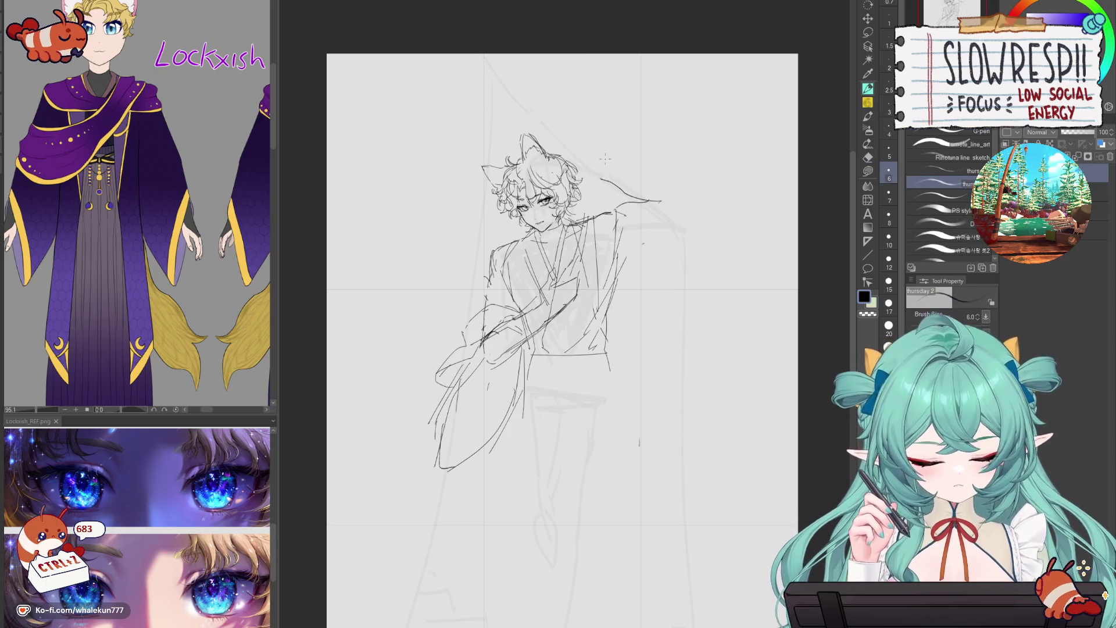
key("h")
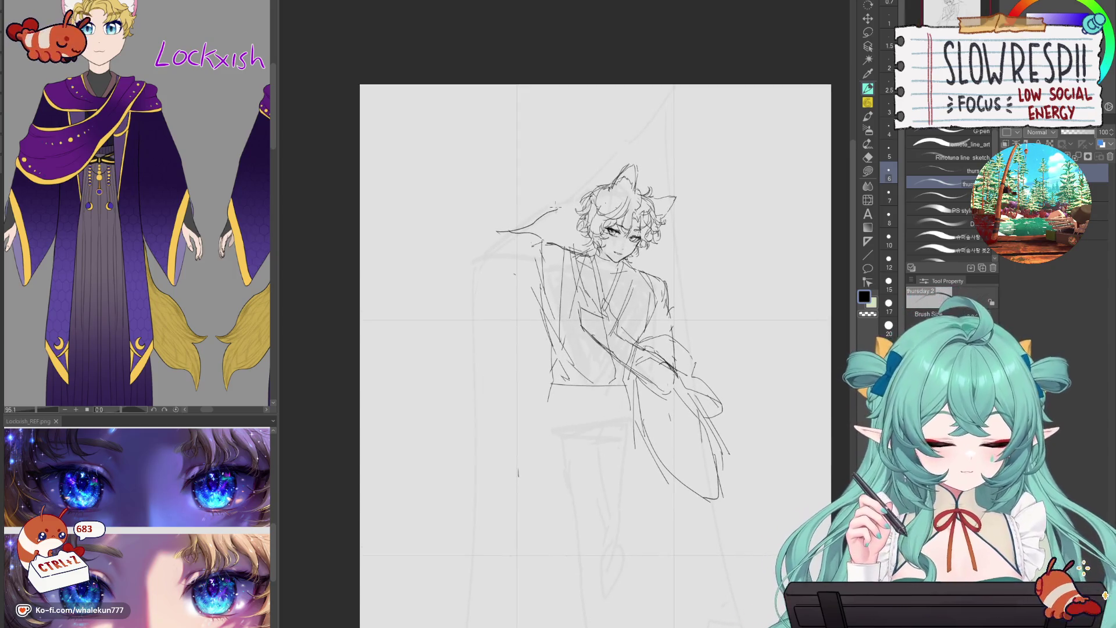
key("h")
key("ctrl+z")
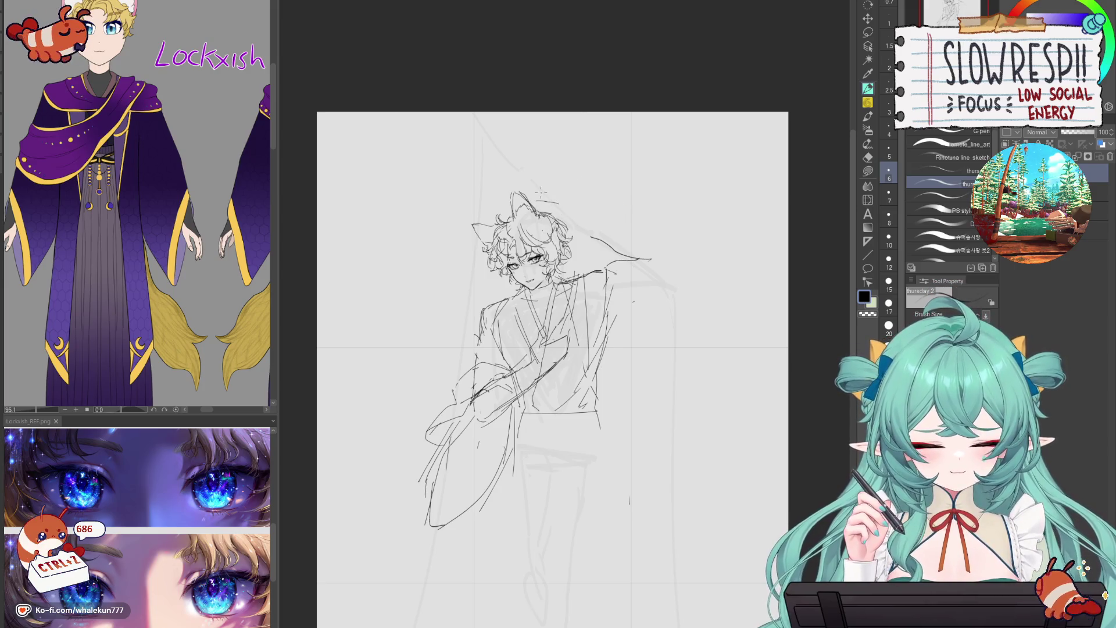
key("h")
key("h")
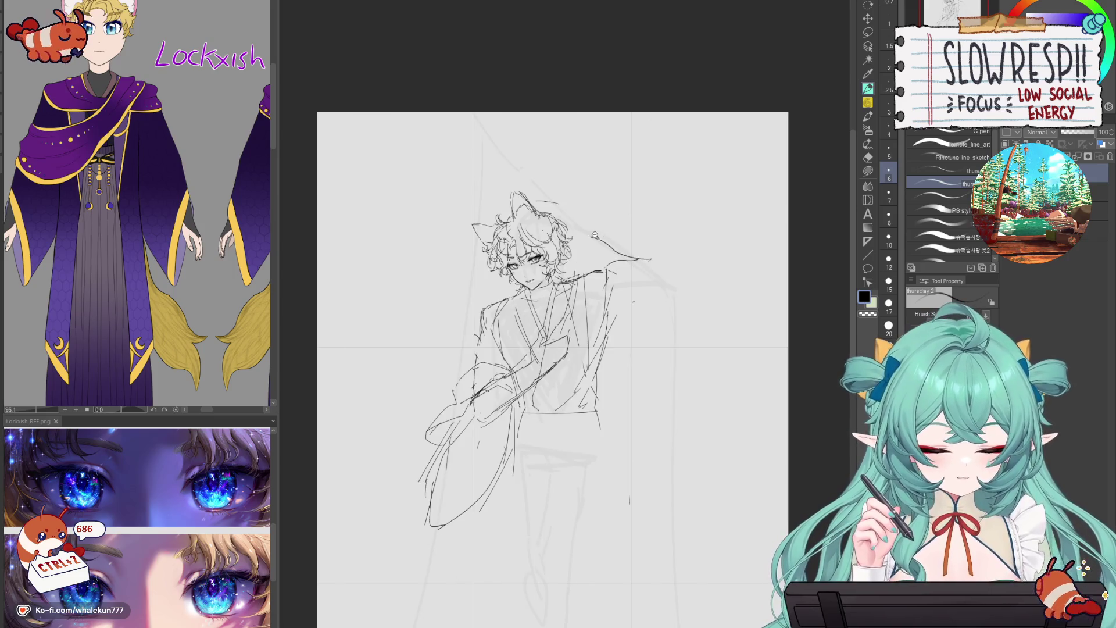
scroll(594, 235, "down", 5)
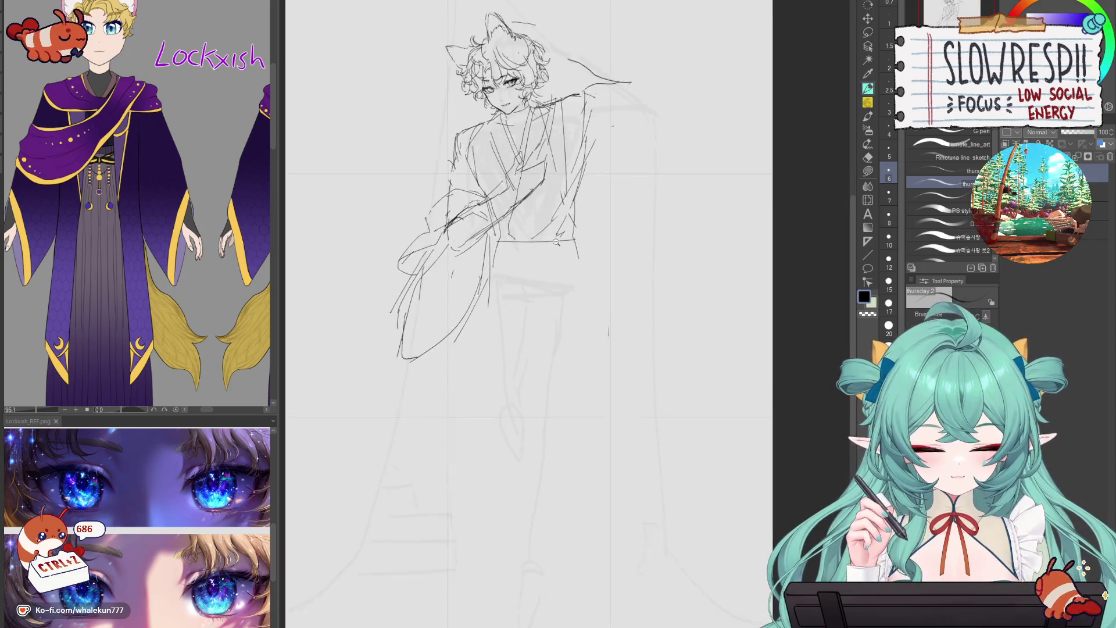
scroll(556, 241, "up", 1)
left_click_drag(557, 241, 576, 349)
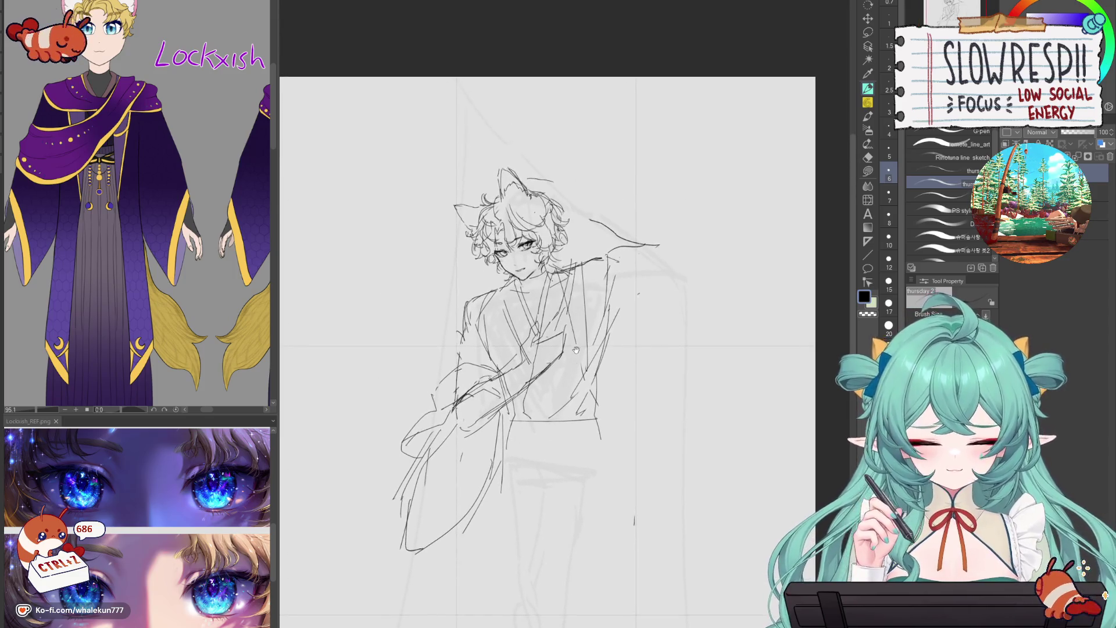
left_click_drag(459, 318, 496, 340)
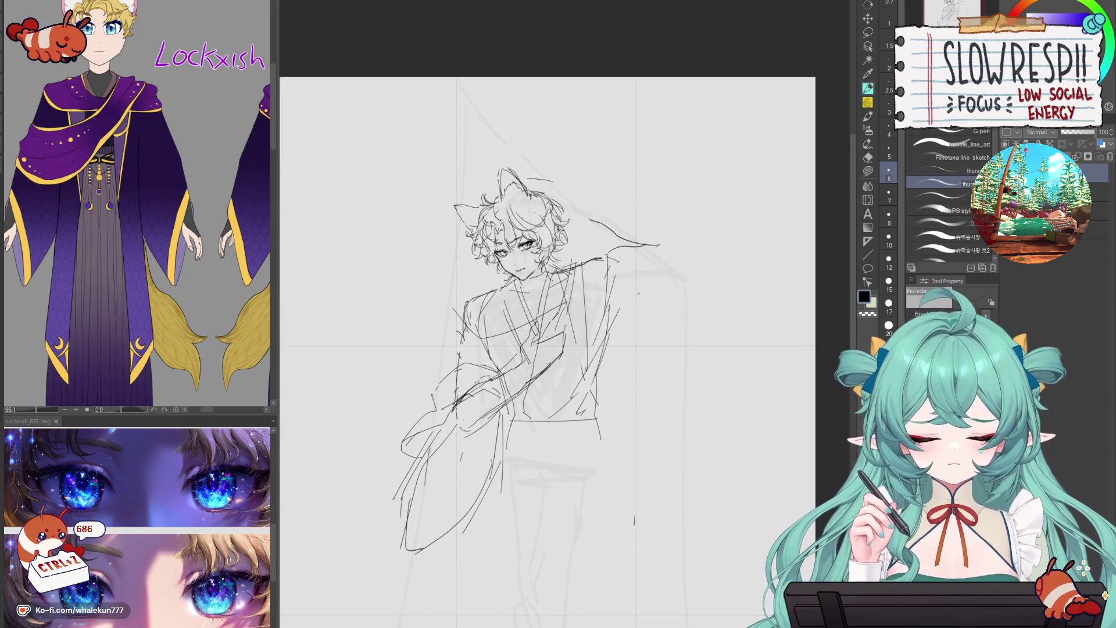
key("ctrl+z")
key("ctrl+z")
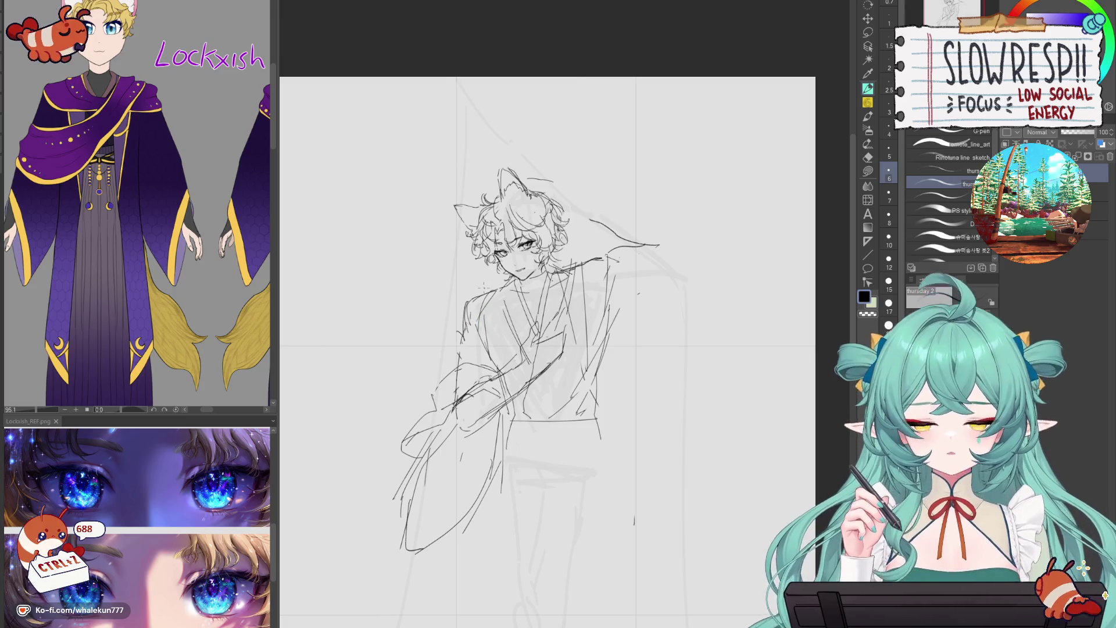
- Sketch short left-shoulder strokes plus lines for the raised arm and torso
key("ctrl+z")
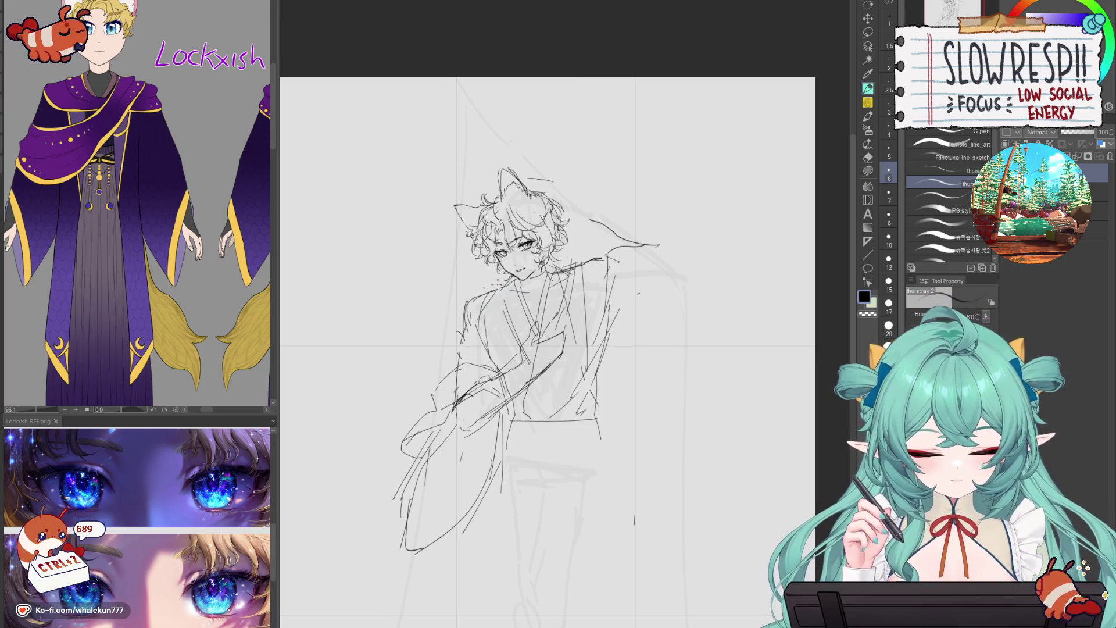
left_click_drag(457, 328, 487, 290)
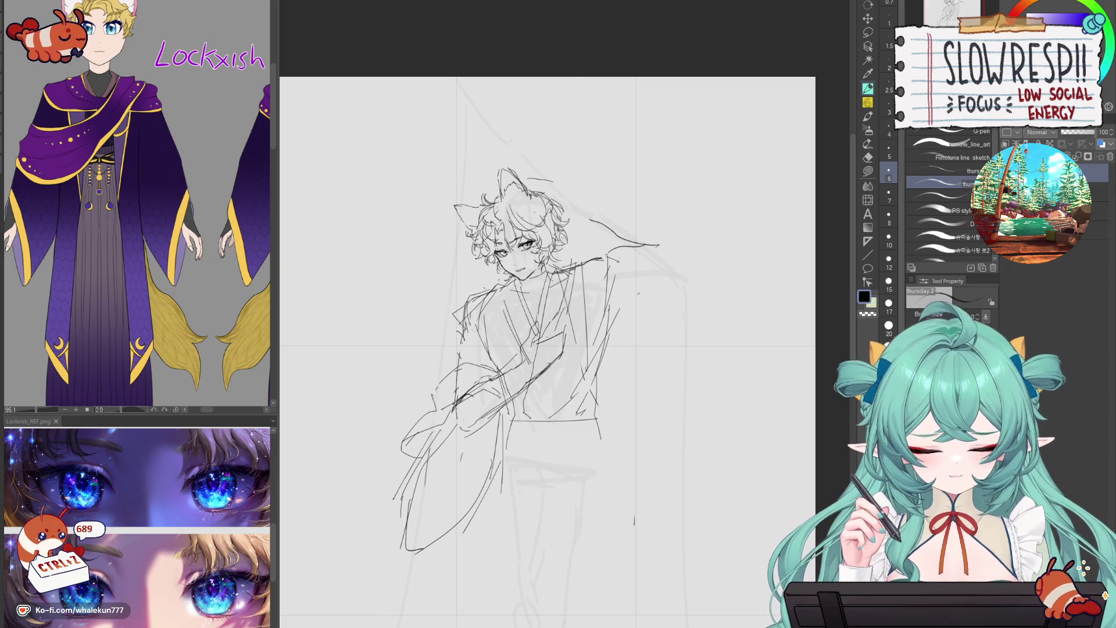
key("ctrl+z")
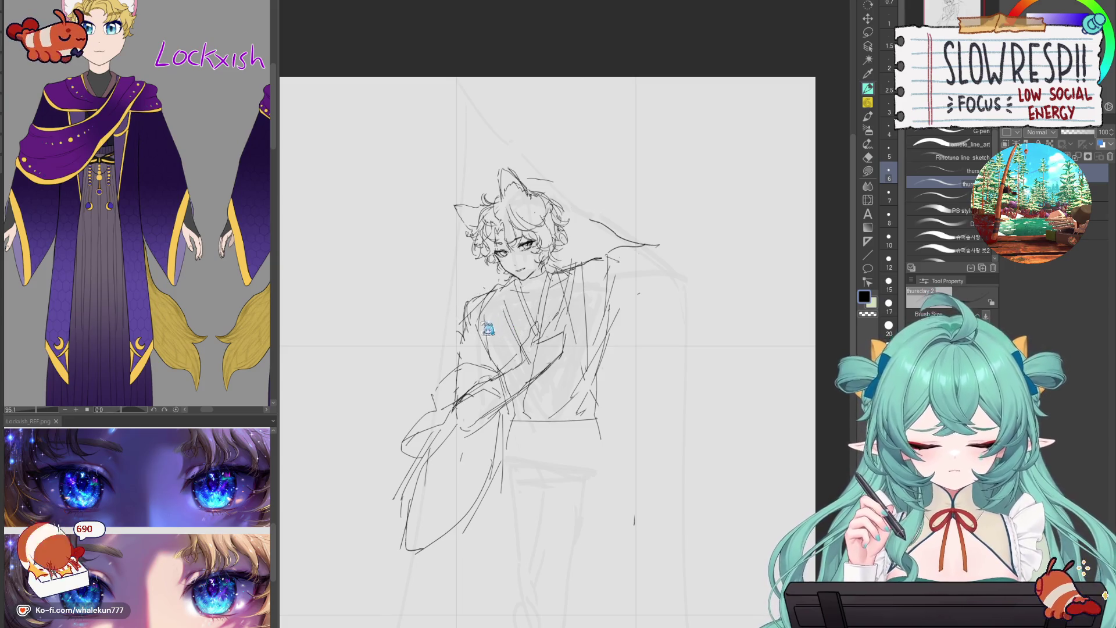
left_click_drag(490, 306, 506, 287)
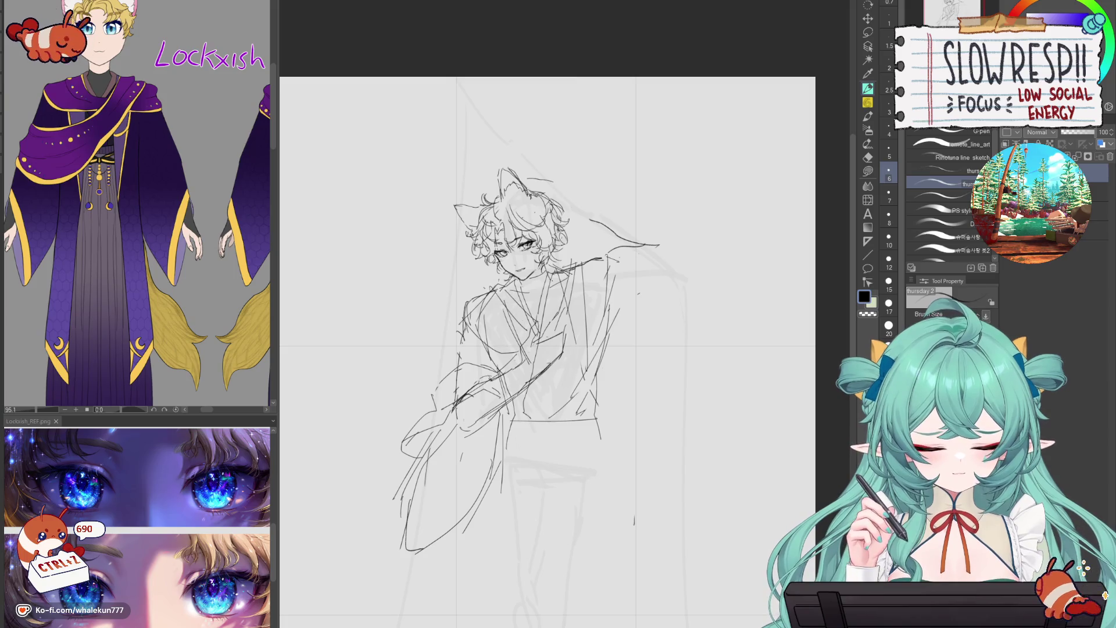
mouse_move(597, 269)
left_mouse_down()
mouse_move(622, 239)
mouse_move(584, 324)
left_mouse_up()
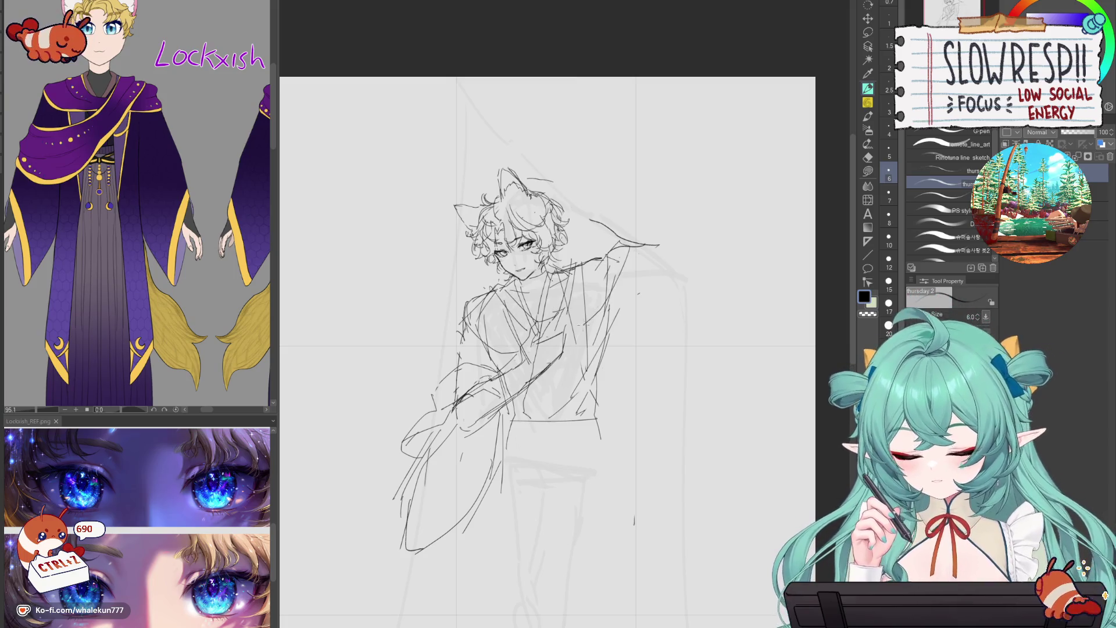
left_click_drag(587, 282, 568, 345)
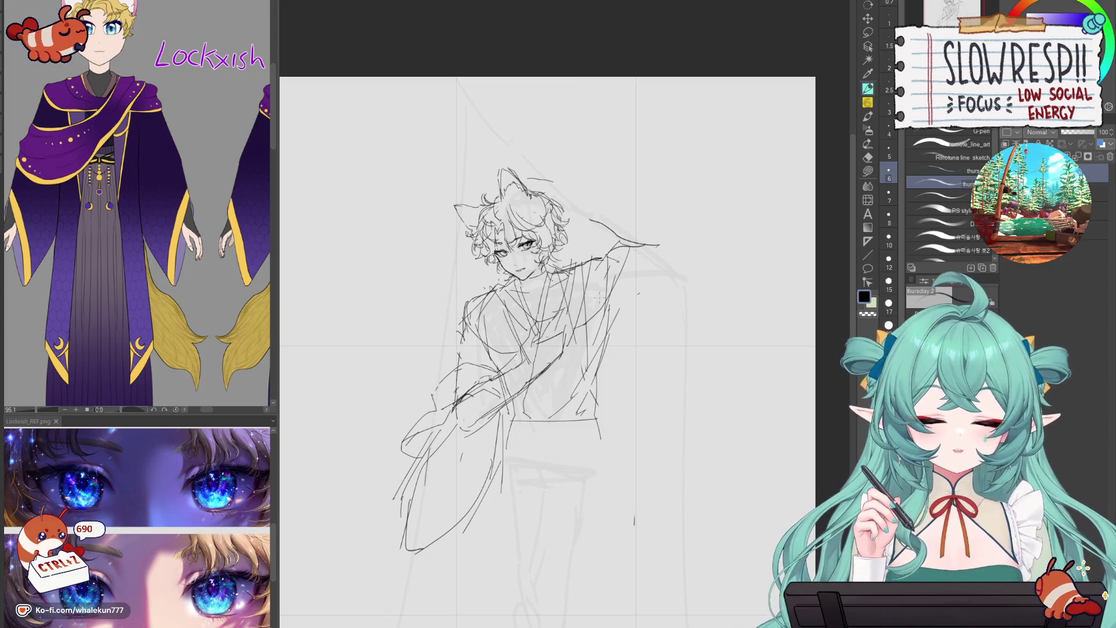
- Redraw the vertical line below the raised arm and try a curved sleeve stroke beside the head
mouse_move(552, 201)
left_mouse_down()
mouse_move(581, 232)
mouse_move(555, 262)
mouse_move(507, 243)
mouse_move(545, 234)
left_mouse_up()
key("ctrl+z")
key("ctrl+z")
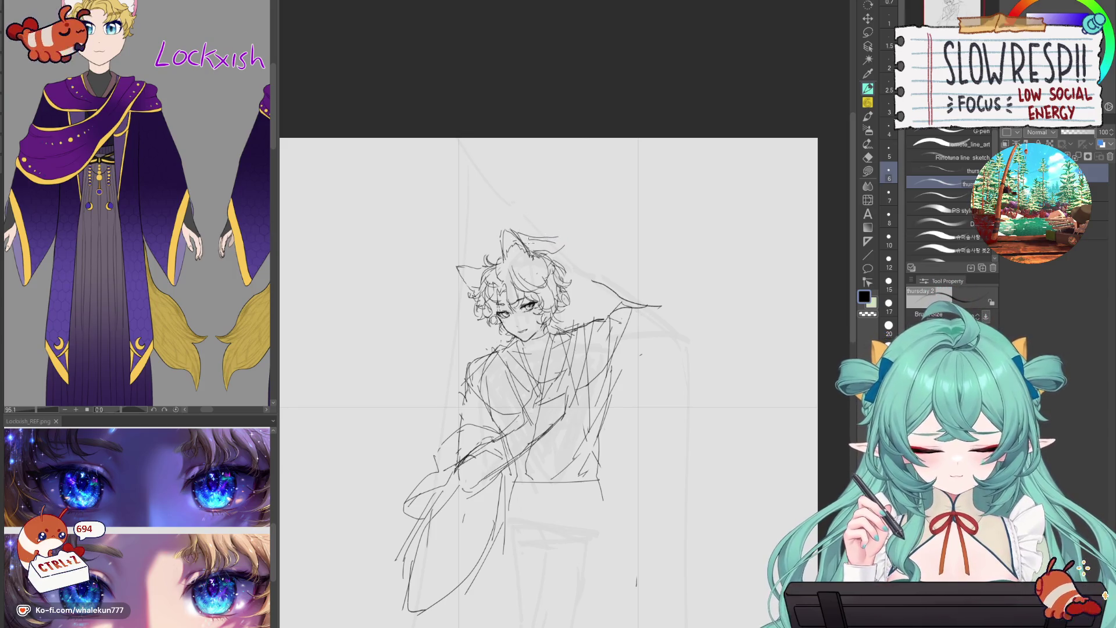
mouse_move(572, 259)
left_mouse_down()
mouse_move(513, 249)
mouse_move(520, 418)
left_mouse_up()
key("ctrl+z")
left_click_drag(525, 238, 527, 291)
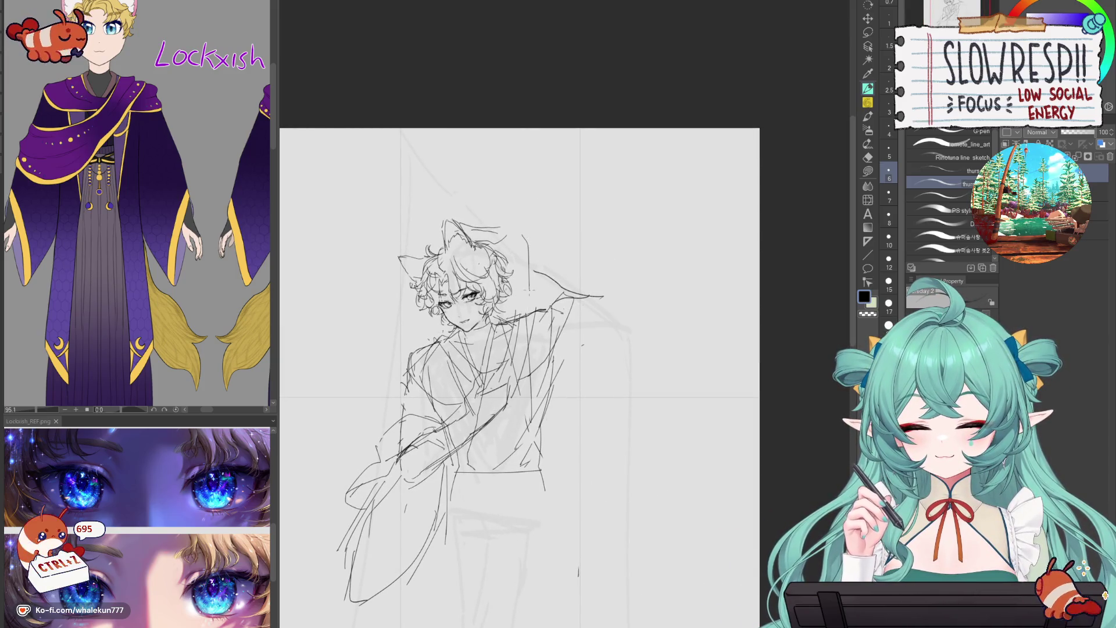
key("ctrl+z")
left_click_drag(518, 233, 538, 331)
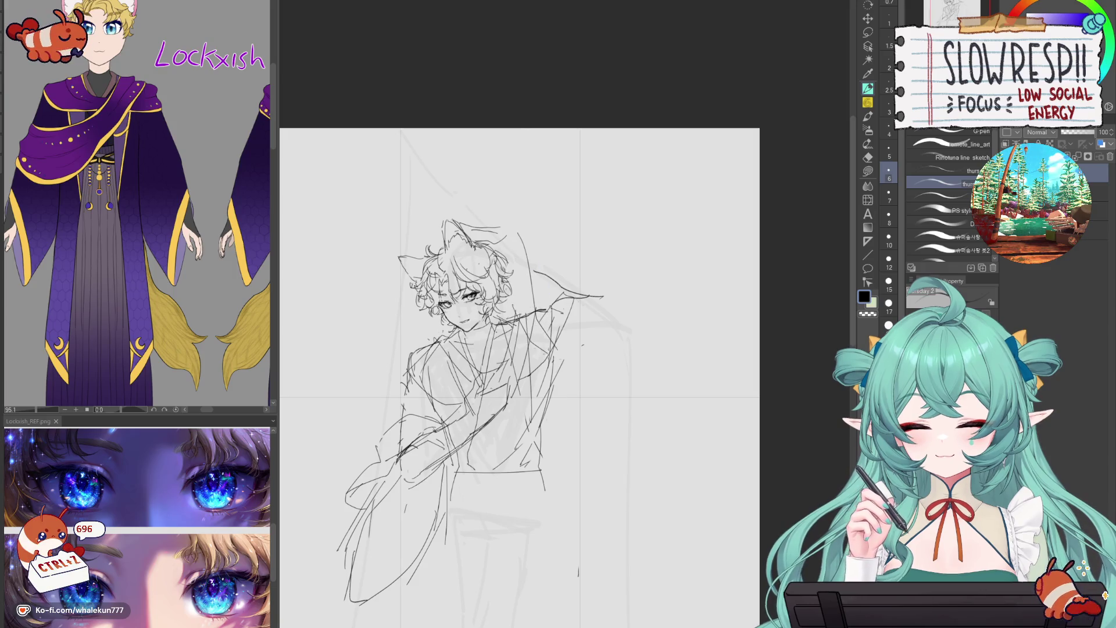
key("h")
left_click_drag(617, 222, 551, 272)
key("ctrl+z")
- Try a curved arm line beside the head, then undo it and the stray shoulder mark
left_click_drag(621, 223, 572, 244)
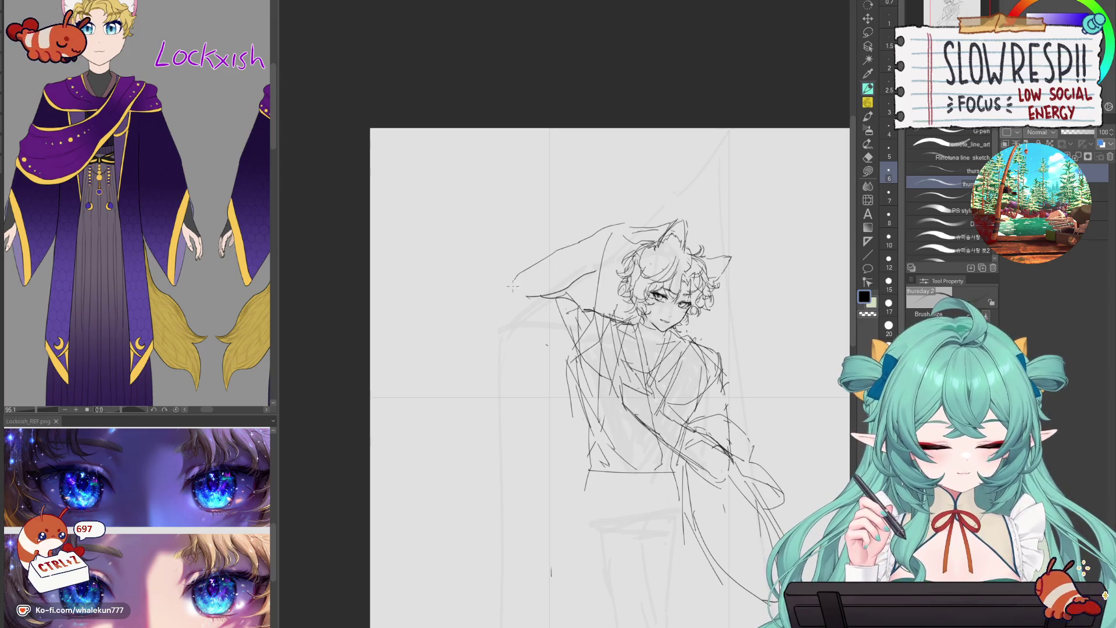
key("h")
key("ctrl+z")
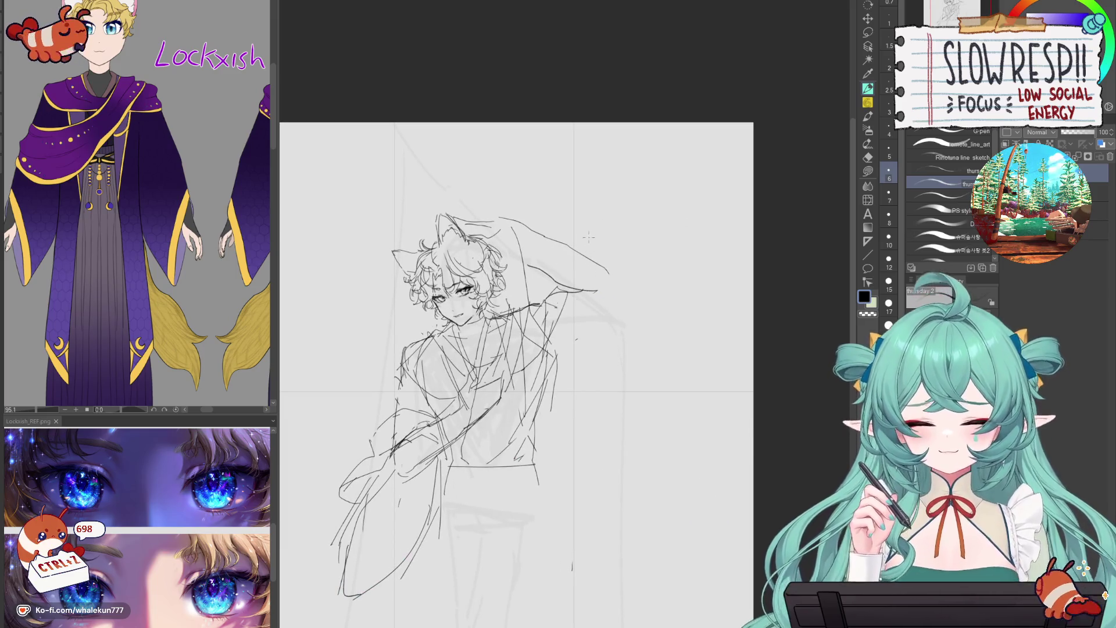
key("e")
key("h")
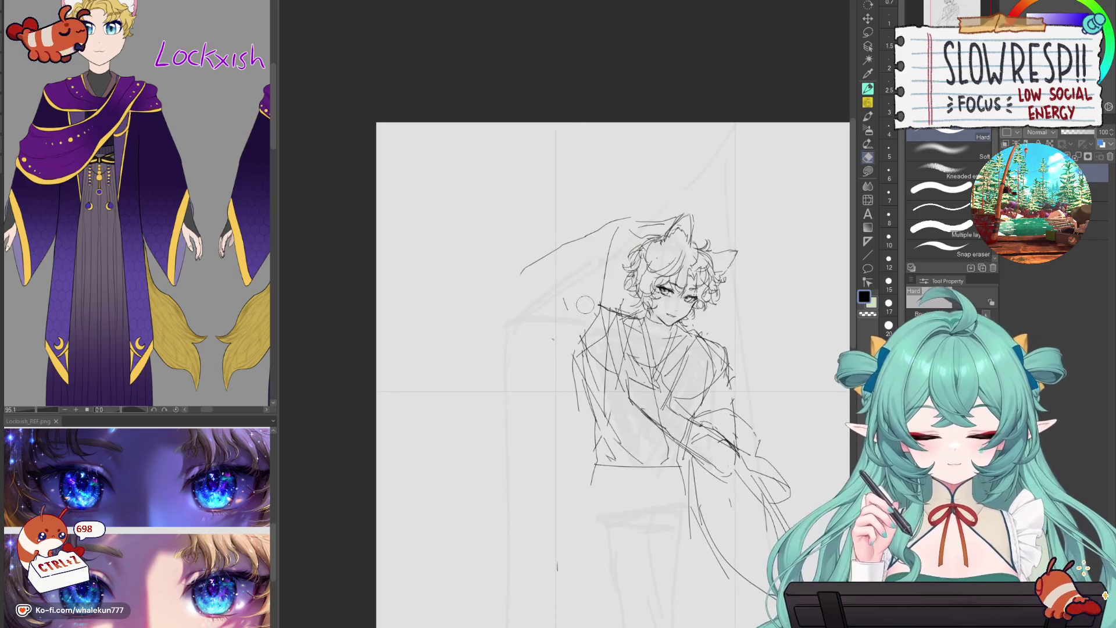
key("h")
key("p")
key("ctrl+z")
- Draw a new raised-arm line over the head and erase the stray marks around it
left_click_drag(551, 283, 616, 229)
key("ctrl+z")
key("ctrl+z")
key("ctrl+z")
key("e")
mouse_move(544, 279)
left_mouse_down()
mouse_move(579, 254)
mouse_move(616, 266)
left_mouse_up()
key("p")
- Settle on a vertical line right of the head after undoing trial strokes
mouse_move(532, 317)
left_mouse_down()
mouse_move(543, 213)
mouse_move(547, 333)
left_mouse_up()
key("ctrl+z")
key("ctrl+z")
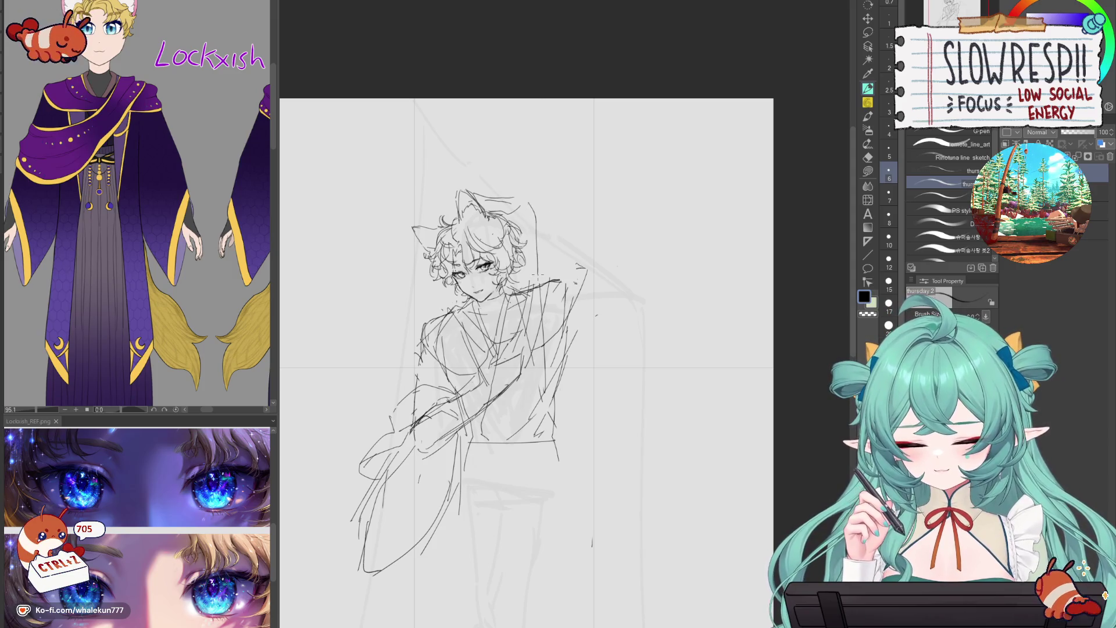
key("ctrl+z")
left_click_drag(549, 252, 558, 242)
key("ctrl+z")
left_click_drag(532, 202, 539, 262)
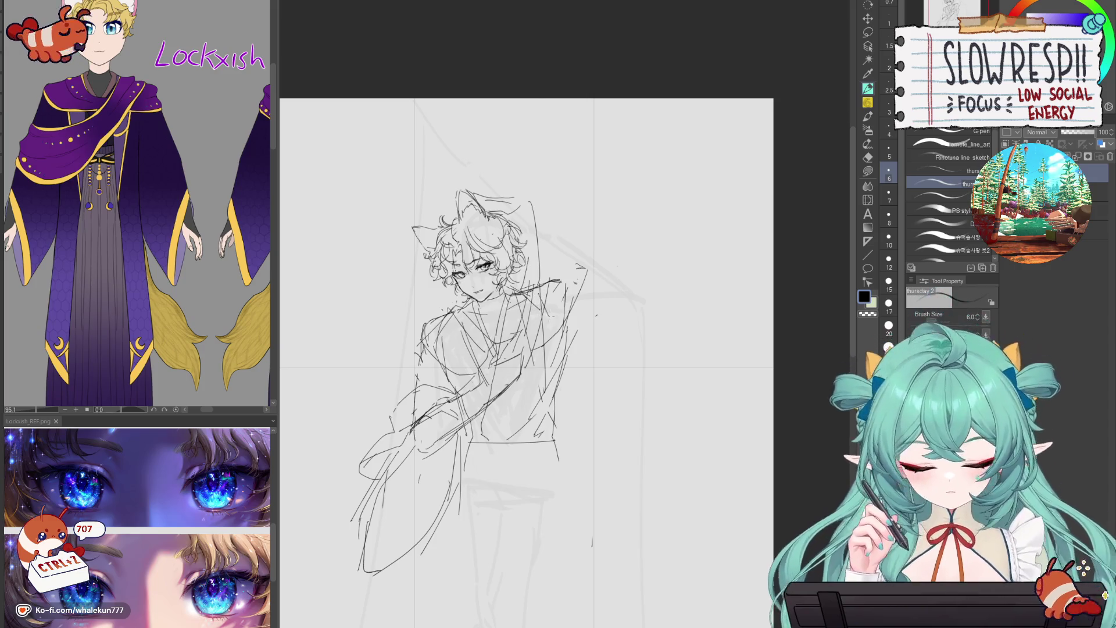
- Add thin hanging-sleeve lines, check them mirrored, and undo the weak strokes
left_click_drag(555, 315, 544, 389)
key("h")
key("ctrl+z")
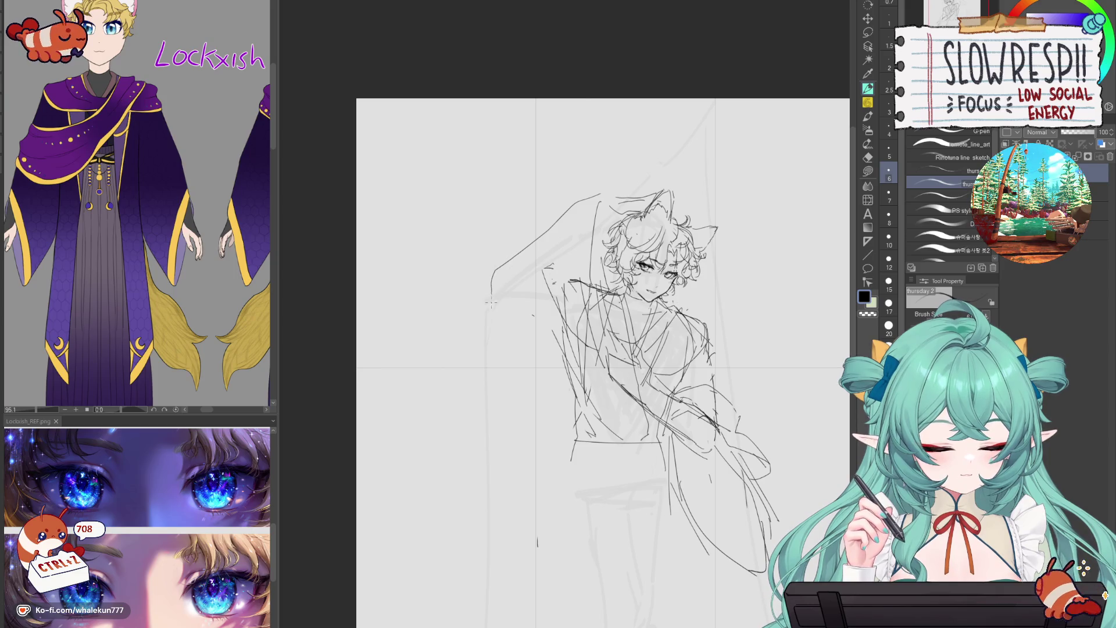
key("h")
key("ctrl+z")
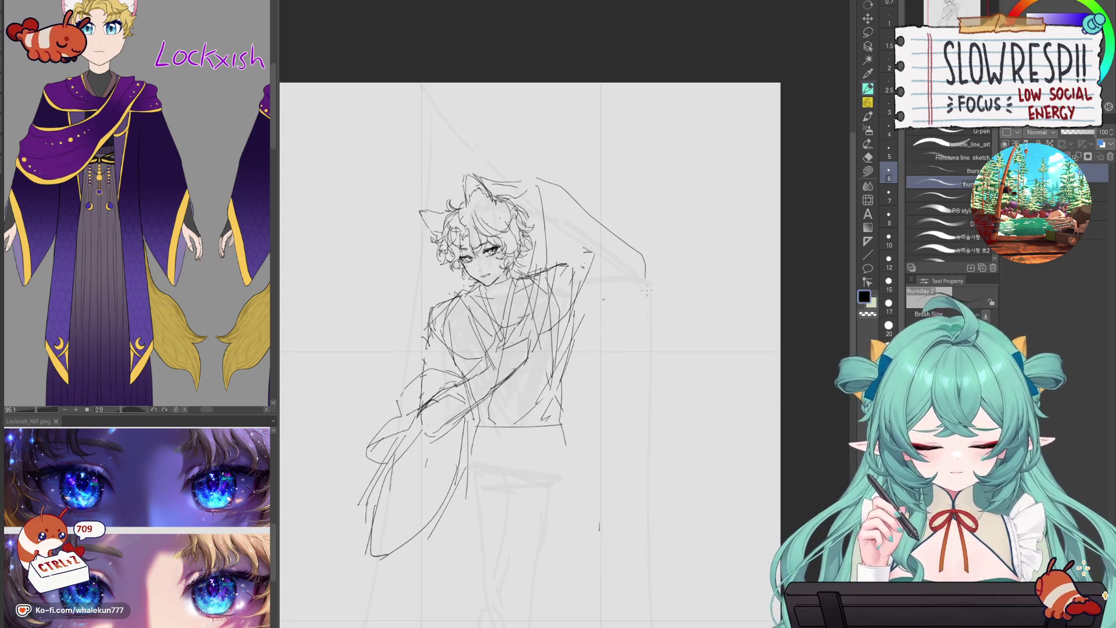
key("ctrl+z")
- Draw the sleeve edge hanging beside the arm and a short vertical line below it
left_click_drag(642, 300, 628, 345)
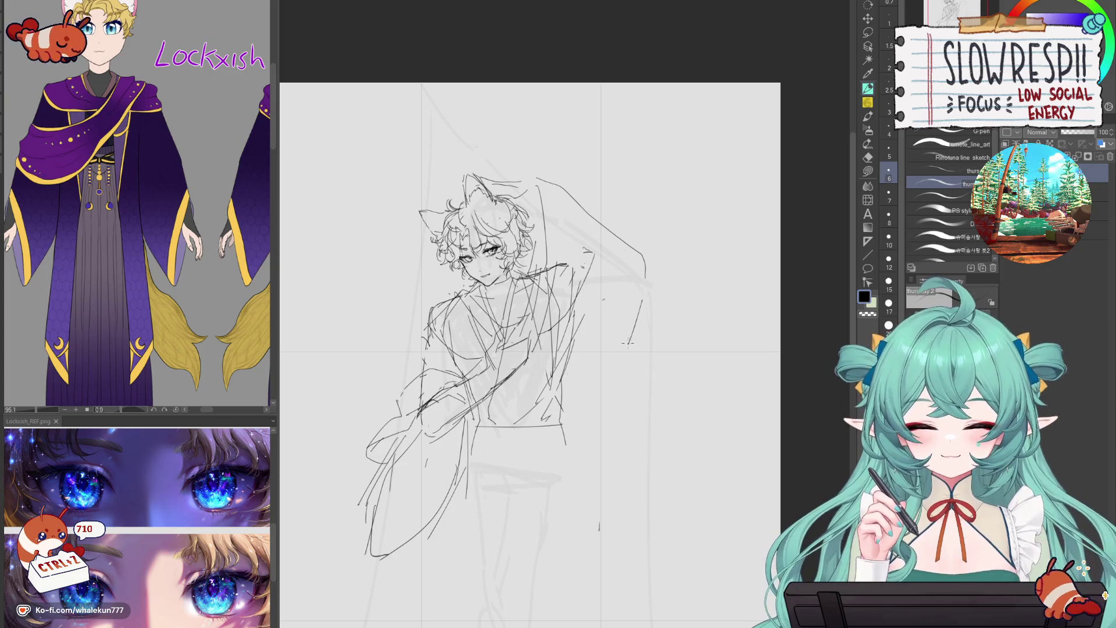
key("h")
key("ctrl+z")
key("ctrl+z")
key("h")
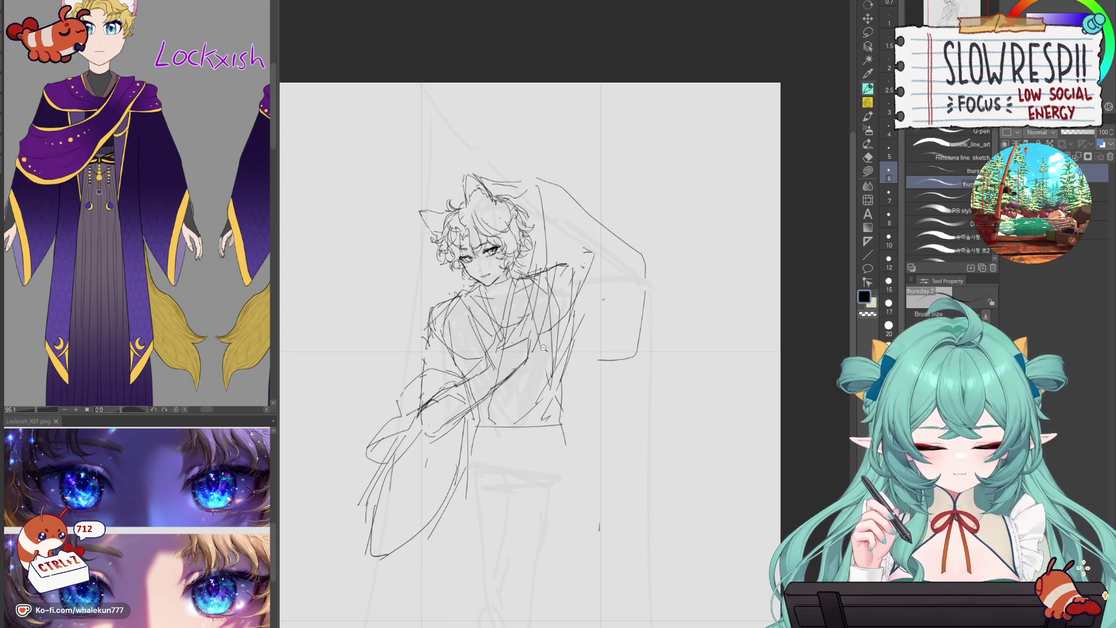
scroll(634, 424, "down", 2)
scroll(633, 424, "up", 2)
key("ctrl+z")
key("ctrl+z")
mouse_move(582, 383)
left_mouse_down()
mouse_move(573, 472)
mouse_move(632, 271)
mouse_move(622, 331)
mouse_move(573, 420)
left_mouse_up()
- Zoom out to the whole page, undo the diagonal and skirt strokes, and show the reference's lower outfit
left_click(634, 303, "ctrl+alt")
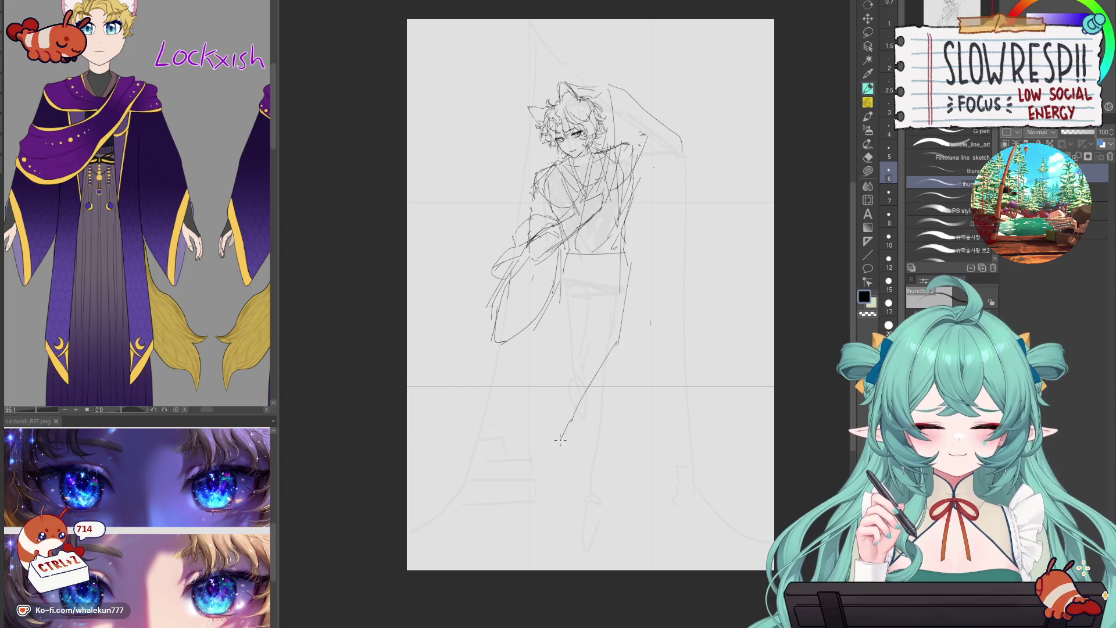
key("ctrl+z")
key("ctrl+z")
key("ctrl+z")
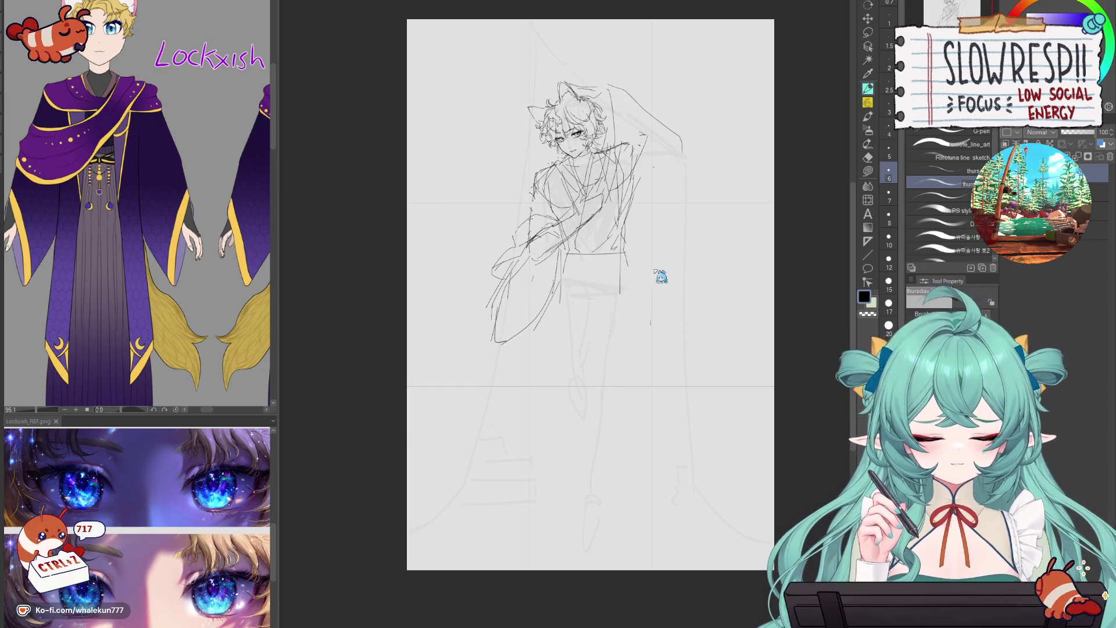
scroll(661, 277, "up", 1)
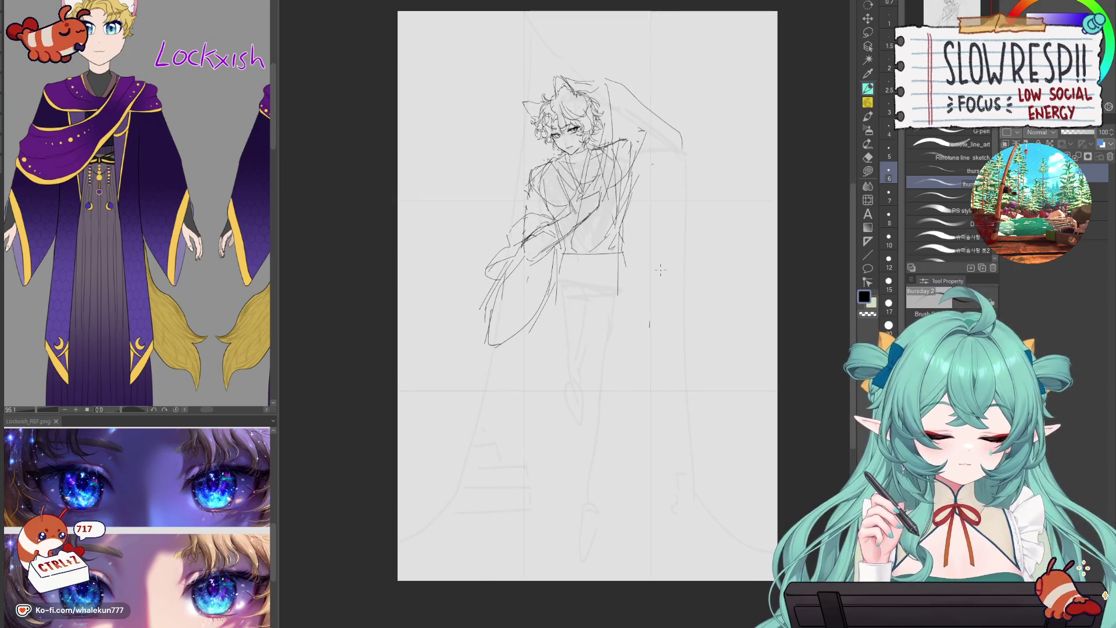
left_click_drag(618, 299, 611, 347)
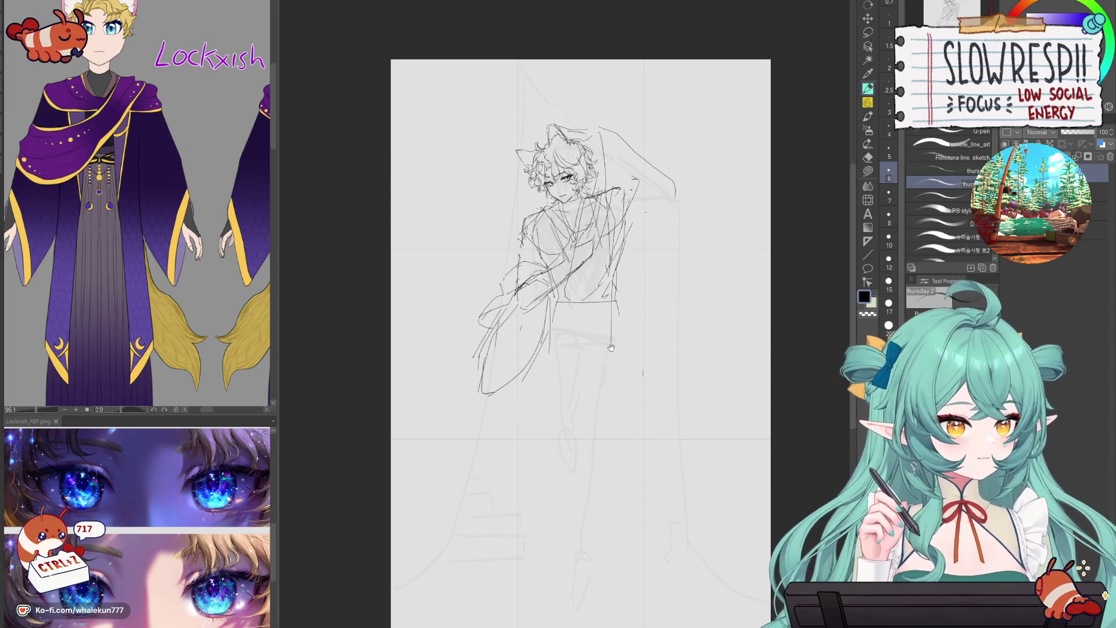
mouse_move(146, 325)
left_mouse_down()
mouse_move(140, 145)
mouse_move(99, 174)
mouse_move(164, 266)
left_mouse_up()
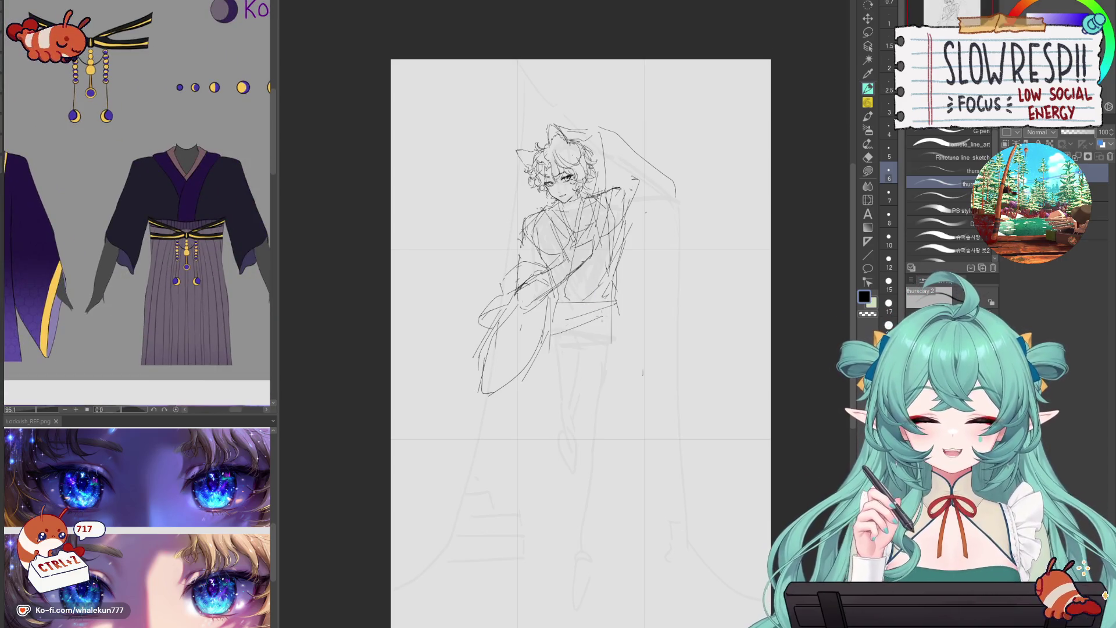
- Draw two sash lines across the waist and the left edge of the skirt
left_click_drag(555, 332, 598, 314)
key("ctrl+z")
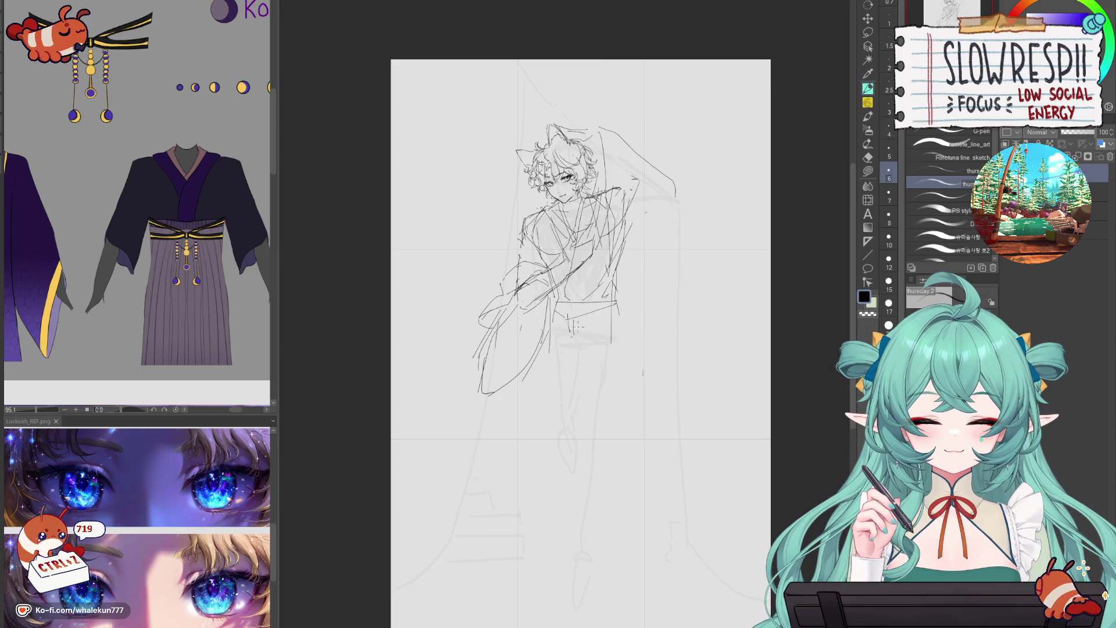
left_click_drag(581, 329, 621, 331)
left_click_drag(561, 343, 624, 344)
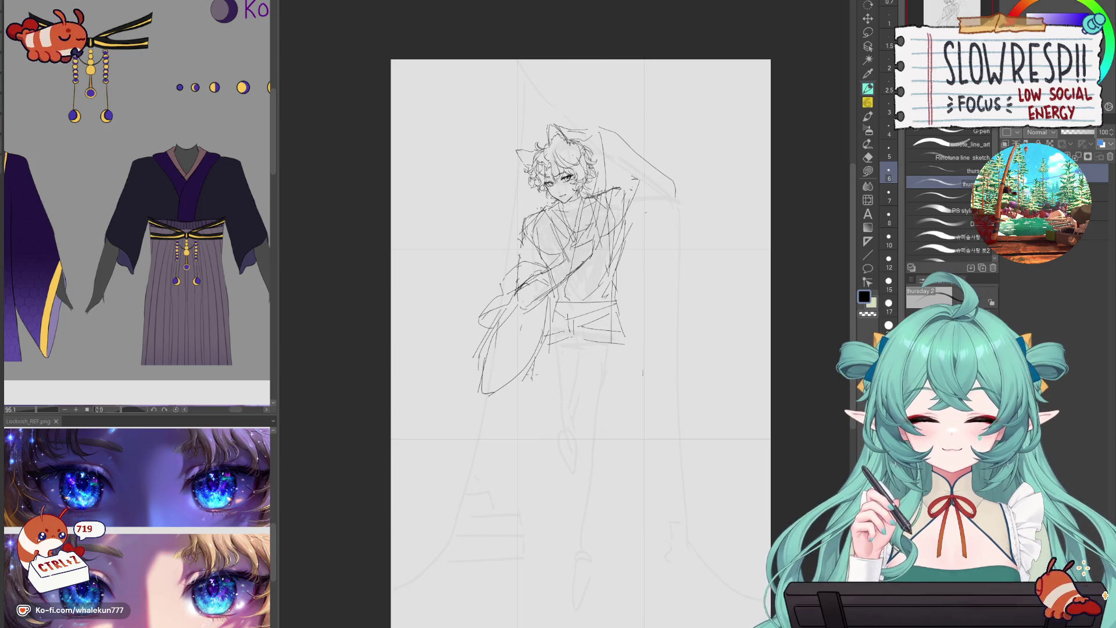
left_click_drag(532, 369, 516, 391)
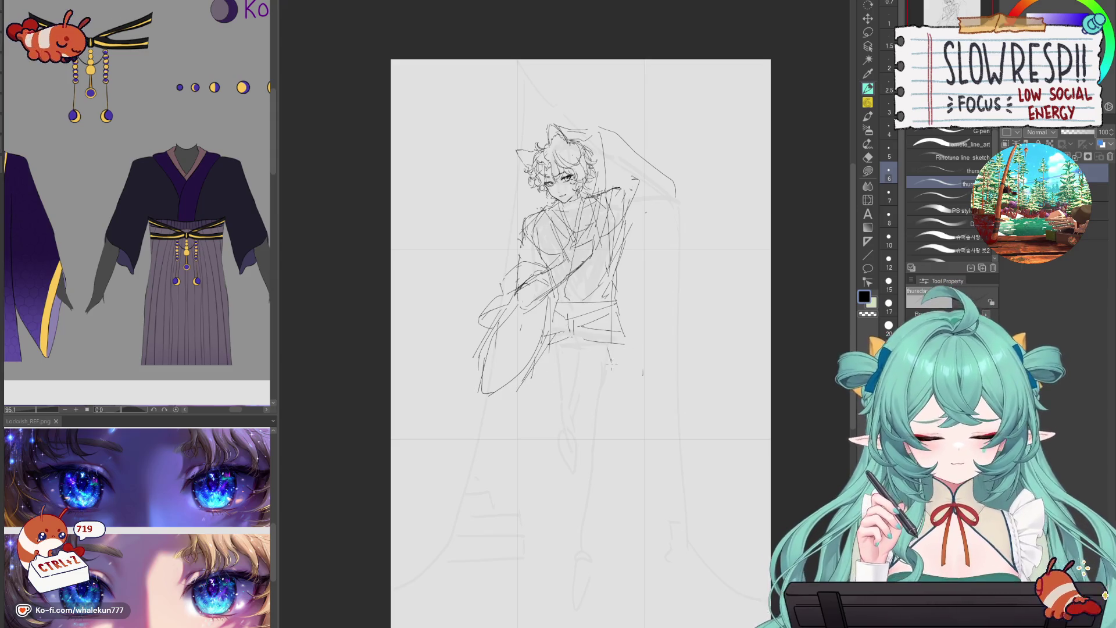
- Sketch the leg lines and a foot, undoing the overlong attempts
left_click_drag(617, 369, 626, 415)
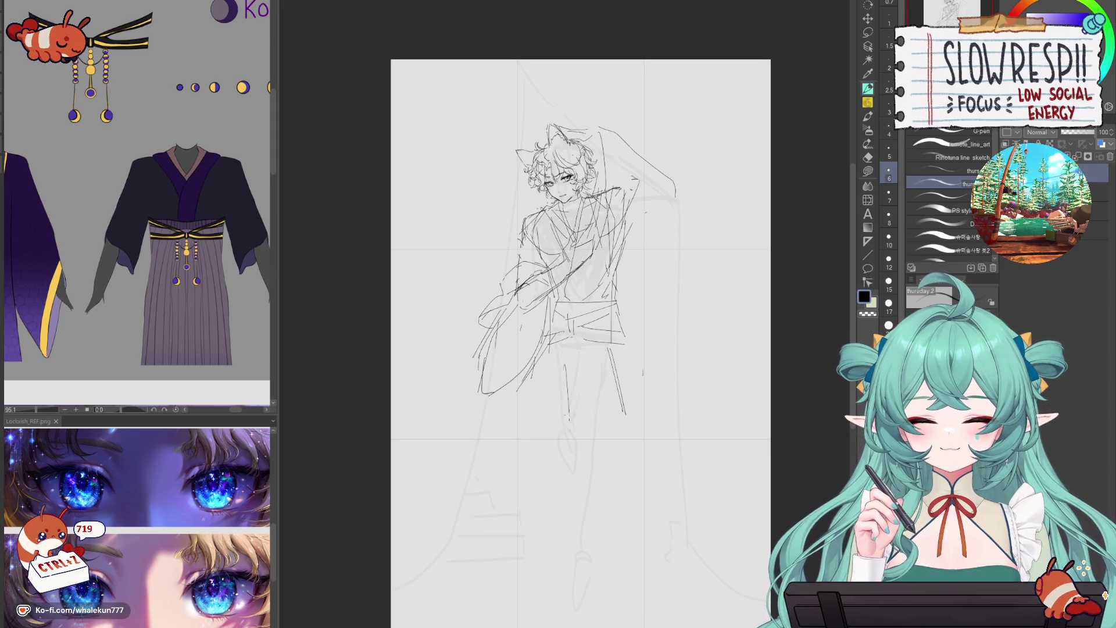
left_click_drag(563, 389, 577, 487)
key("ctrl+z")
key("ctrl+z")
key("ctrl+z")
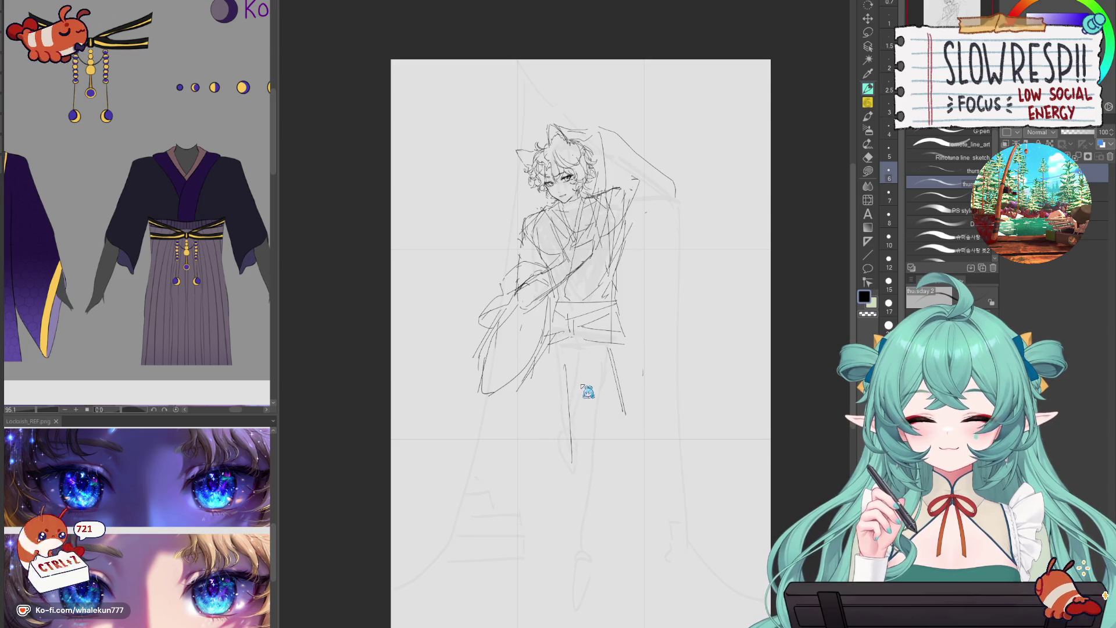
key("ctrl+z")
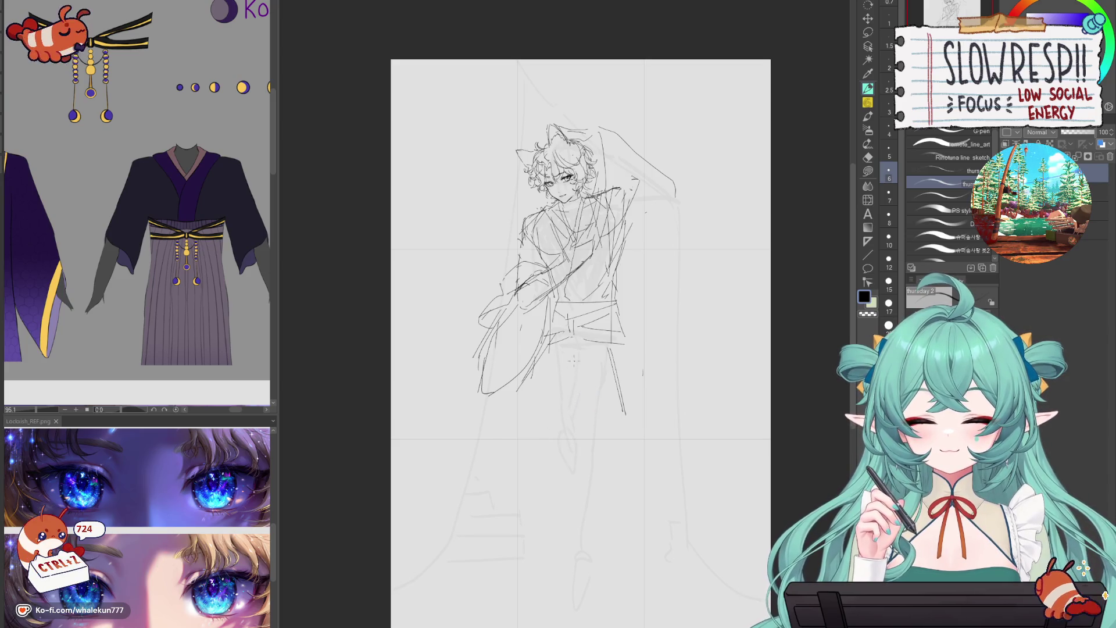
left_click_drag(574, 363, 578, 438)
left_click_drag(567, 401, 595, 512)
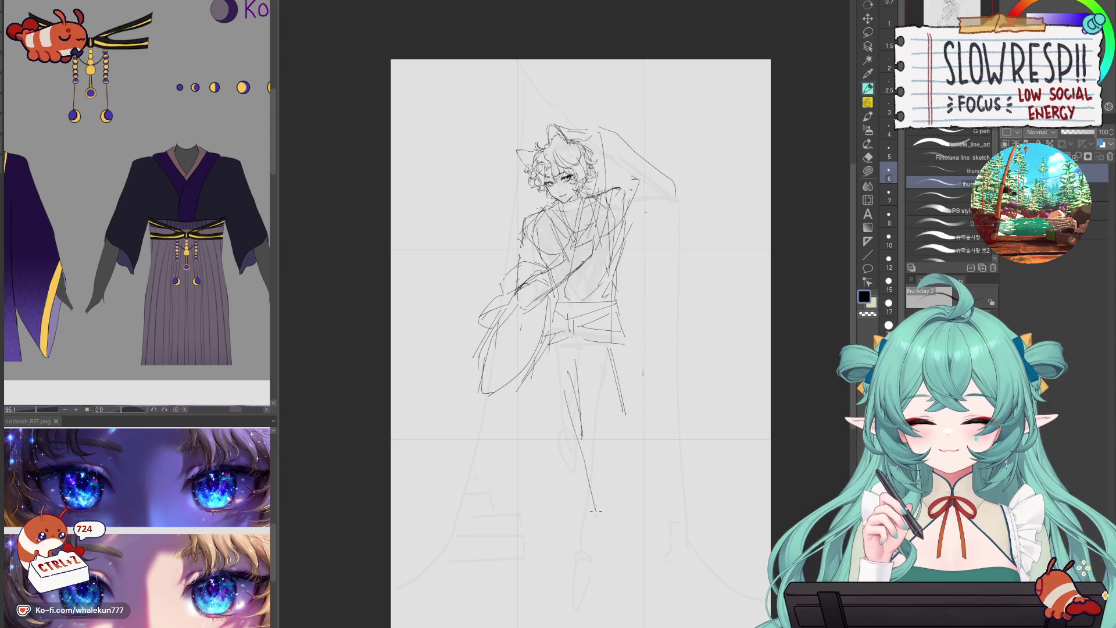
key("ctrl+z")
key("ctrl+z")
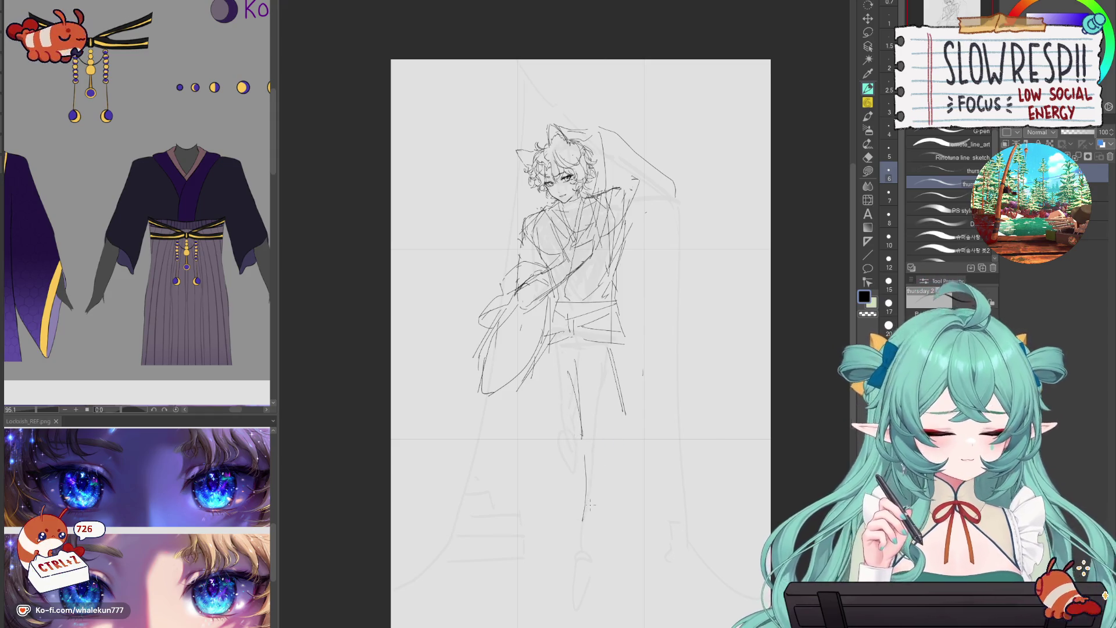
left_click_drag(587, 586, 596, 602)
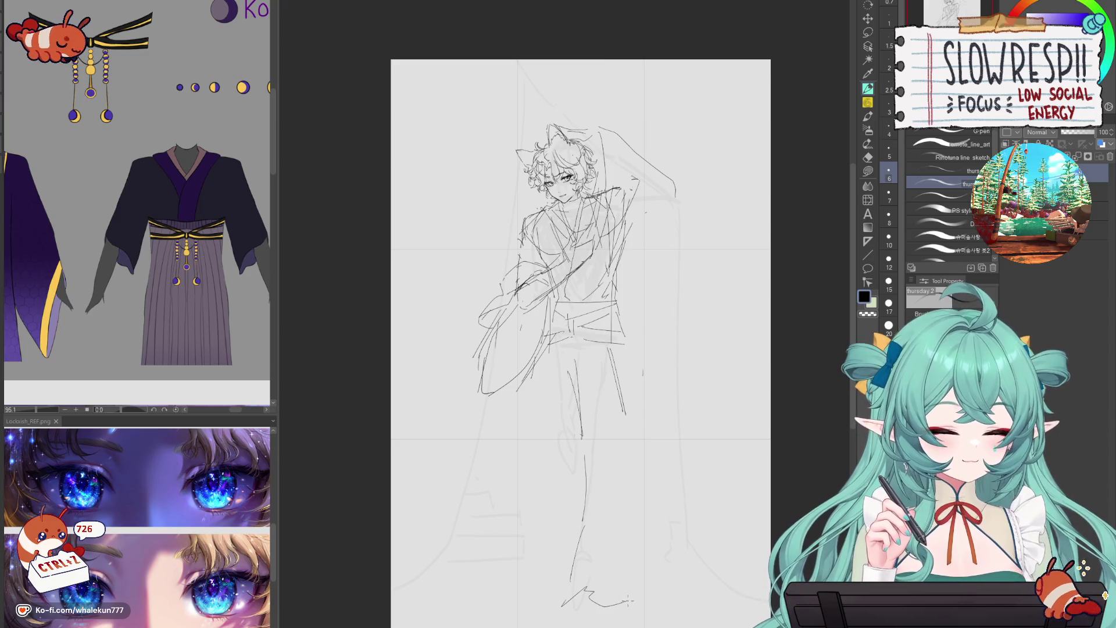
key("ctrl+z")
key("ctrl+z")
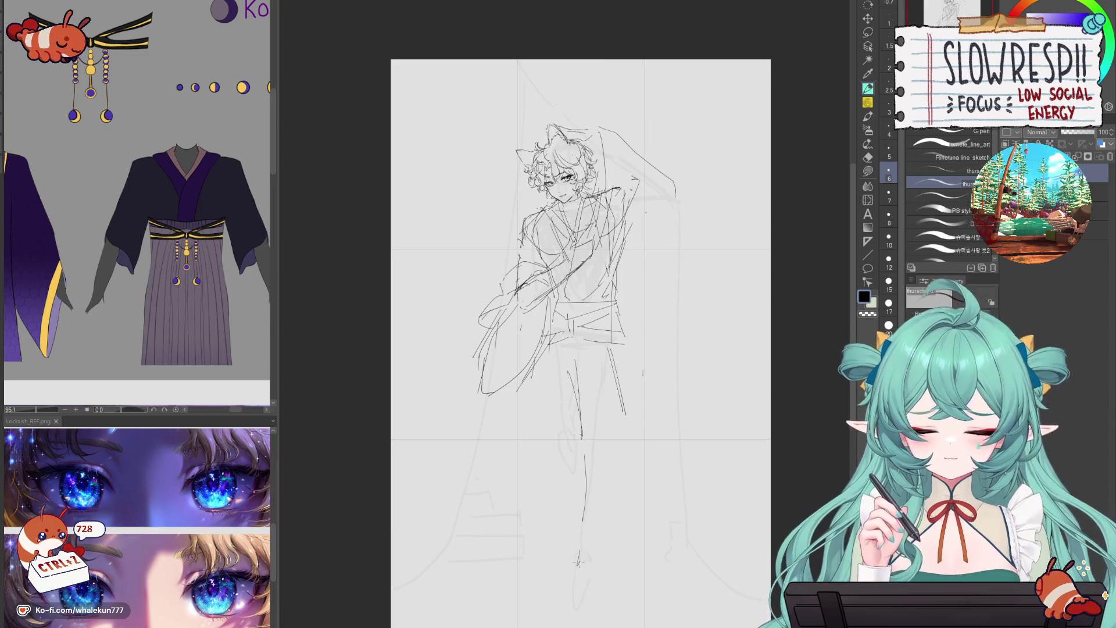
- Pan the sub-view to the purple robe reference, zoom out, and add a stroke at the robe hem
mouse_move(228, 334)
left_mouse_down()
mouse_move(368, 236)
mouse_move(389, 266)
mouse_move(372, 379)
mouse_move(607, 363)
left_mouse_up()
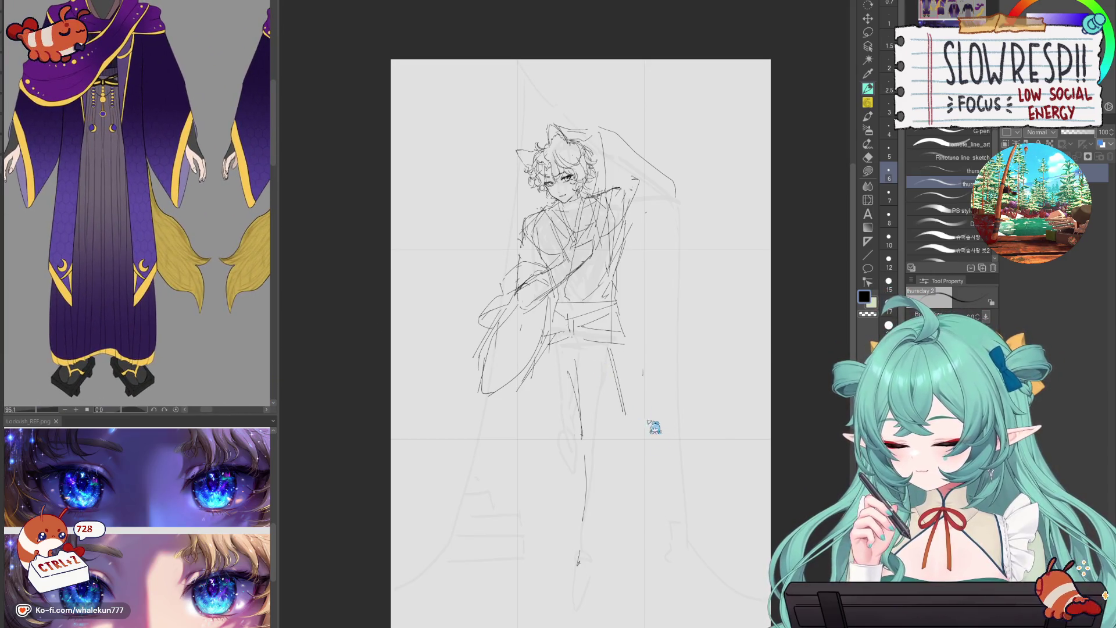
key("ctrl+z")
key("ctrl+z")
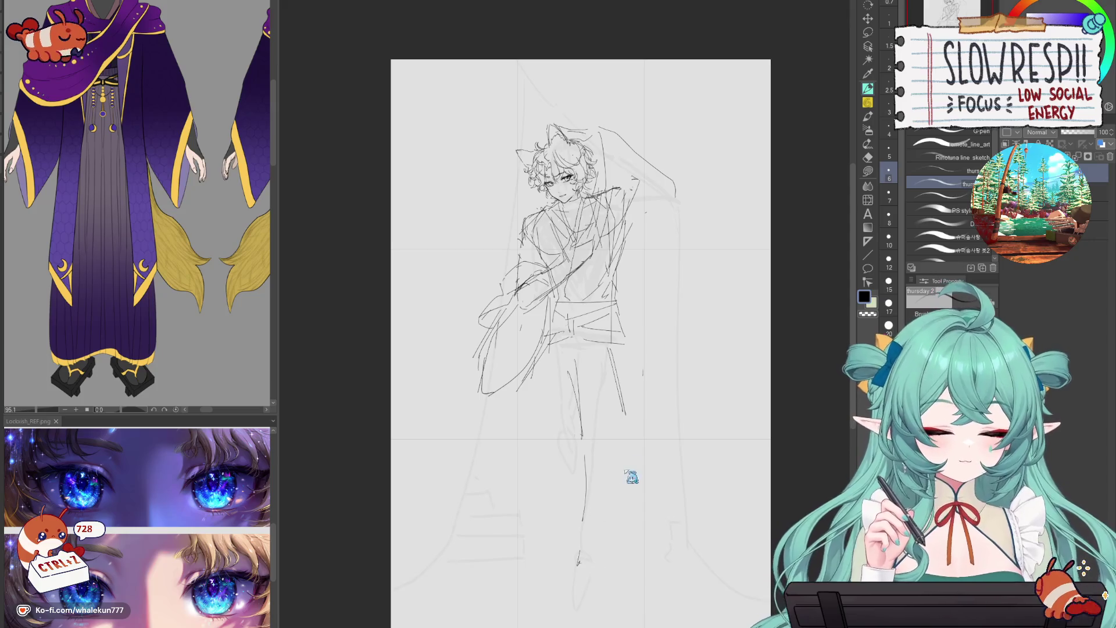
key("ctrl+z")
key("ctrl+minus")
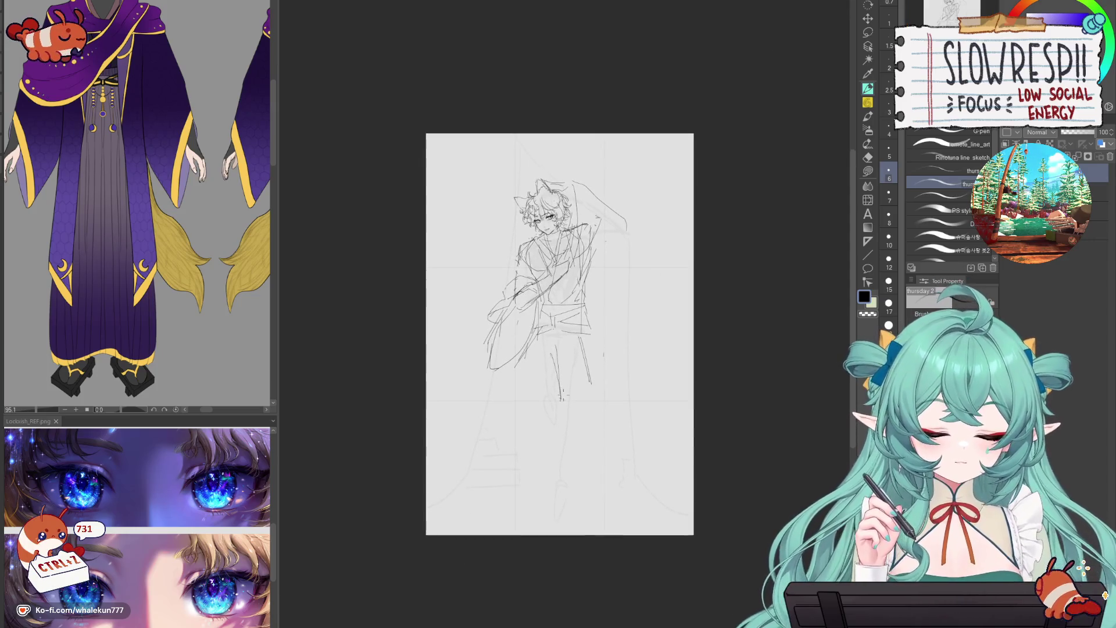
key("ctrl+z")
key("ctrl+z")
key("ctrl+z")
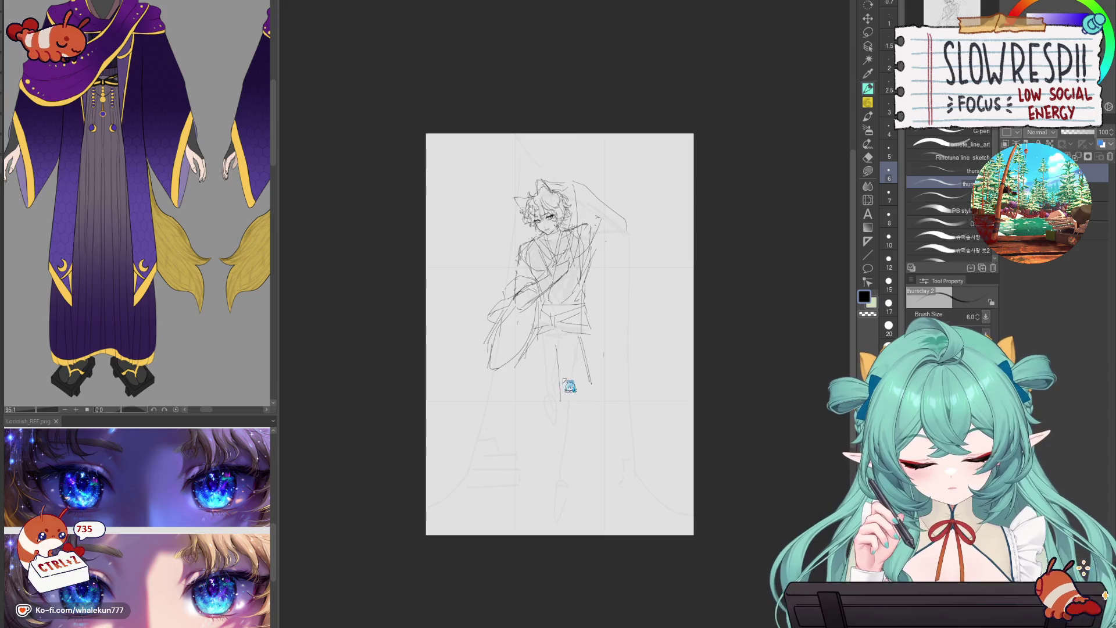
left_click_drag(557, 363, 541, 442)
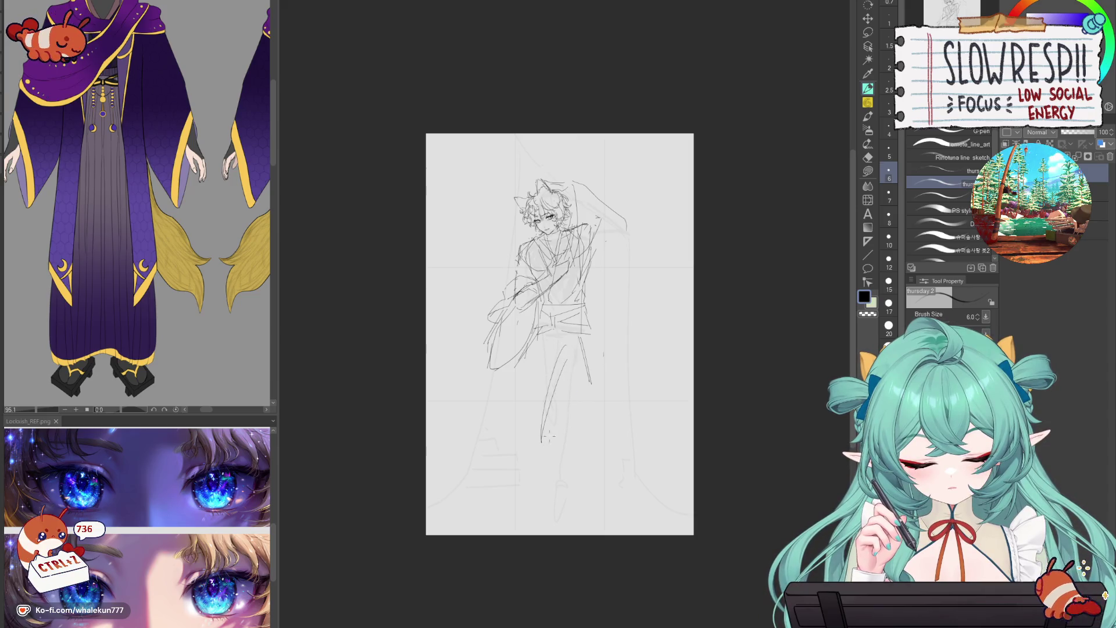
key("ctrl+z")
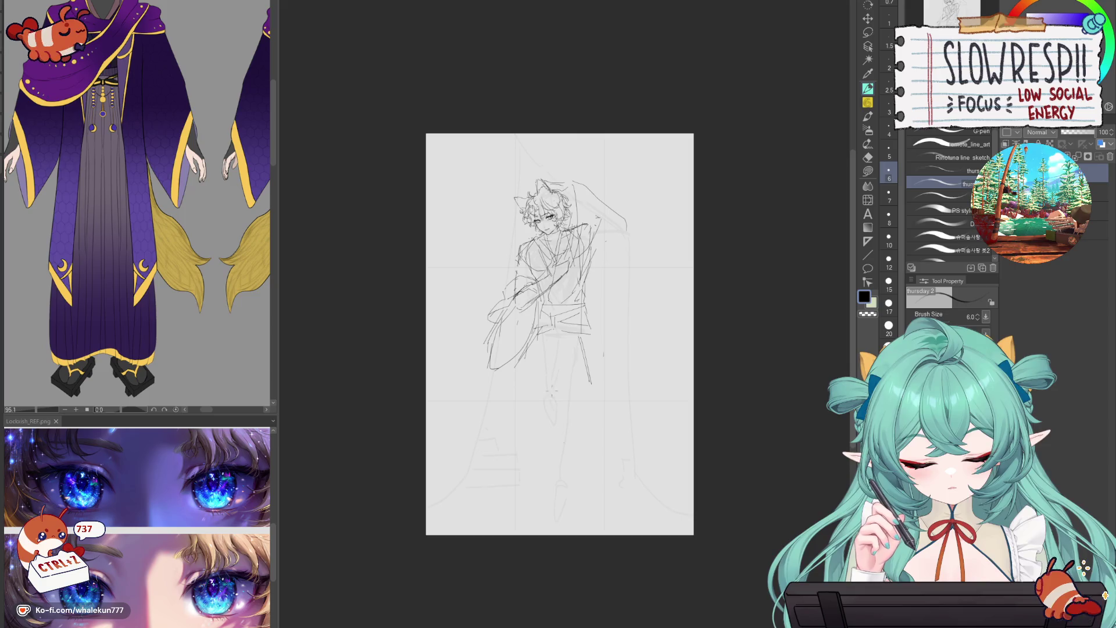
mouse_move(517, 497)
left_mouse_down()
mouse_move(577, 497)
mouse_move(600, 480)
mouse_move(607, 495)
left_mouse_up()
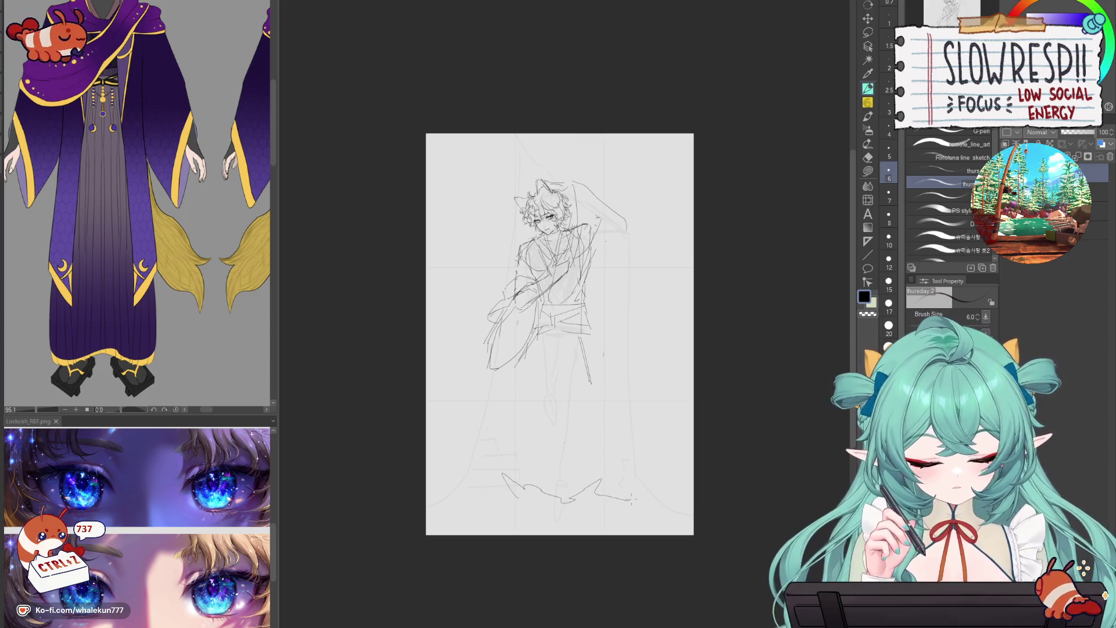
- Zoom and pan around the figure, trying and undoing a vertical raised-arm stroke
left_click(627, 338)
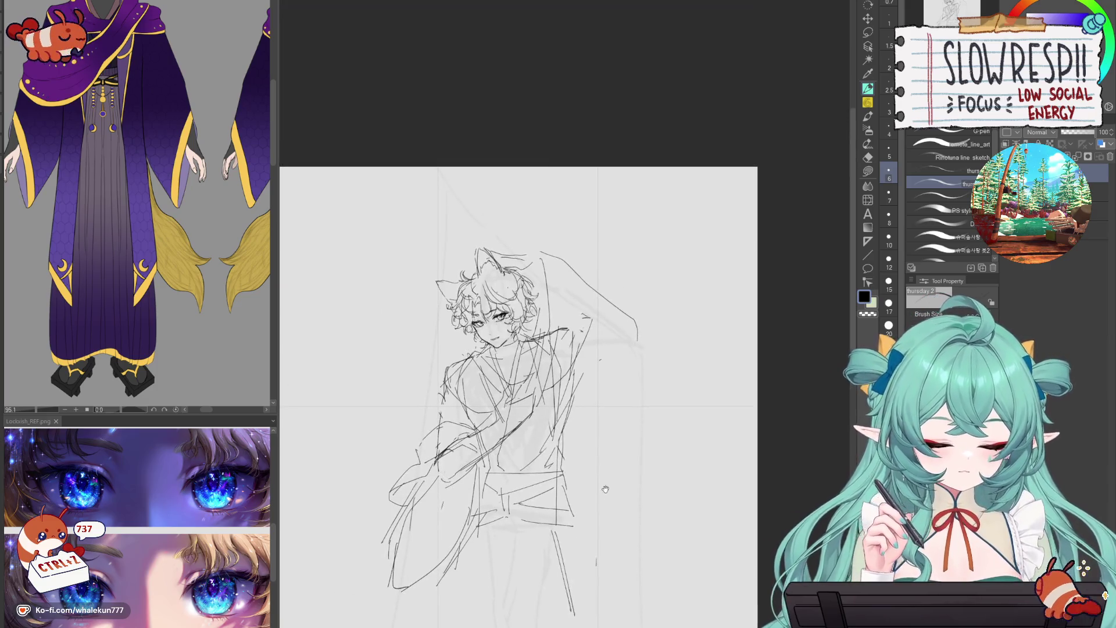
left_click(544, 365)
mouse_move(575, 497)
left_mouse_down()
mouse_move(591, 341)
mouse_move(494, 374)
left_mouse_up()
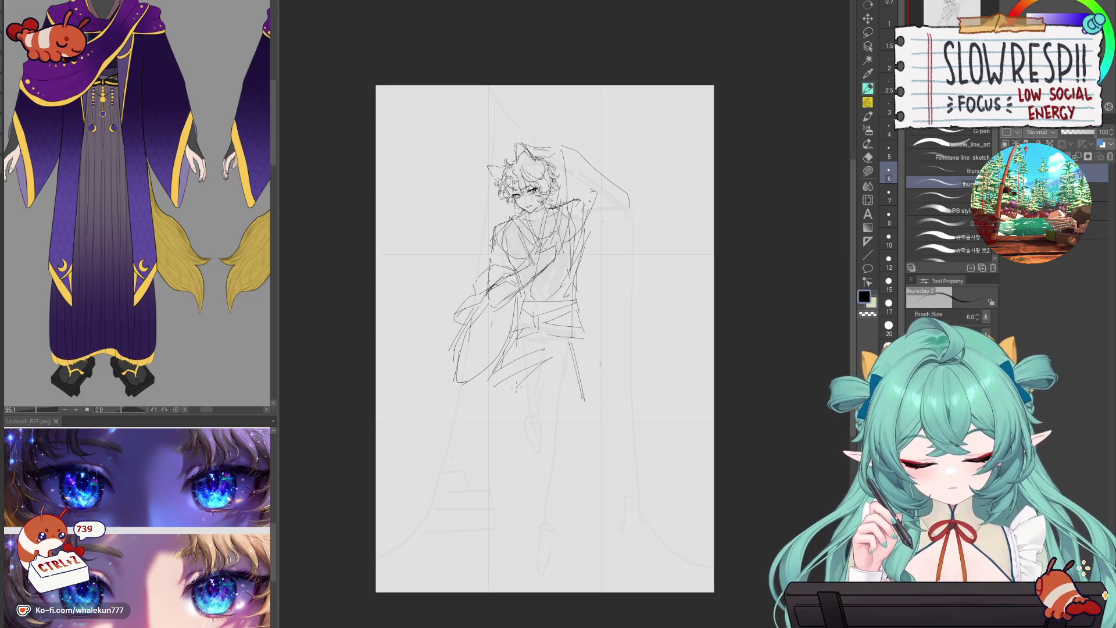
scroll(610, 361, "up", 2)
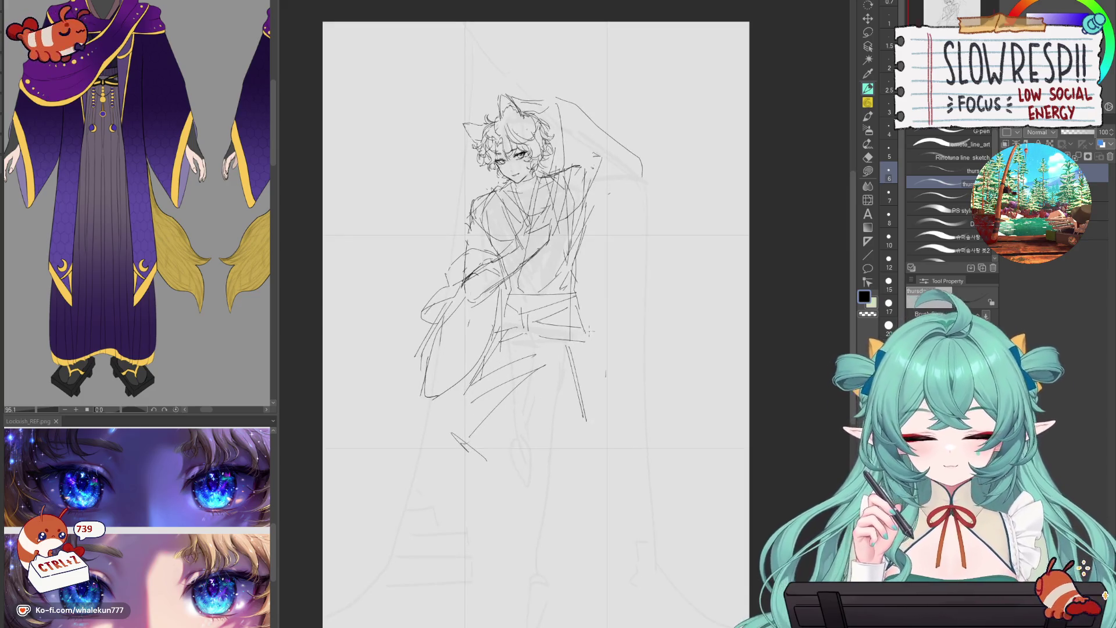
mouse_move(618, 299)
left_mouse_down()
mouse_move(610, 367)
mouse_move(568, 473)
left_mouse_up()
key("ctrl+z")
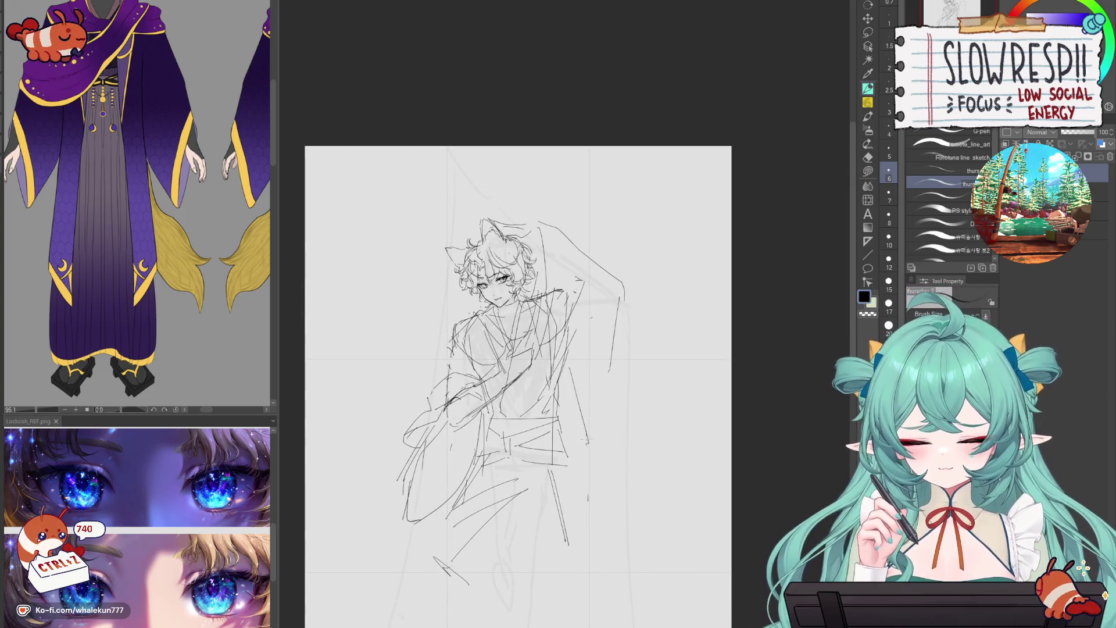
scroll(588, 423, "down", 3)
left_click_drag(621, 265, 628, 246)
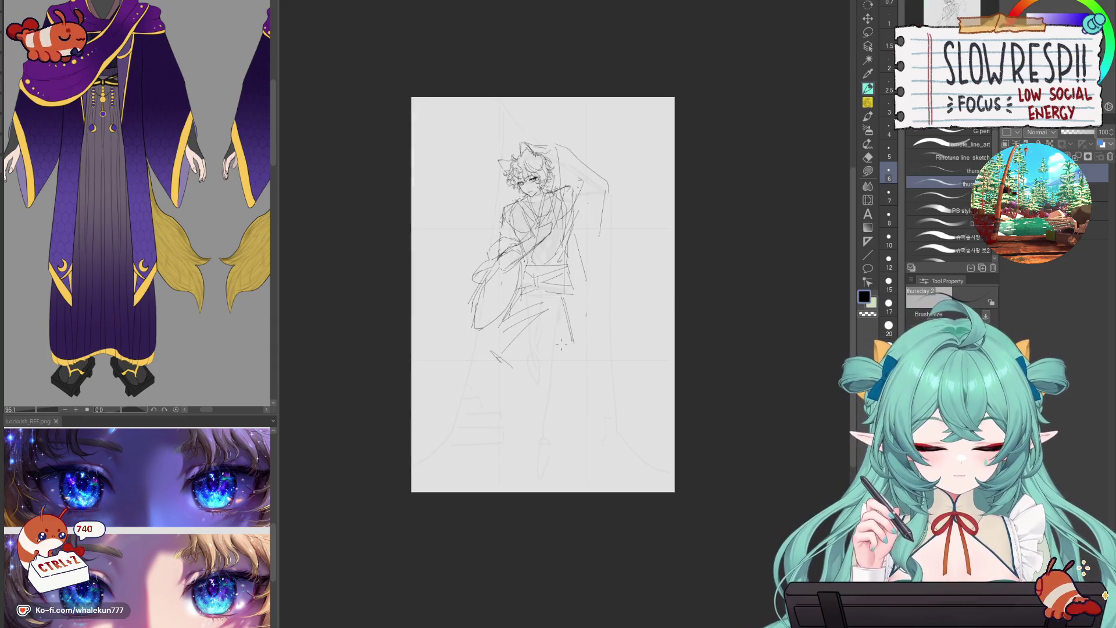
key("ctrl+z")
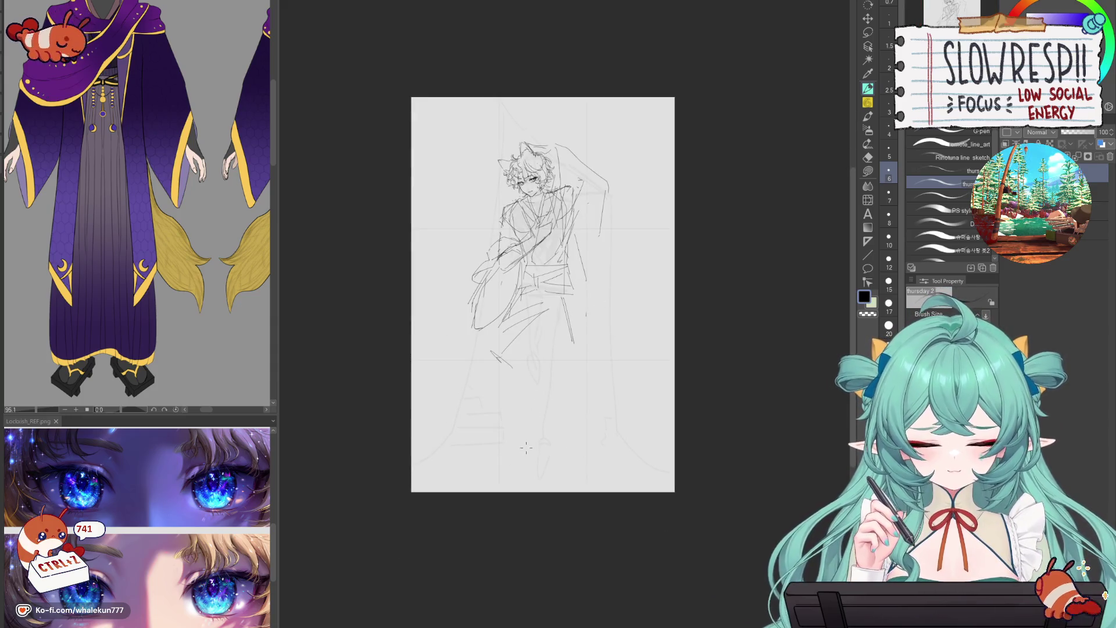
scroll(558, 348, "up", 5)
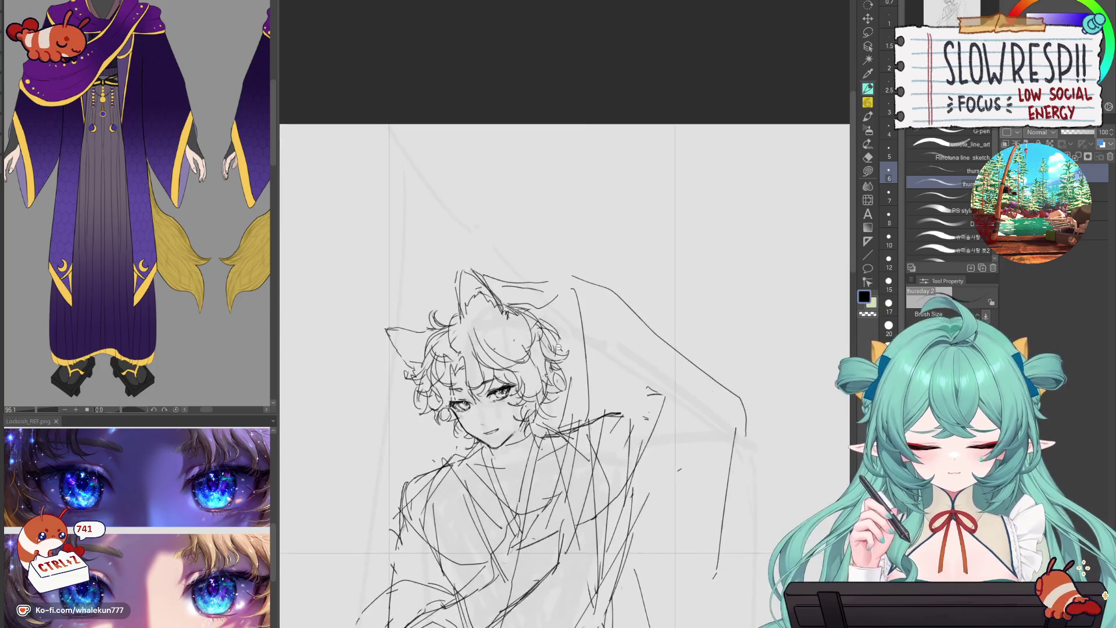
left_click_drag(558, 347, 584, 269)
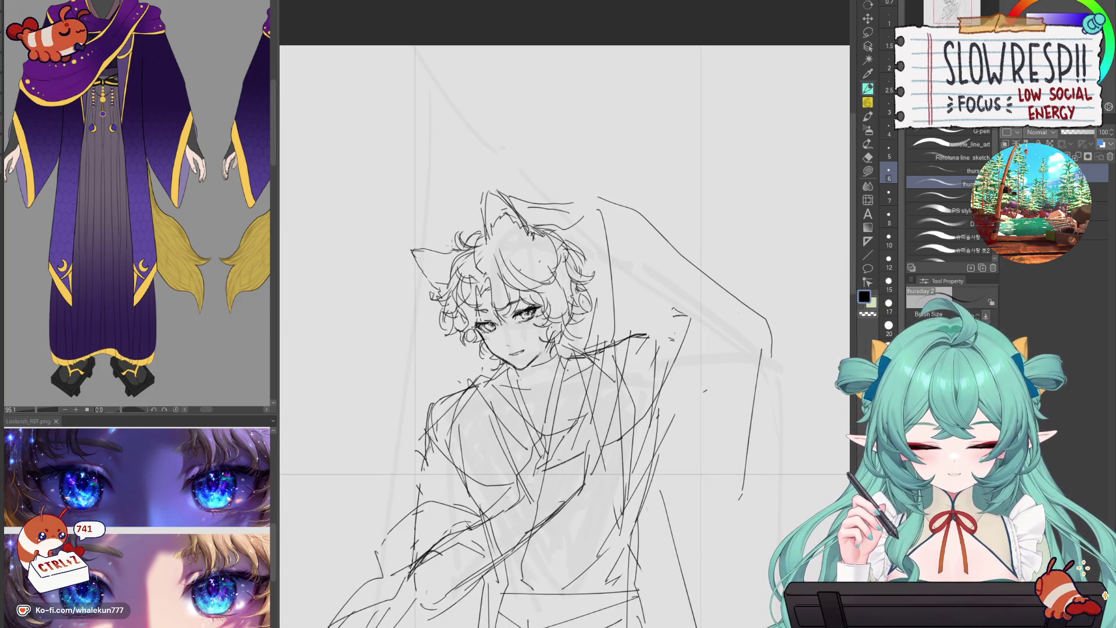
- Pick a watercolor brush at size 17 and start dark grey shading on the hair's left side
key("h")
key("h")
left_click(868, 115)
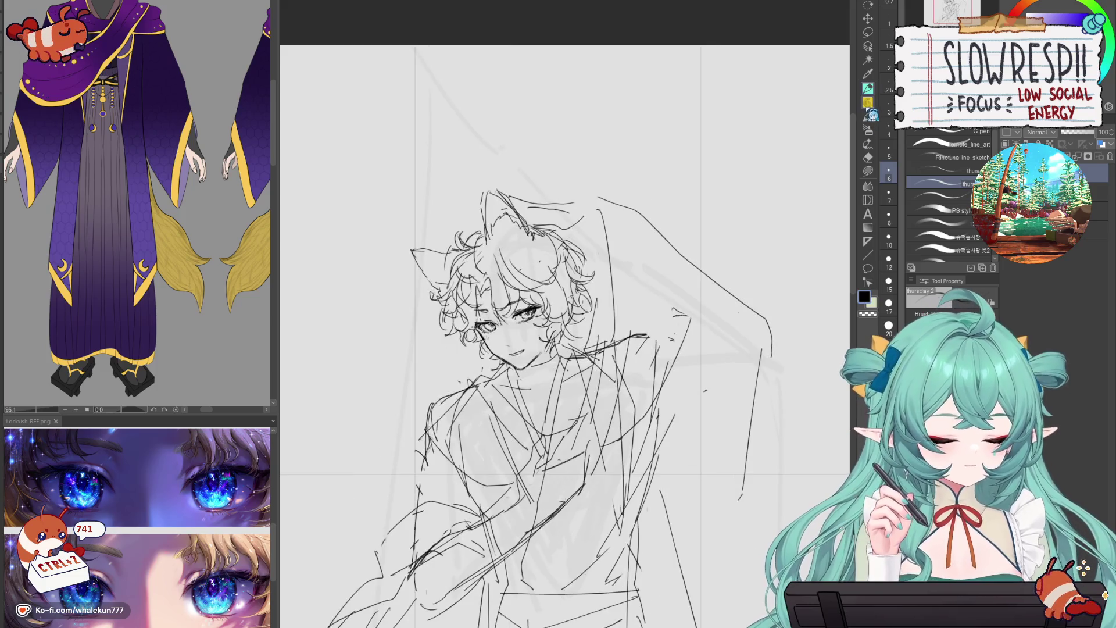
key("bracketright")
key("bracketright")
key("bracketright")
mouse_move(477, 254)
left_mouse_down()
mouse_move(441, 305)
mouse_move(465, 286)
left_mouse_up()
- Shade the hair's left, centre, top and right sides, darken the left cat ear and lighten the right
mouse_move(456, 326)
left_mouse_down()
mouse_move(484, 241)
mouse_move(469, 232)
mouse_move(501, 307)
left_mouse_up()
mouse_move(509, 253)
left_mouse_down()
mouse_move(511, 311)
mouse_move(540, 303)
mouse_move(520, 259)
left_mouse_up()
left_click_drag(488, 198, 550, 288)
left_click_drag(523, 238, 559, 340)
left_click_drag(552, 278, 559, 338)
mouse_move(544, 251)
left_mouse_down()
mouse_move(563, 314)
mouse_move(558, 255)
mouse_move(578, 310)
left_mouse_up()
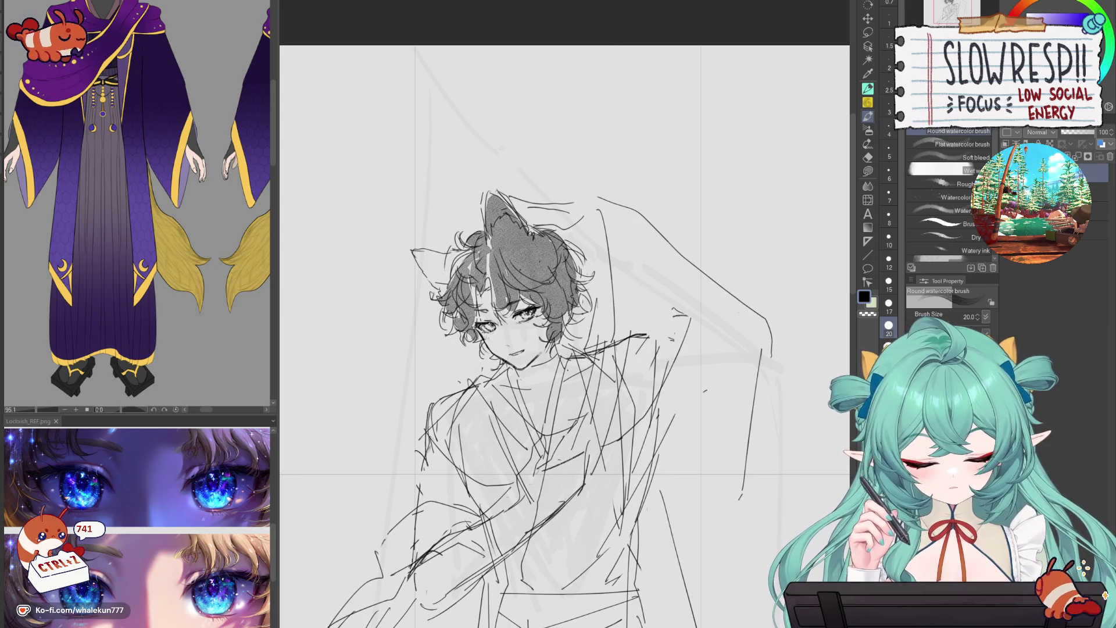
mouse_move(418, 254)
left_mouse_down()
mouse_move(444, 284)
mouse_move(465, 282)
left_mouse_up()
scroll(603, 176, "down", 3)
scroll(558, 326, "up", 3)
scroll(628, 418, "up", 2)
left_click_drag(513, 176, 526, 174)
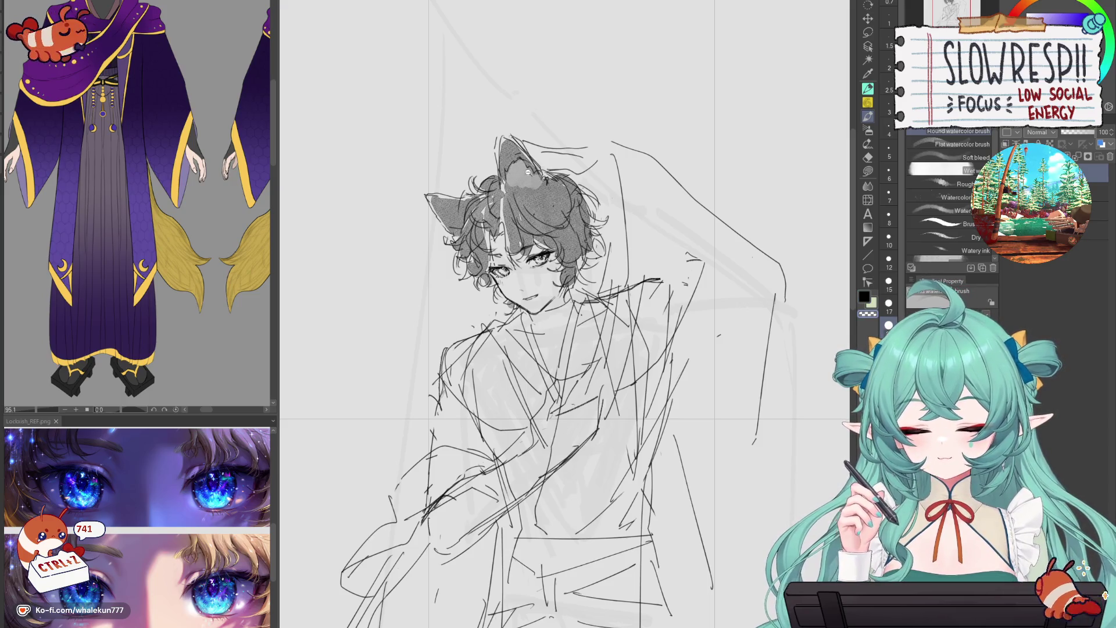
scroll(644, 250, "down", 5)
scroll(619, 277, "up", 4)
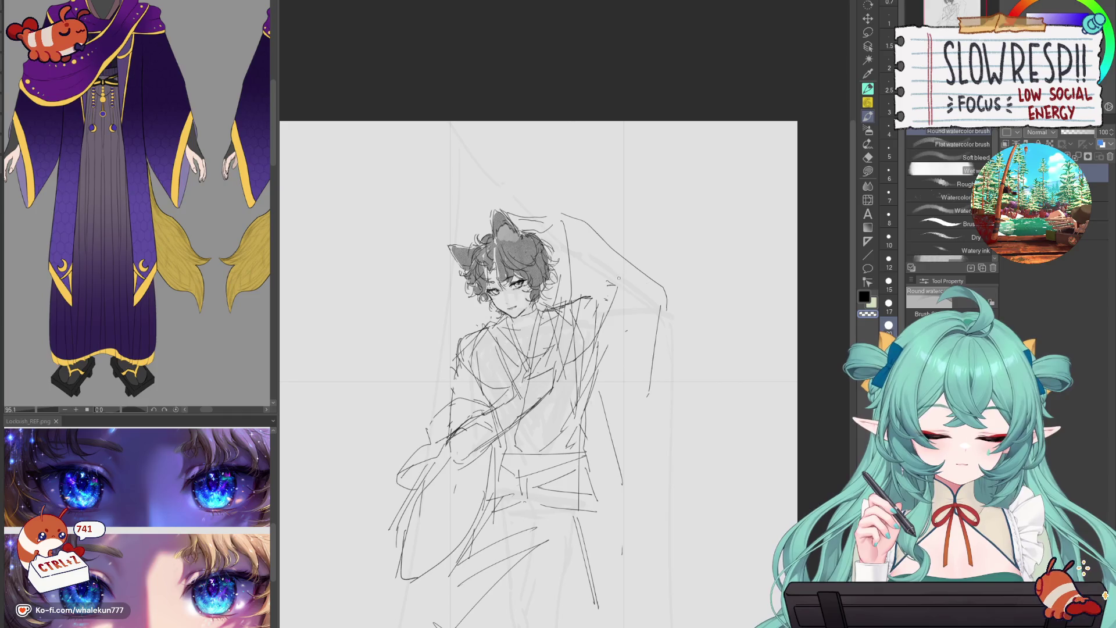
- Set the eraser to size 12, return to the pen, mirror-check the canvas, and show the reference's head
key("p")
scroll(517, 206, "up", 3)
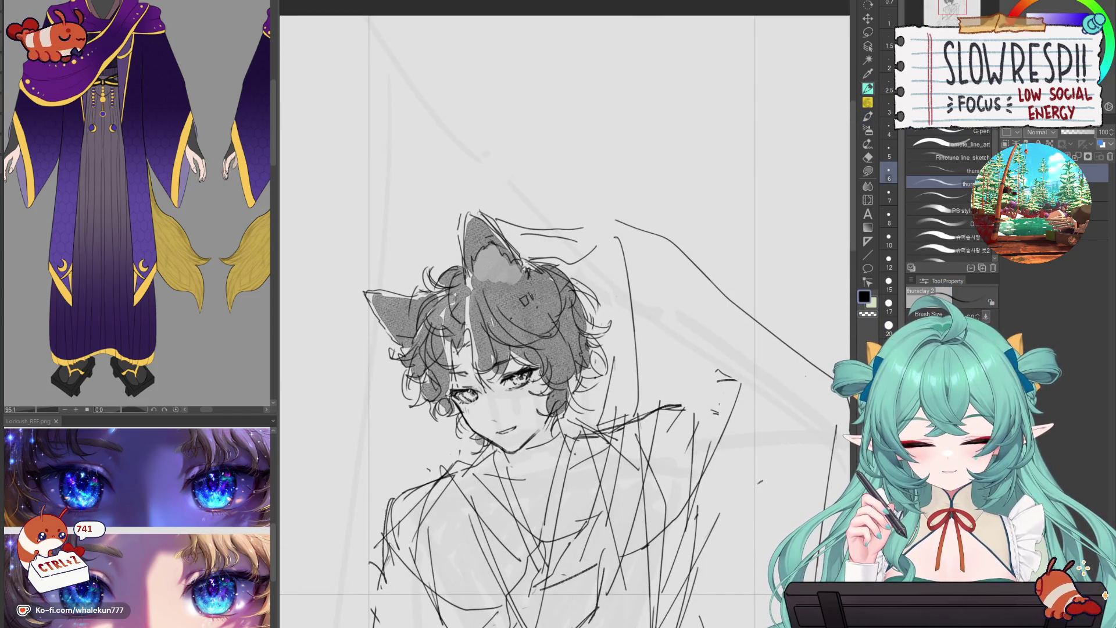
key("e")
key("bracketleft")
key("bracketleft")
key("bracketleft")
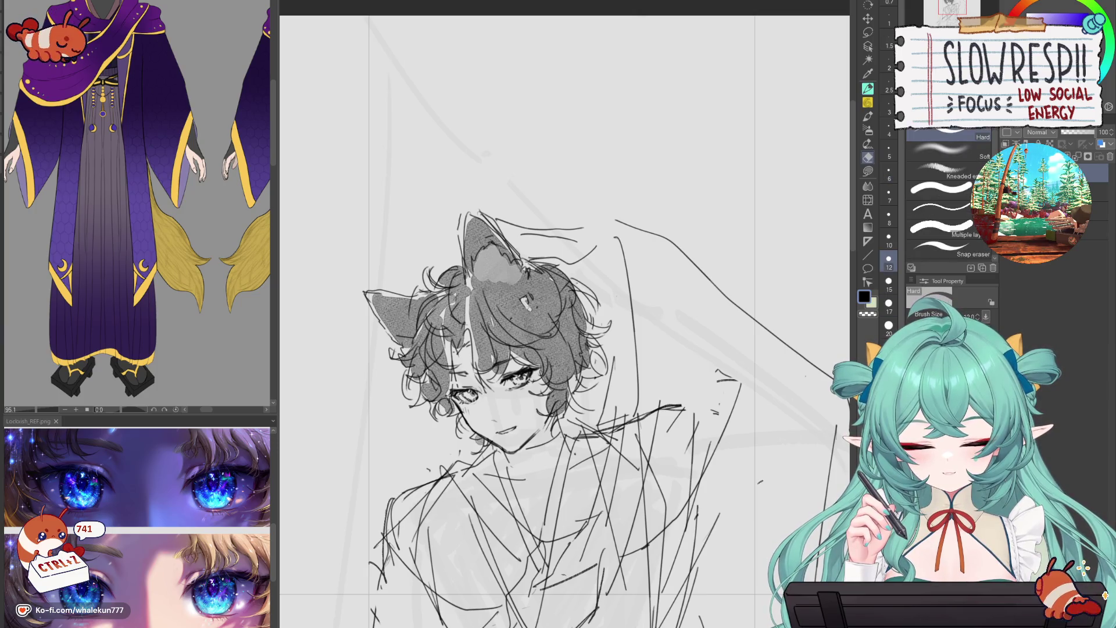
scroll(576, 268, "down", 3)
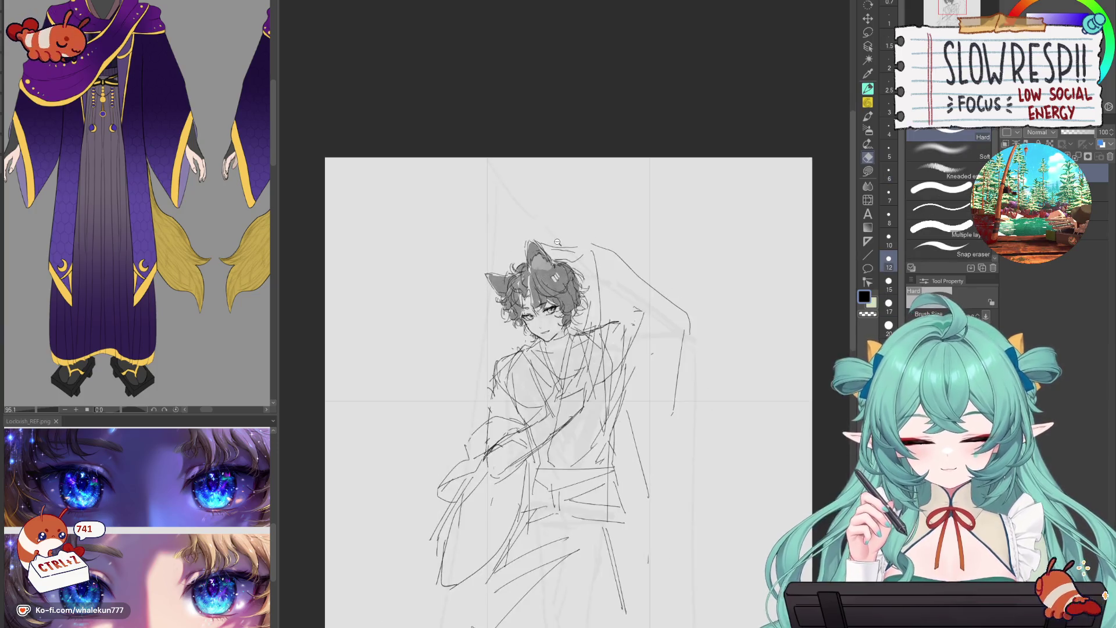
scroll(610, 344, "up", 2)
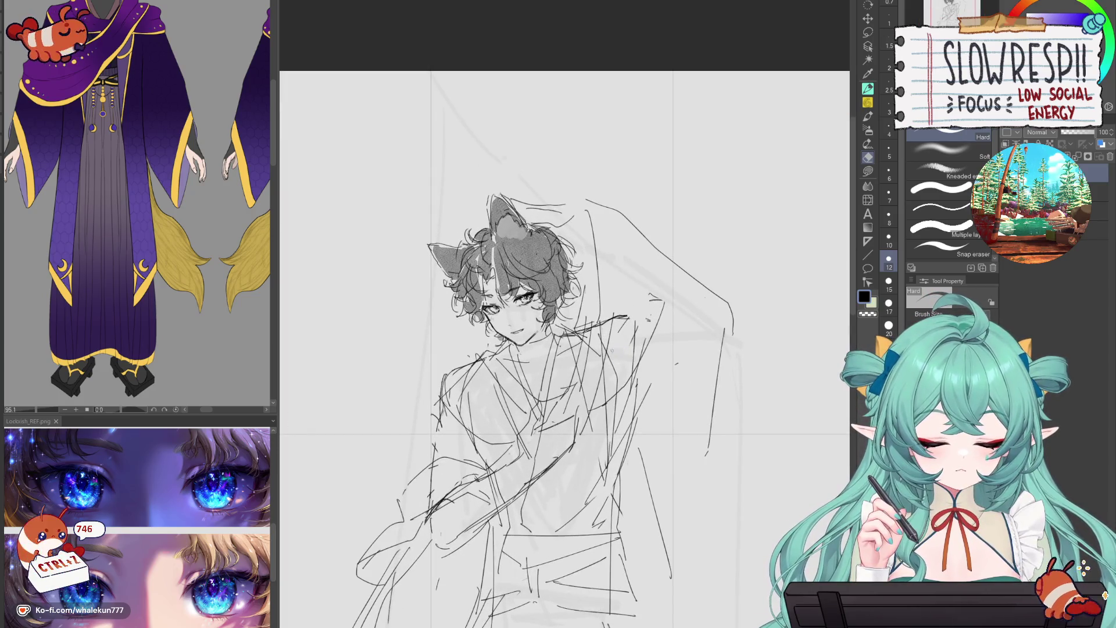
scroll(602, 355, "down", 3)
scroll(603, 355, "up", 1)
key("p")
key("h")
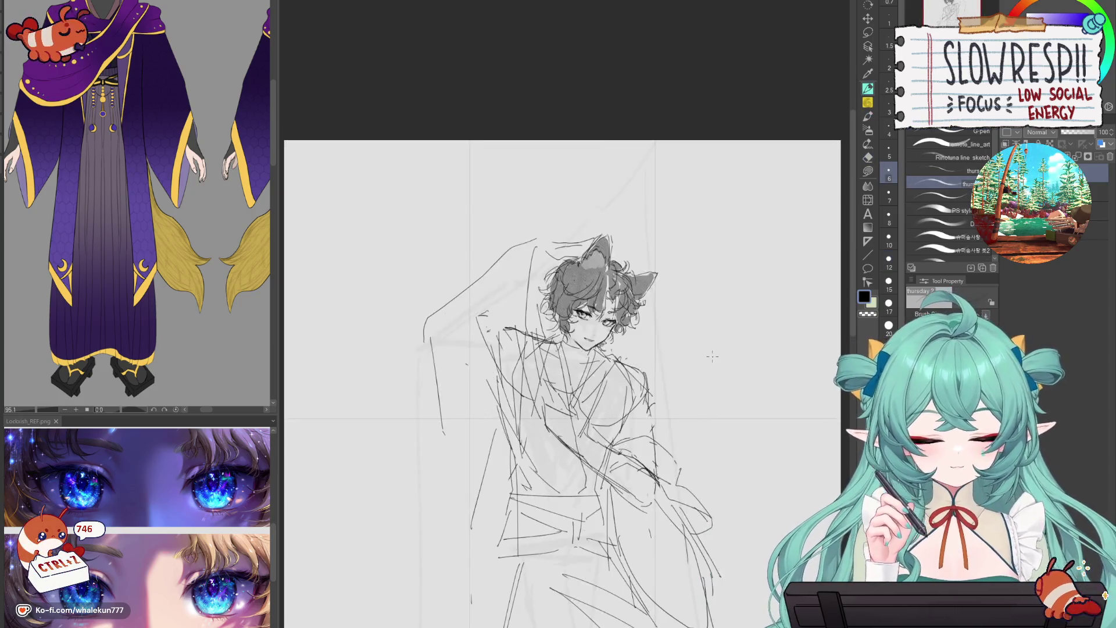
key("h")
mouse_move(151, 300)
left_mouse_down()
mouse_move(157, 387)
mouse_move(147, 350)
left_mouse_up()
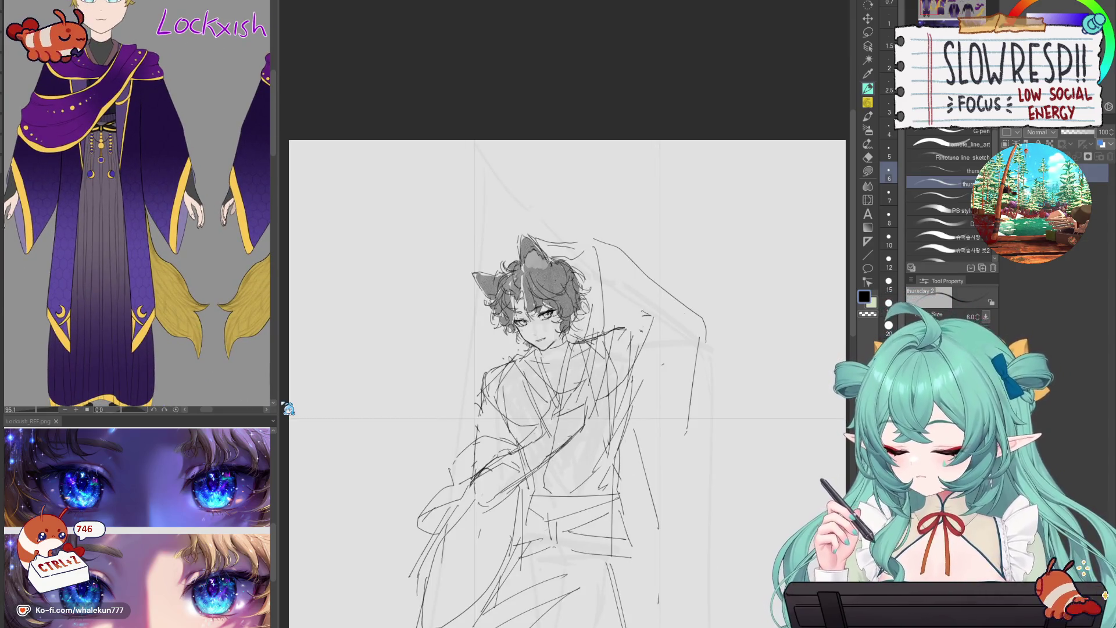
- Reposition the view and erase loose strokes in the lower-left robe area
left_click_drag(634, 493, 623, 417)
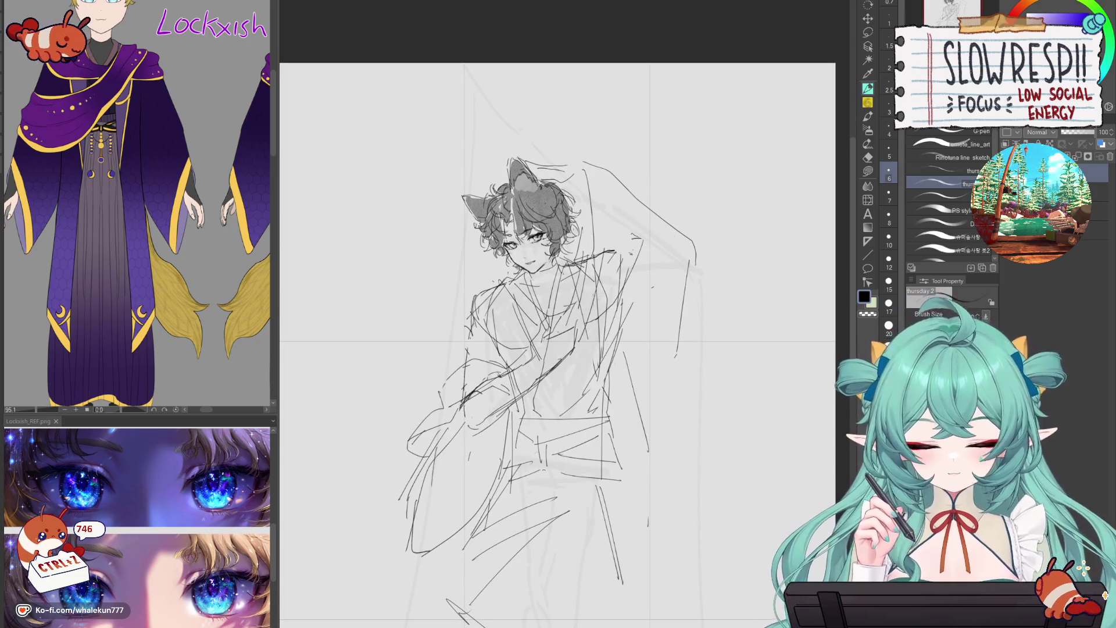
scroll(666, 420, "down", 2)
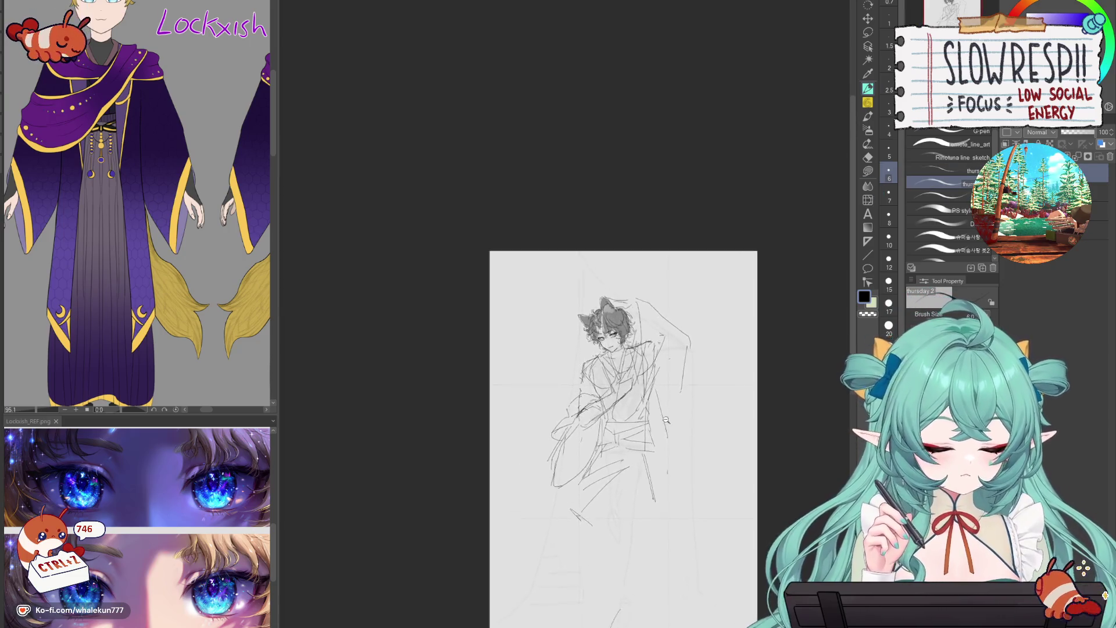
scroll(666, 420, "up", 2)
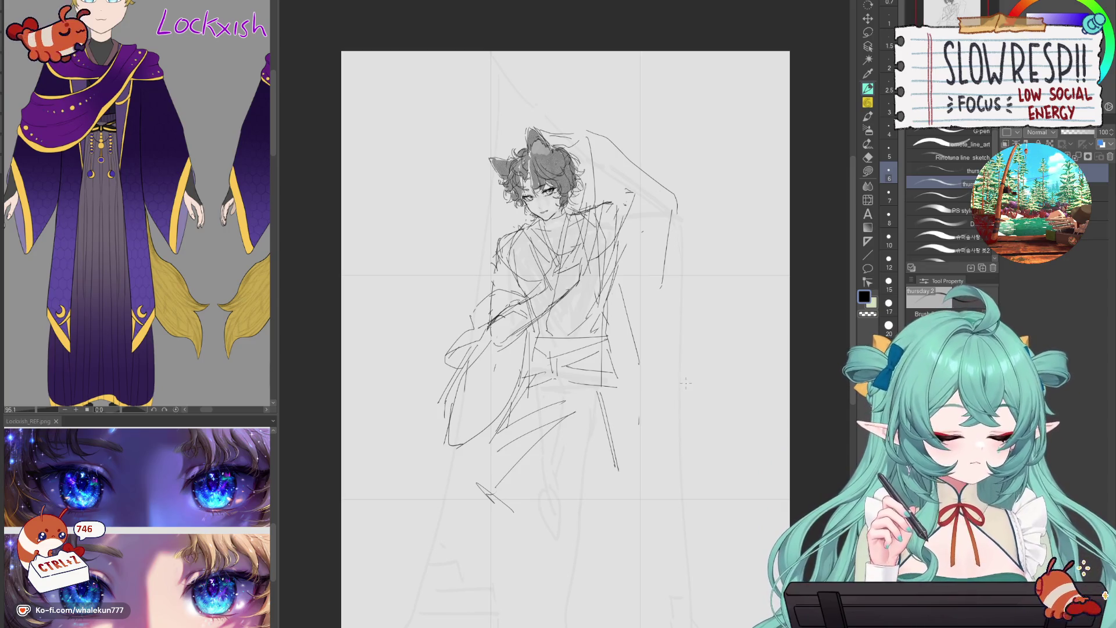
left_click_drag(562, 433, 568, 351)
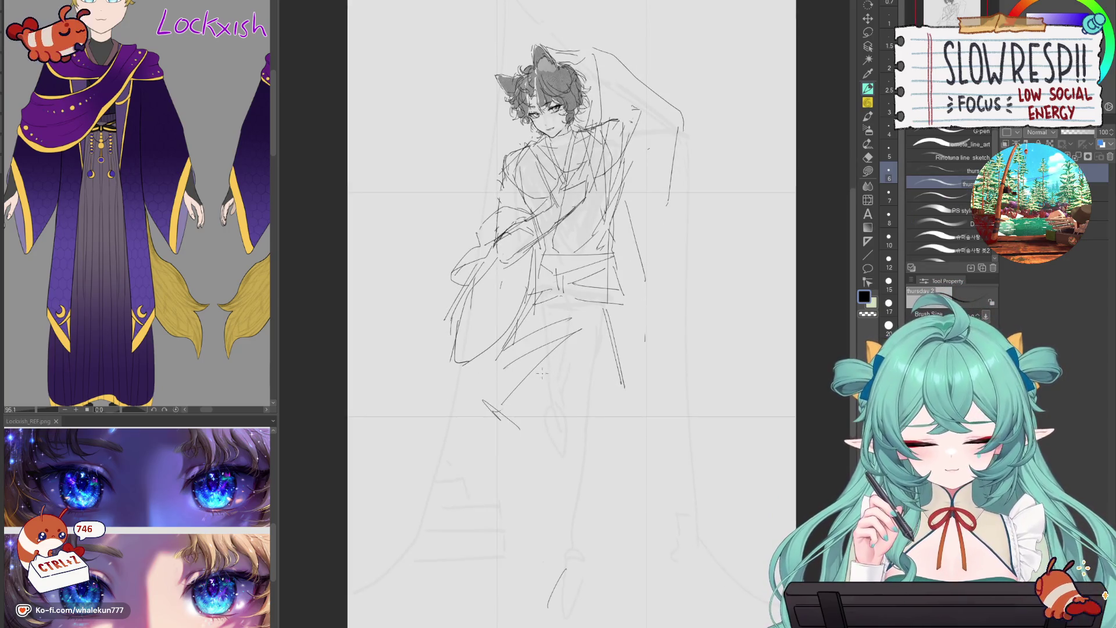
key("e")
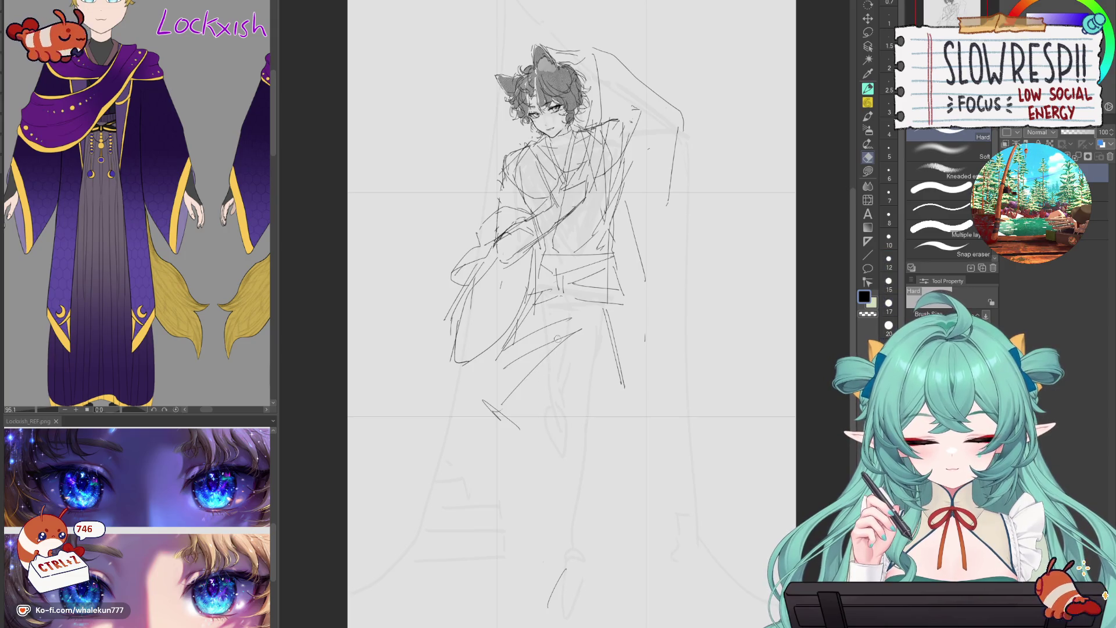
mouse_move(578, 326)
left_mouse_down()
mouse_move(500, 419)
mouse_move(494, 388)
mouse_move(510, 337)
left_mouse_up()
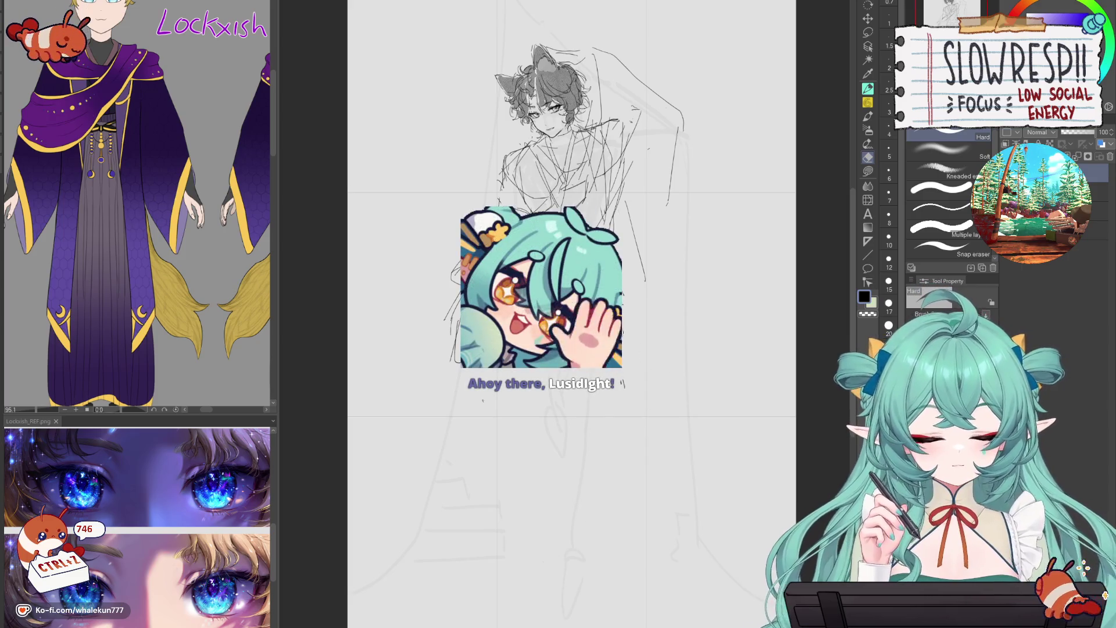
- With the pen, sketch zigzag folds below the sleeve, the leg line and the foot's bottom curve
left_click(867, 89)
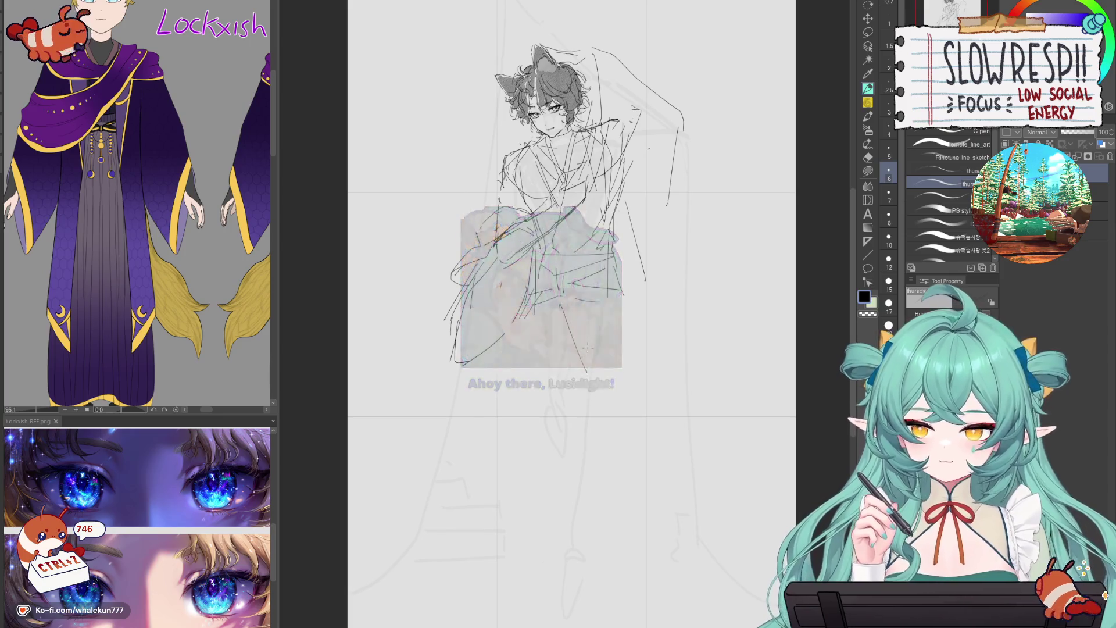
left_click_drag(514, 338, 548, 314)
left_click_drag(482, 373, 518, 341)
left_click_drag(512, 350, 527, 337)
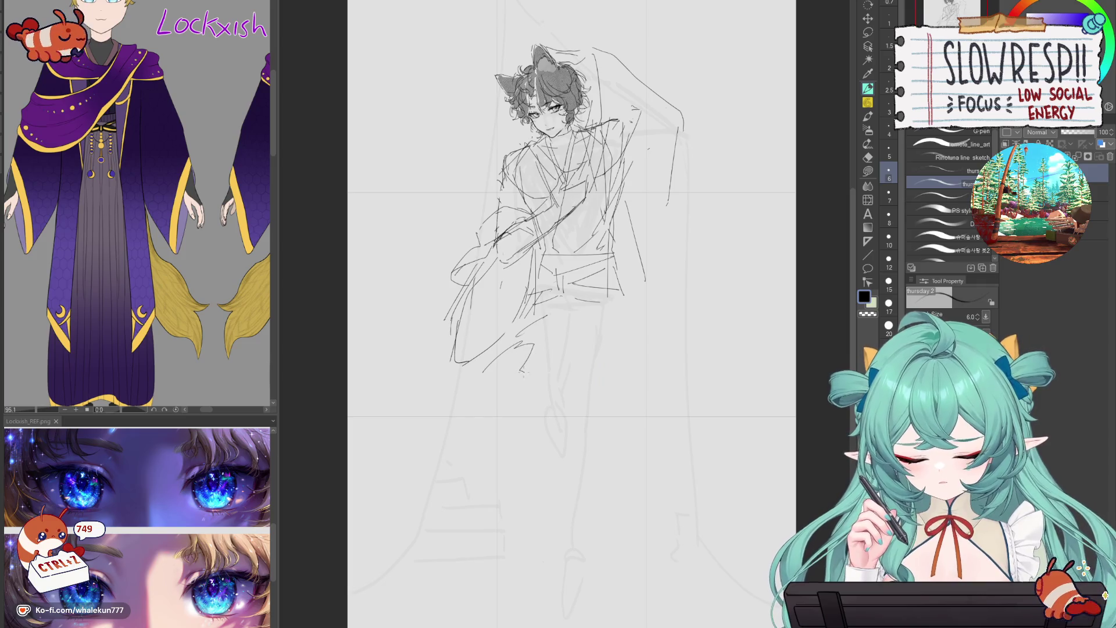
left_click_drag(537, 437, 548, 494)
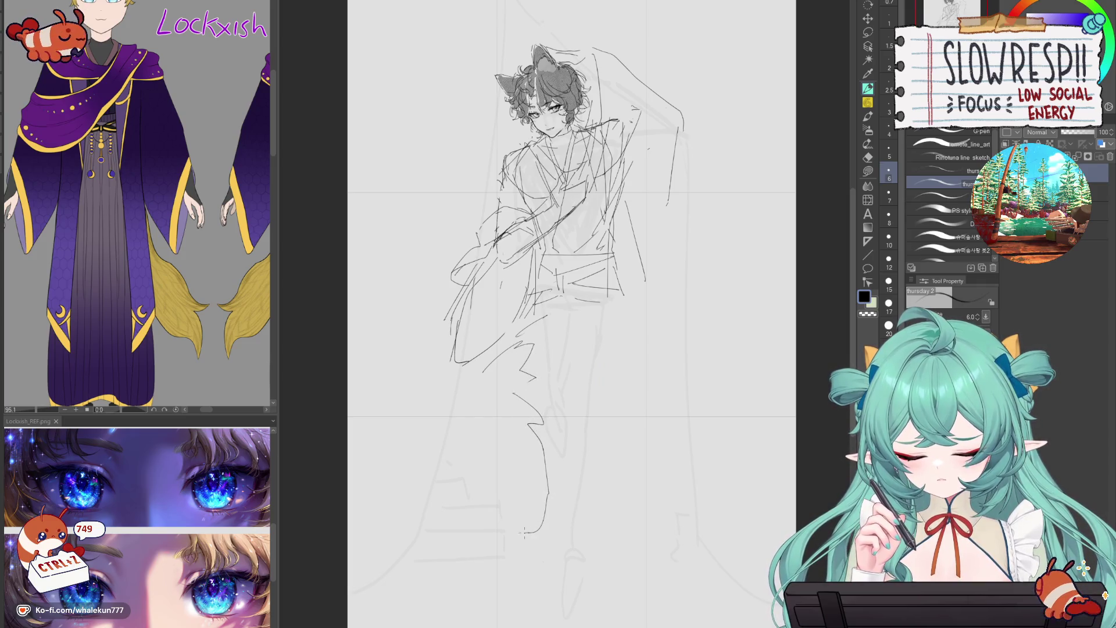
left_click_drag(548, 567, 612, 563)
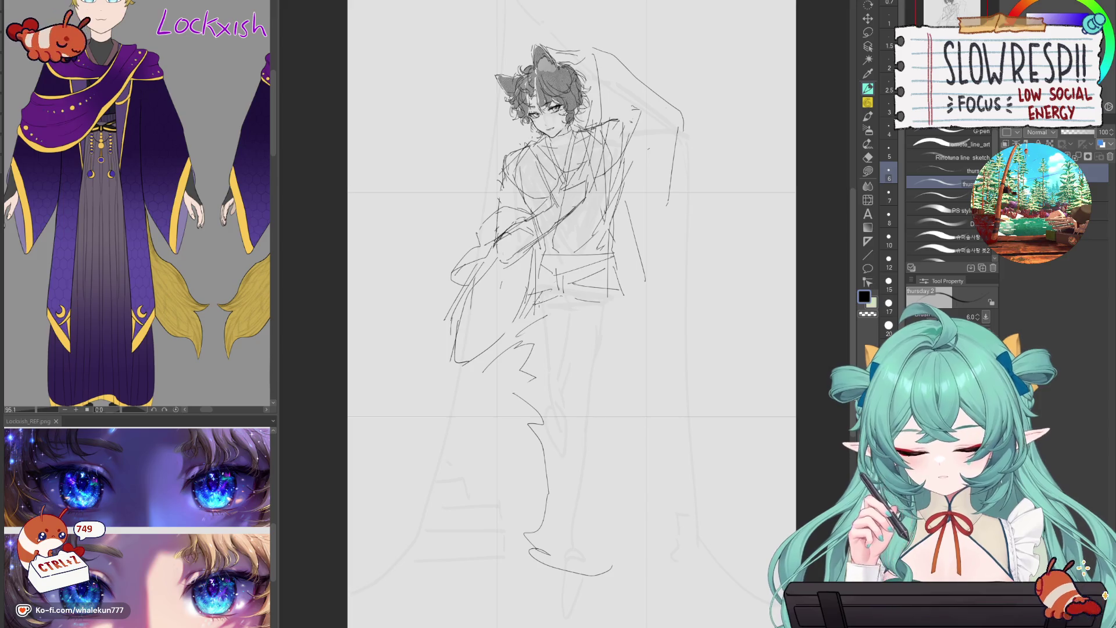
mouse_move(509, 368)
left_mouse_down()
mouse_move(478, 379)
mouse_move(538, 481)
left_mouse_up()
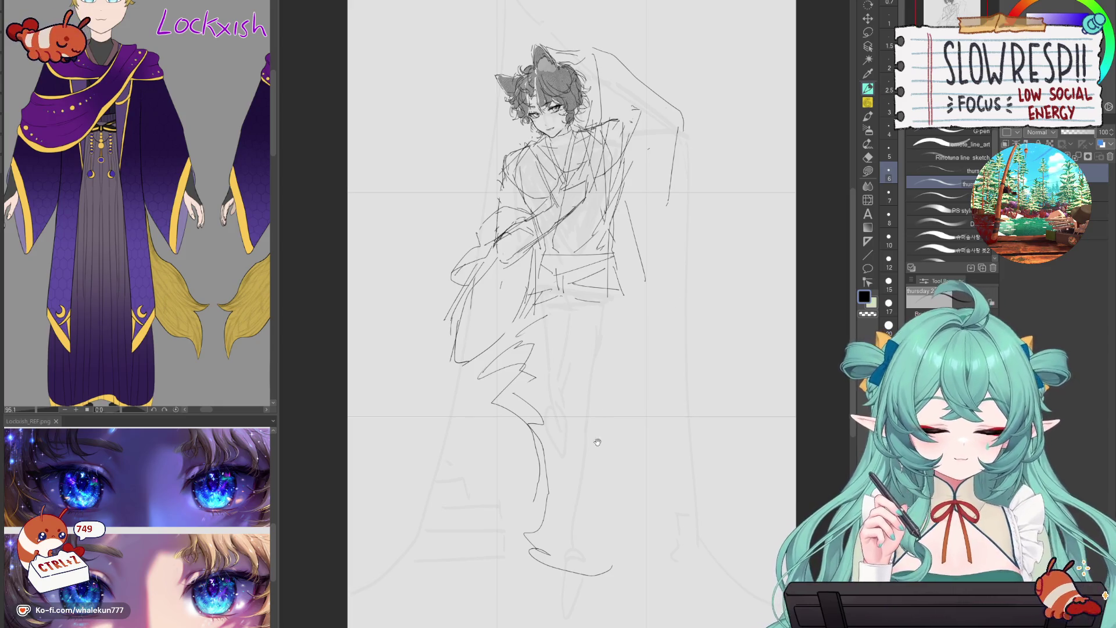
- Try long leg and robe lines below the waist, then undo them
scroll(597, 441, "down", 2)
key("ctrl+z")
key("ctrl+z")
key("ctrl+z")
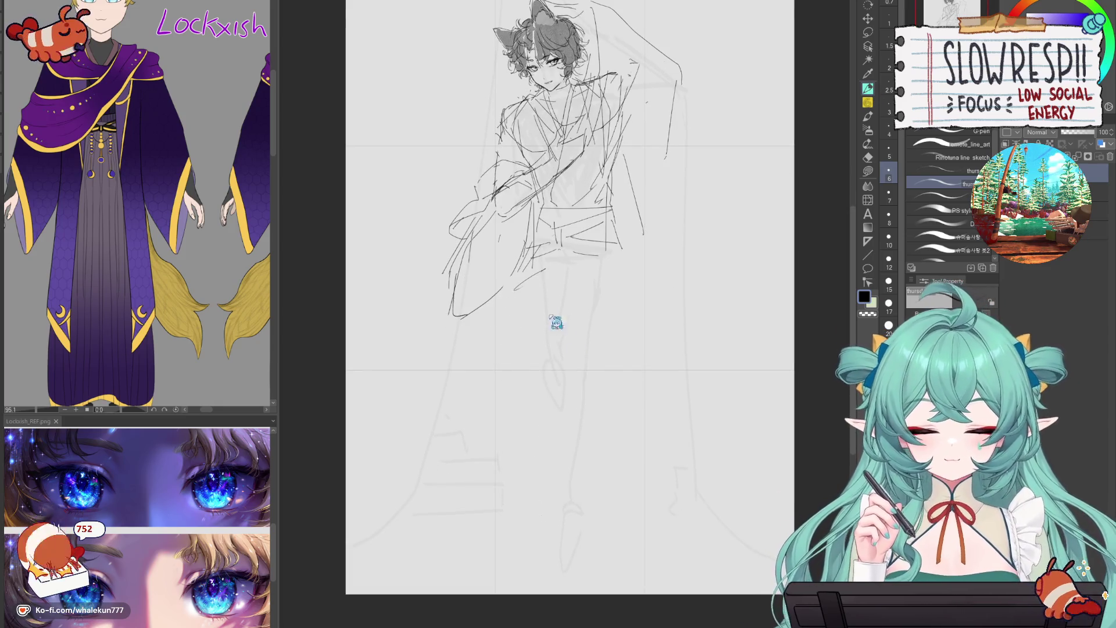
left_click_drag(531, 281, 607, 462)
left_click_drag(529, 317, 619, 513)
left_click_drag(548, 358, 633, 481)
key("ctrl+z")
key("ctrl+z")
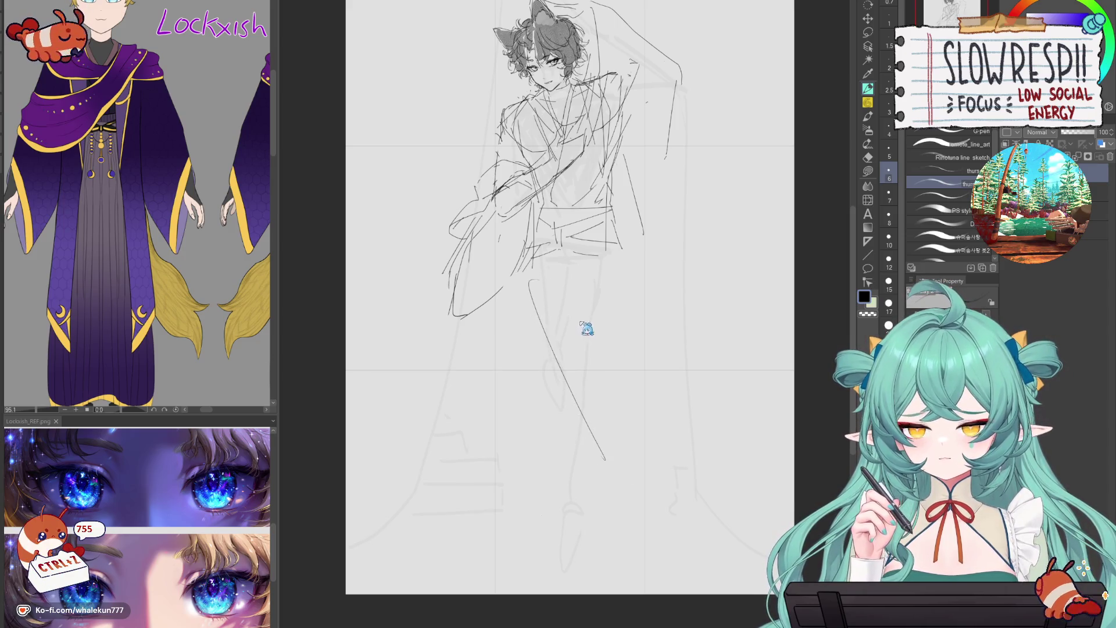
key("ctrl+z")
- Pan the reference to the dark kimono and sketch the belt ornament's hanging cord and belt line
mouse_move(139, 174)
left_mouse_down()
mouse_move(136, 330)
mouse_move(81, 310)
left_mouse_up()
mouse_move(203, 314)
left_mouse_down()
mouse_move(116, 314)
mouse_move(113, 296)
left_mouse_up()
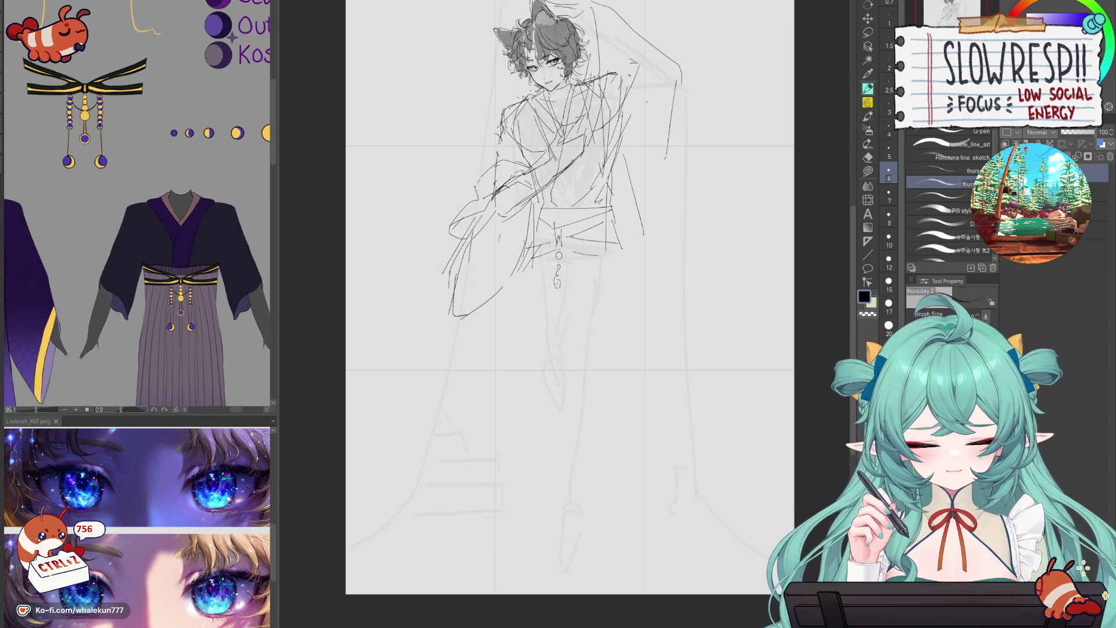
left_click_drag(577, 254, 552, 323)
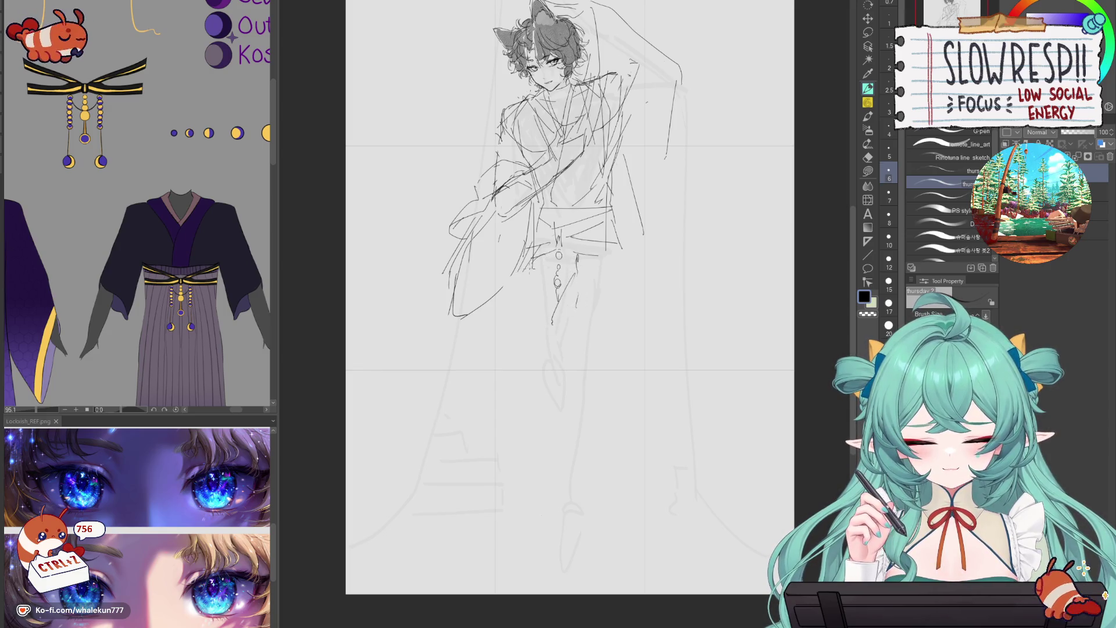
left_click_drag(557, 255, 613, 249)
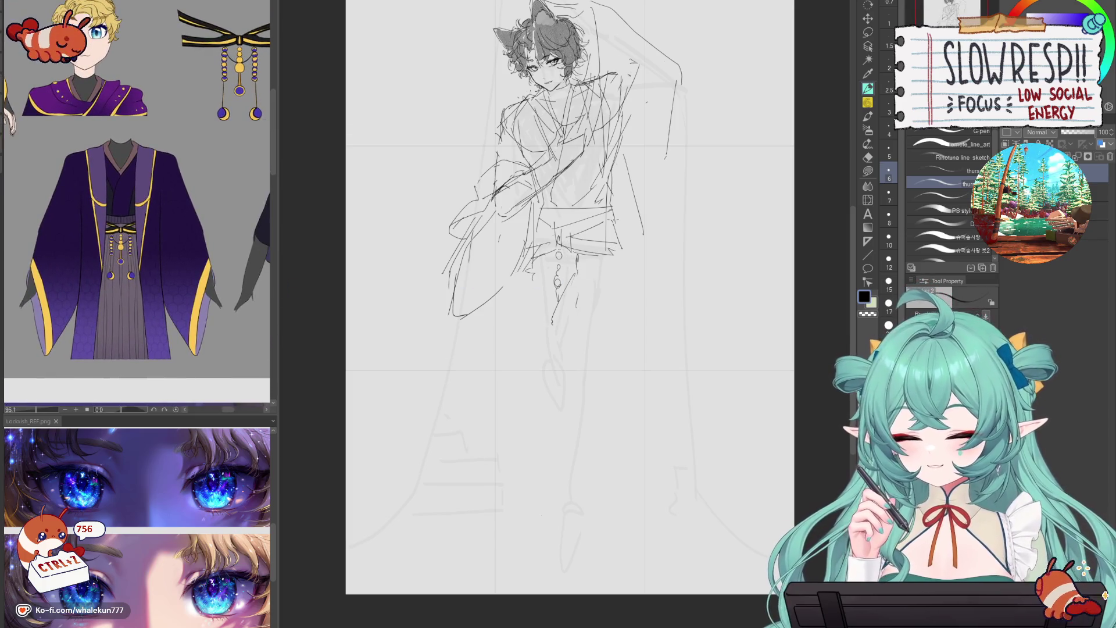
- Erase the raised-arm lines near the head after undoing a trial diagonal sleeve stroke
key("ctrl+minus")
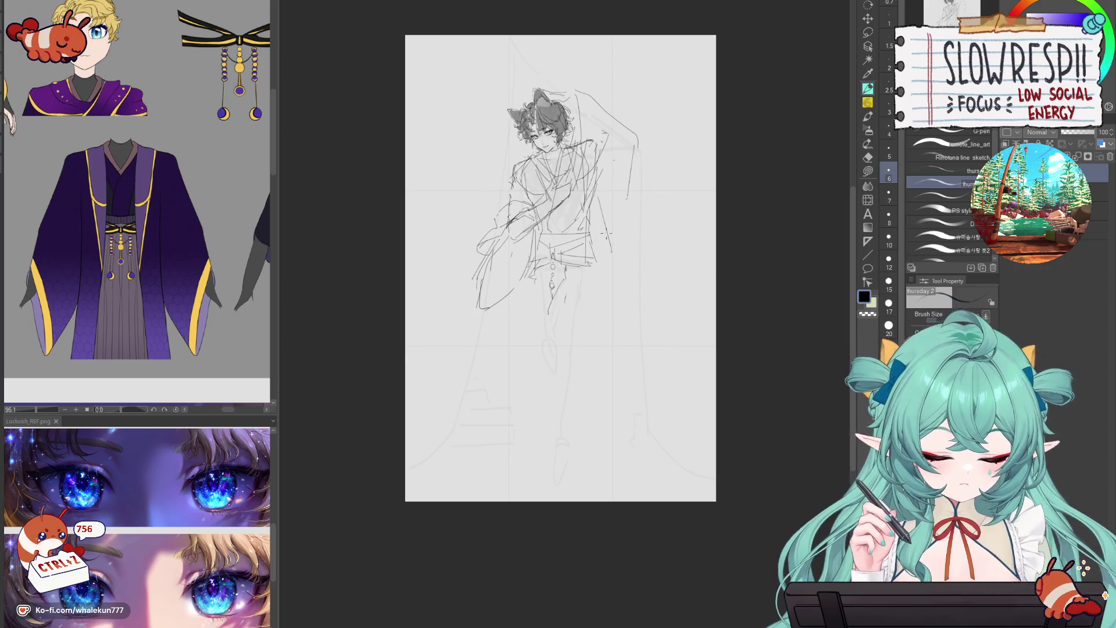
left_click_drag(481, 295, 444, 337)
key("ctrl+z")
key("ctrl+z")
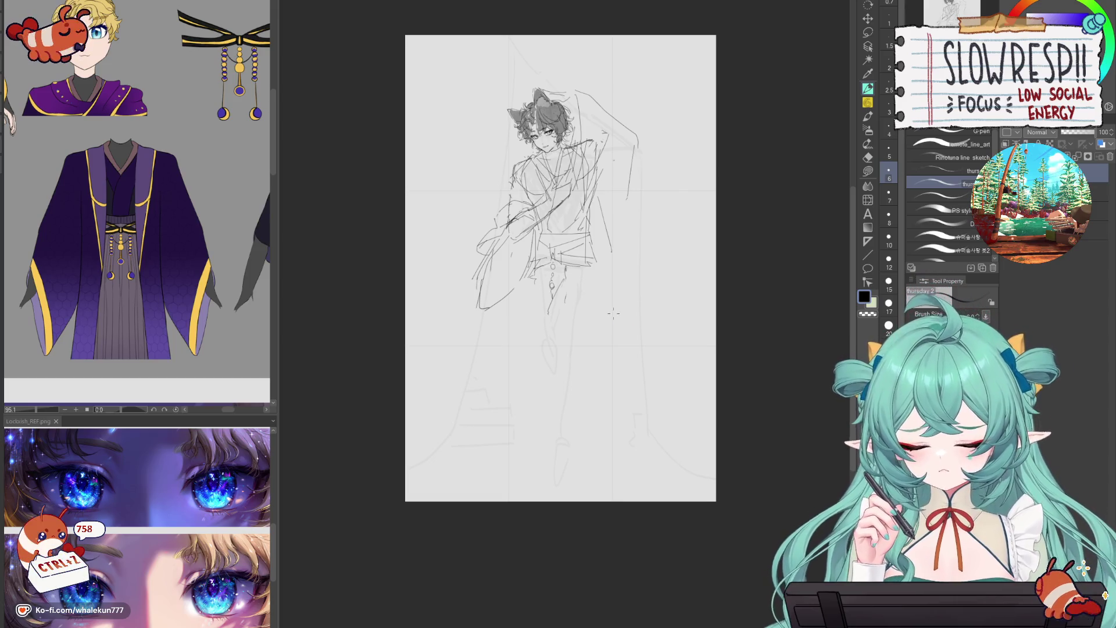
key("ctrl+plus")
scroll(581, 262, "up", 2)
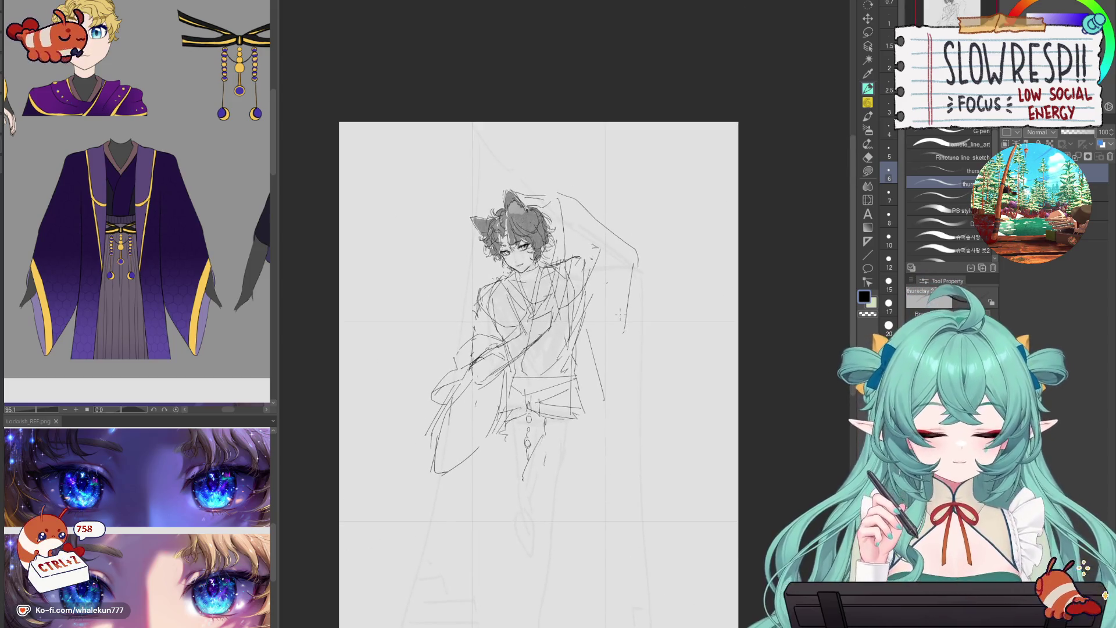
key("e")
mouse_move(539, 176)
left_mouse_down()
mouse_move(526, 191)
mouse_move(581, 224)
mouse_move(564, 238)
mouse_move(630, 255)
mouse_move(590, 238)
mouse_move(585, 299)
left_mouse_up()
- Mirror-check the canvas and redraw lines along the figure's right side with the pen
key("p")
key("h")
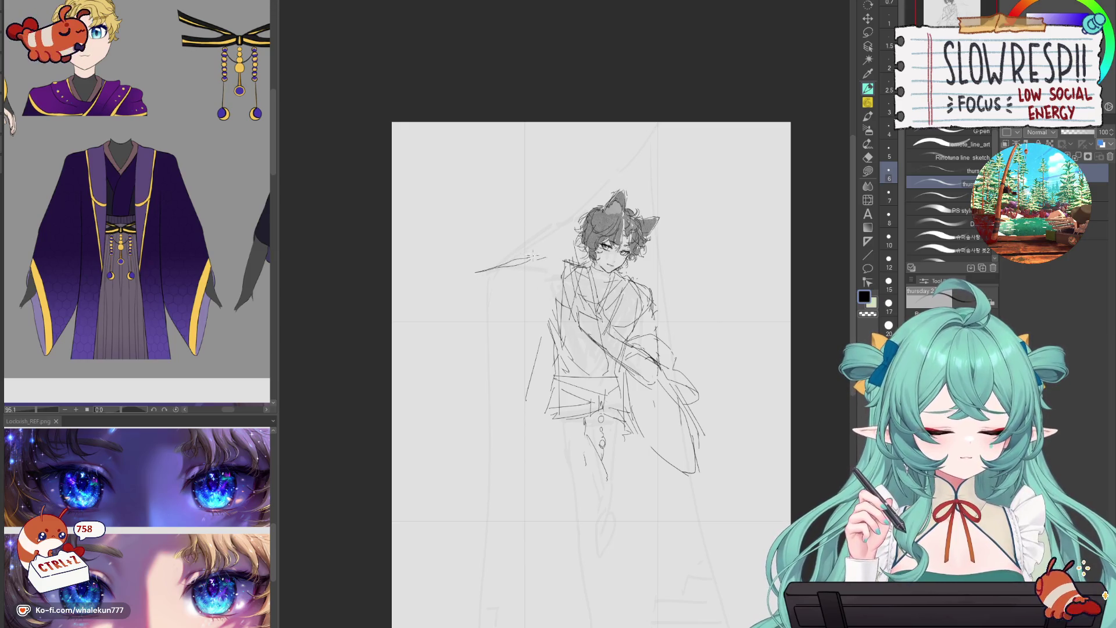
key("h")
left_click_drag(602, 300, 604, 397)
left_click_drag(598, 337, 580, 446)
left_click_drag(582, 369, 578, 412)
left_click_drag(592, 325, 585, 355)
left_click_drag(598, 298, 590, 324)
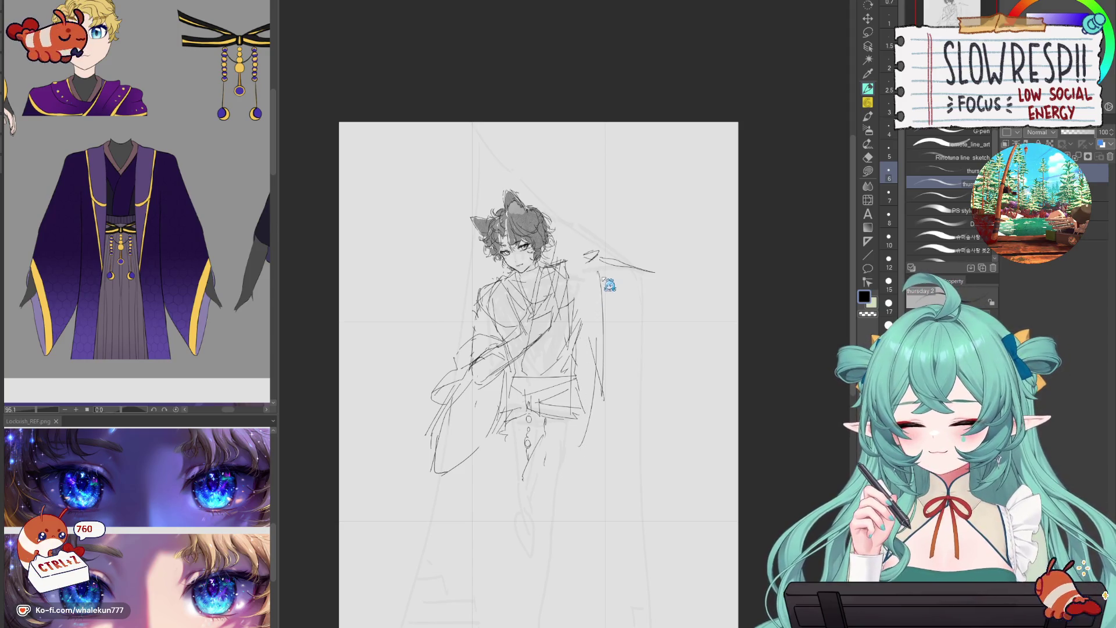
mouse_move(601, 277)
left_mouse_down()
mouse_move(600, 380)
mouse_move(577, 397)
left_mouse_up()
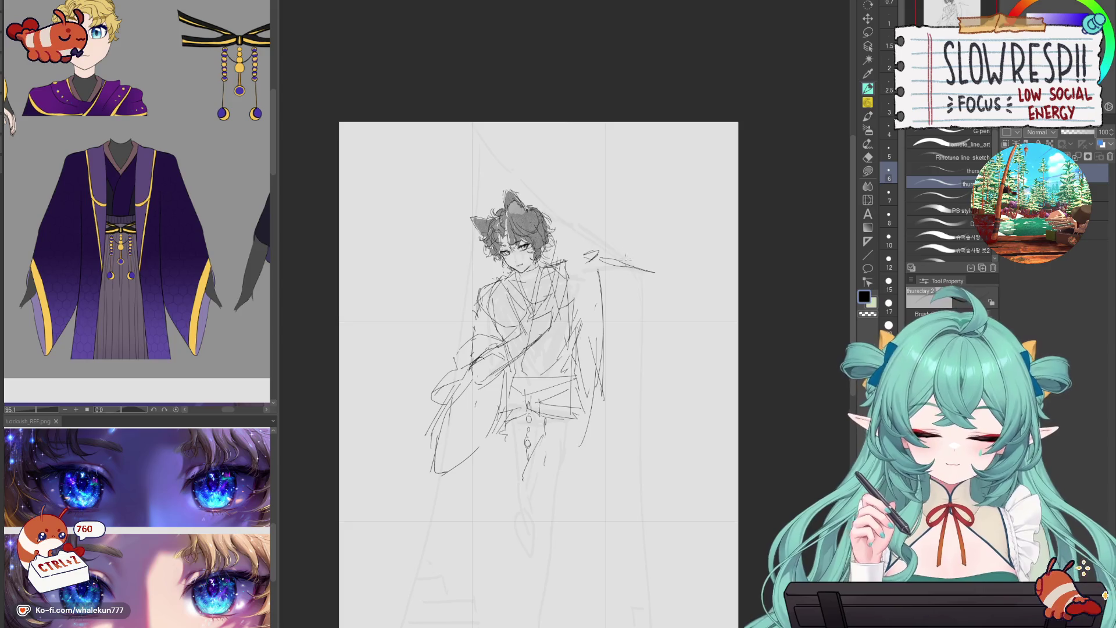
- Redraw the curved sleeve line hanging from the raised arm, discarding the shoulder hatching
key("ctrl+z")
key("ctrl+z")
key("ctrl+z")
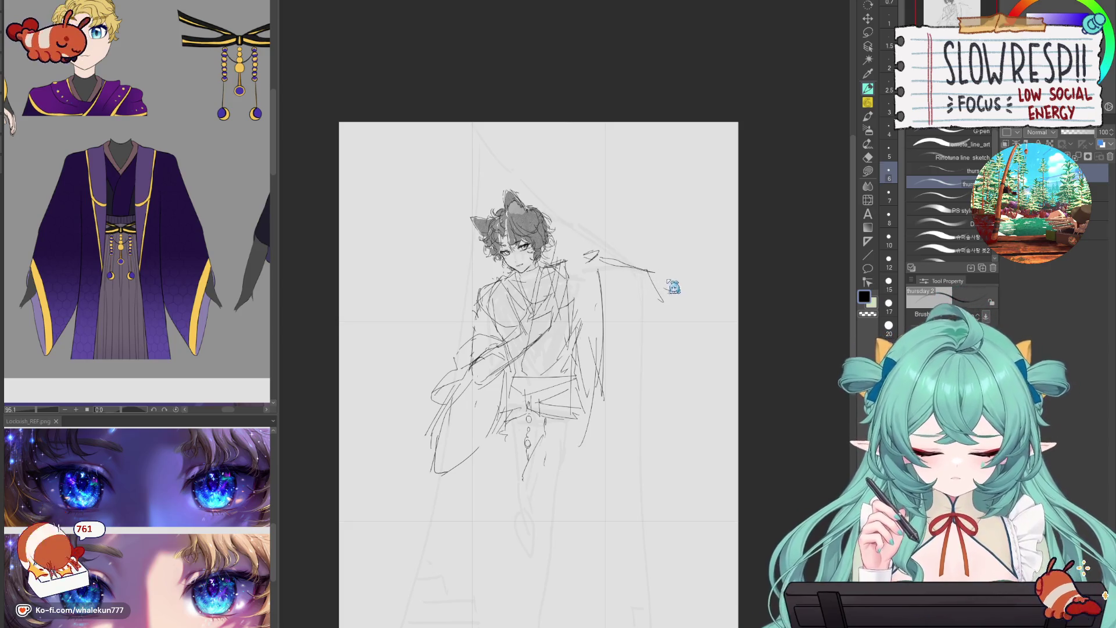
mouse_move(654, 271)
left_mouse_down()
mouse_move(666, 348)
mouse_move(631, 414)
mouse_move(600, 422)
left_mouse_up()
mouse_move(587, 260)
left_mouse_down()
mouse_move(578, 325)
mouse_move(570, 314)
left_mouse_up()
key("ctrl+z")
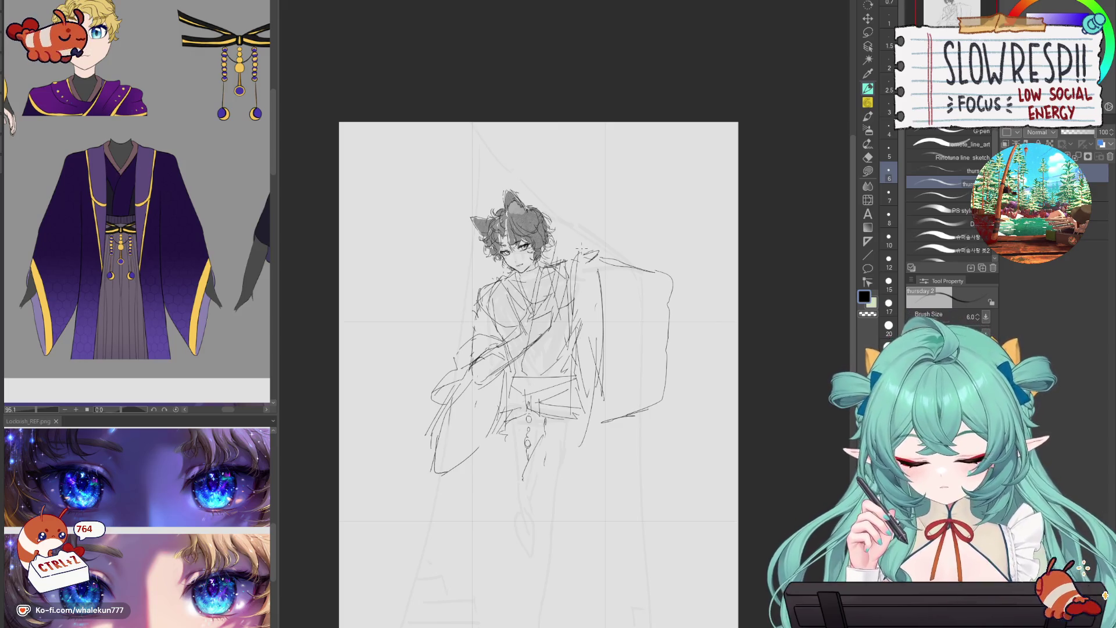
- Sketch a short stroke at the left sleeve and a long diagonal staff line left of the figure
scroll(537, 369, "down", 1)
key("ctrl+z")
mouse_move(470, 319)
left_mouse_down()
mouse_move(441, 347)
mouse_move(490, 334)
left_mouse_up()
left_click_drag(431, 262, 469, 321)
mouse_move(433, 273)
left_mouse_down()
mouse_move(448, 250)
mouse_move(439, 239)
mouse_move(478, 317)
left_mouse_up()
key("ctrl+z")
- Add a parallel line to the staff, mirror the canvas to check, then undo the last stroke
left_click_drag(454, 241, 479, 308)
left_click_drag(426, 269, 465, 325)
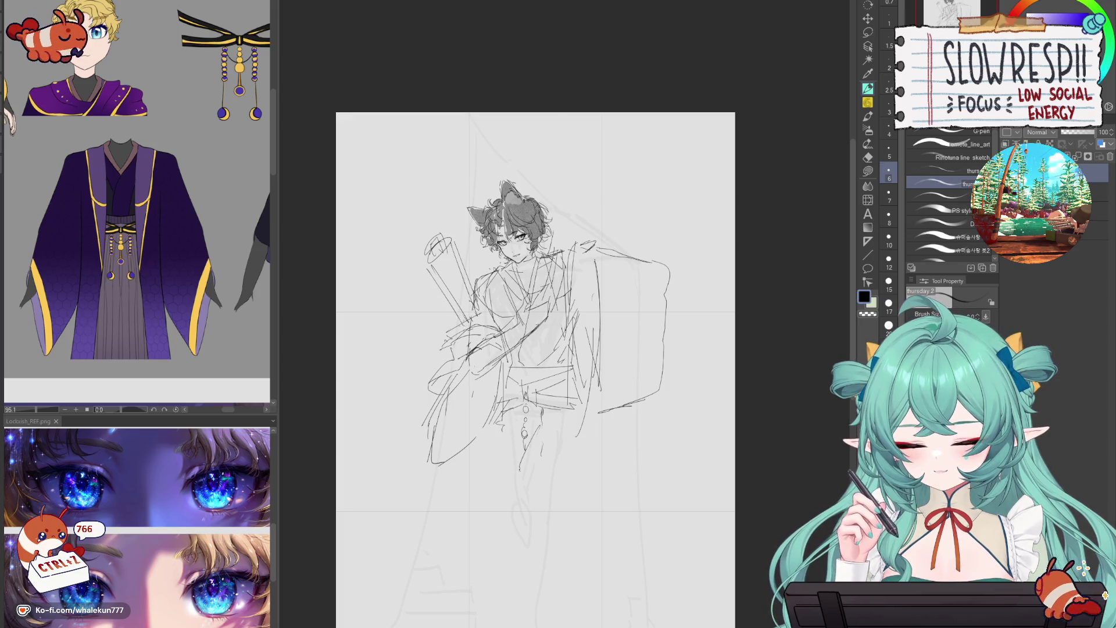
left_click_drag(446, 257, 502, 333)
key("h")
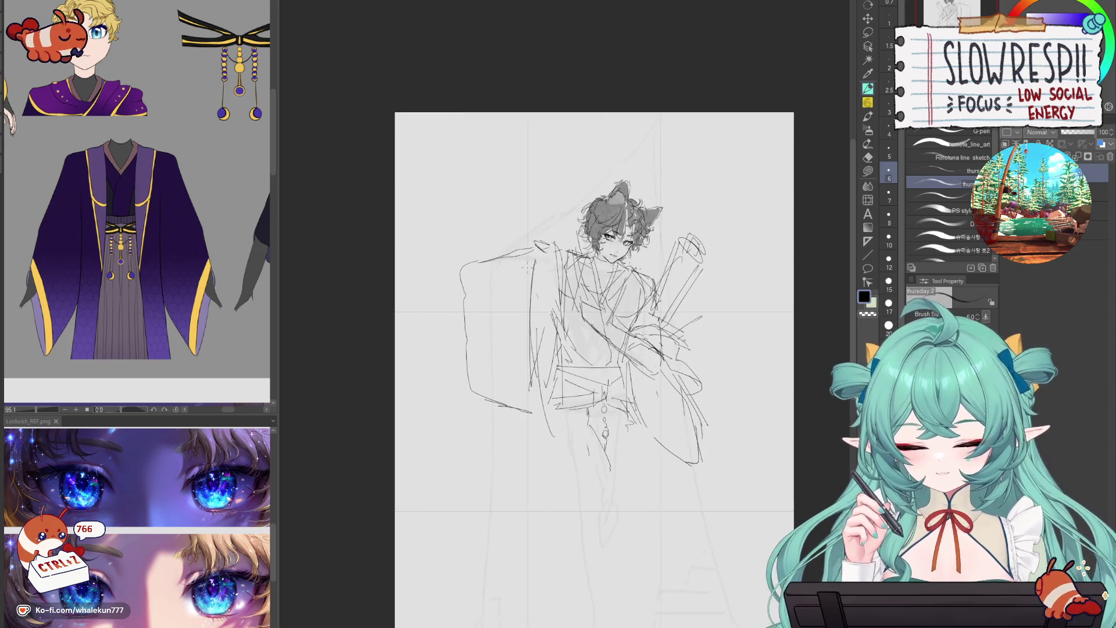
key("h")
key("ctrl+z")
key("ctrl+z")
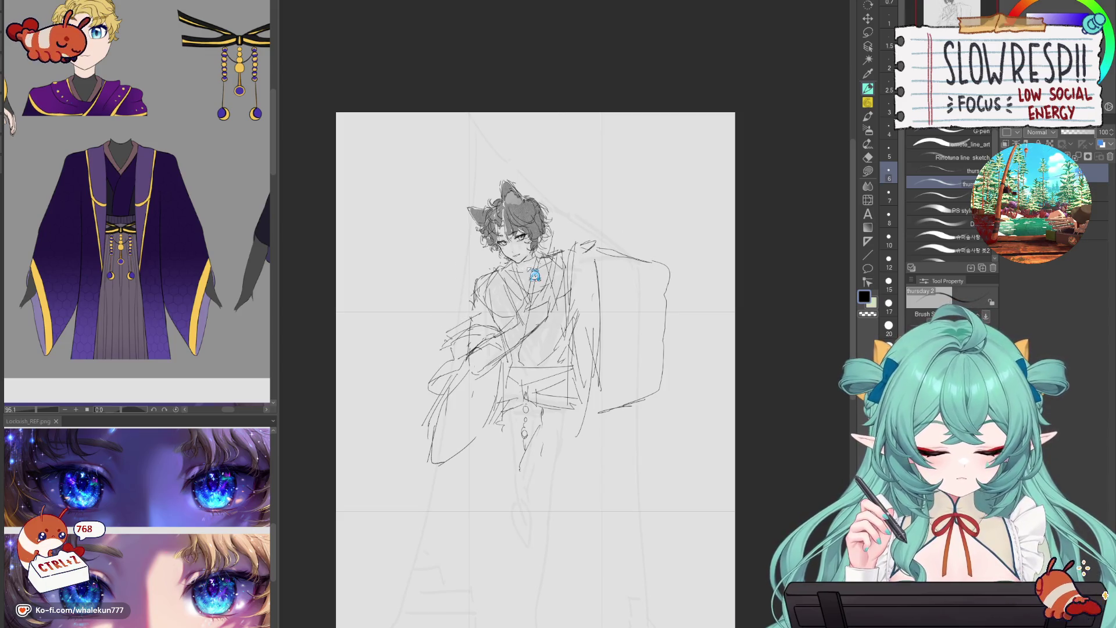
- Draw a flowing curve sweeping out to the left of the torso
left_click_drag(455, 321, 504, 307)
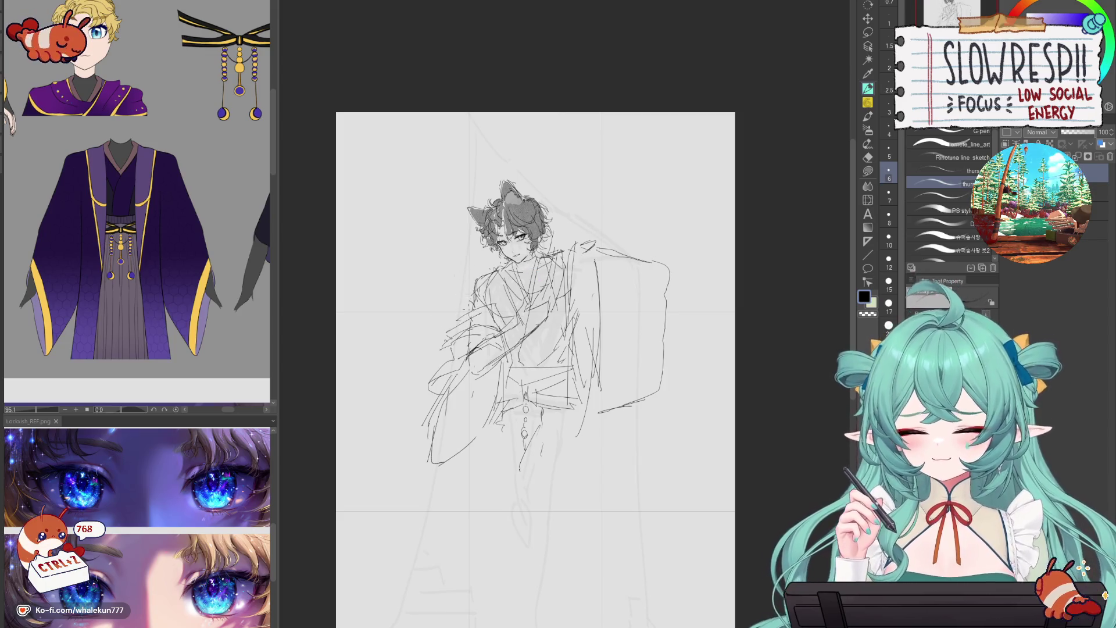
left_click_drag(416, 340, 436, 353)
key("ctrl+z")
key("ctrl+z")
mouse_move(452, 310)
left_mouse_down()
mouse_move(410, 299)
mouse_move(382, 324)
mouse_move(464, 314)
left_mouse_up()
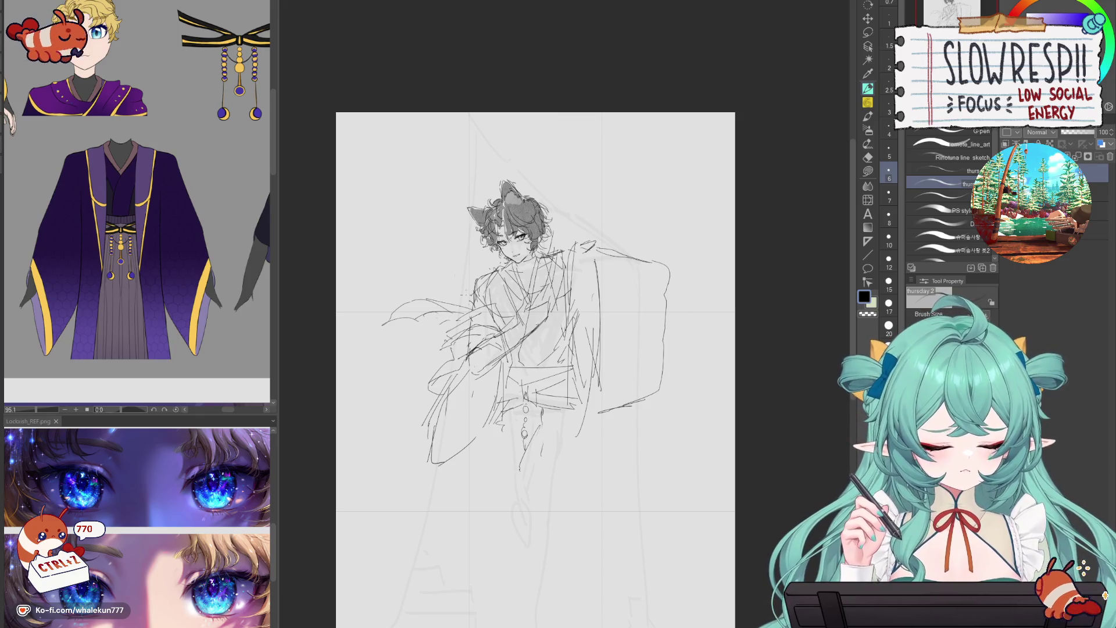
- With the canvas mirrored, sketch a curved swirl at the upper right, then flip back
key("h")
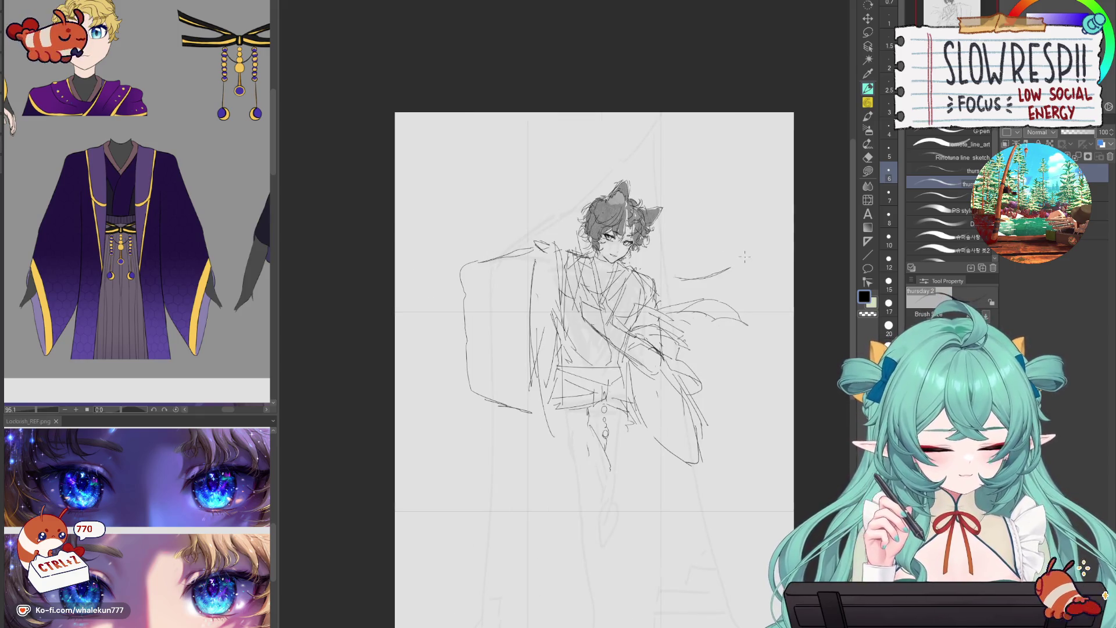
key("ctrl+z")
key("ctrl+z")
key("ctrl+z")
key("ctrl+z")
left_click_drag(718, 277, 777, 218)
mouse_move(734, 275)
left_mouse_down()
mouse_move(779, 207)
mouse_move(761, 189)
left_mouse_up()
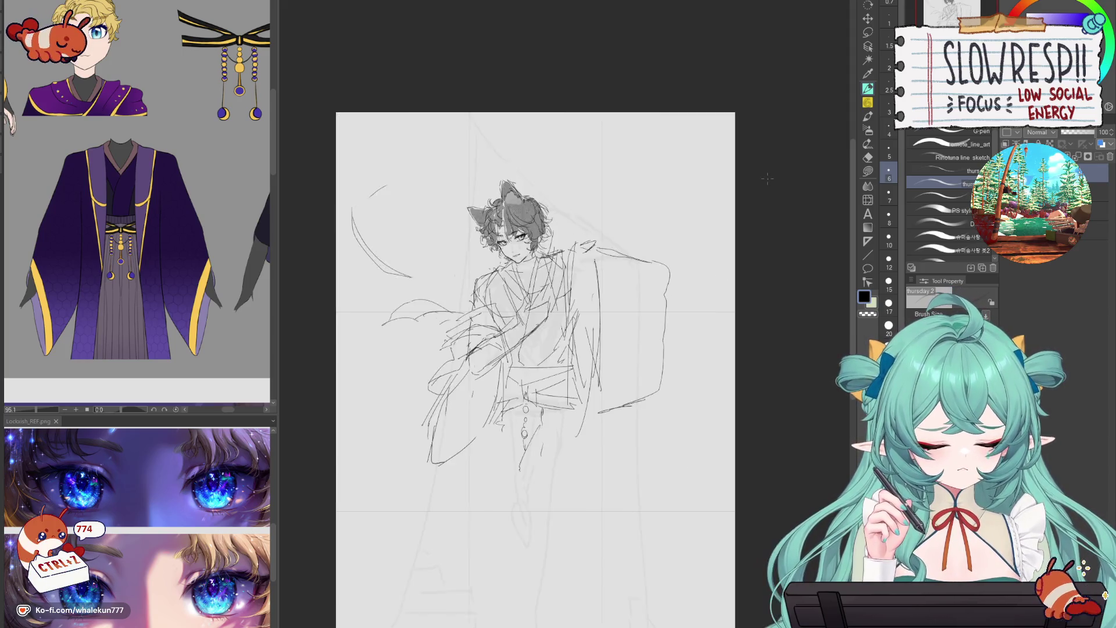
key("h")
key("ctrl+z")
key("ctrl+z")
key("ctrl+z")
key("ctrl+z")
- Sketch and rework short swirl strokes and a small curve left of the figure
left_click_drag(415, 260, 433, 297)
left_click_drag(400, 298, 433, 296)
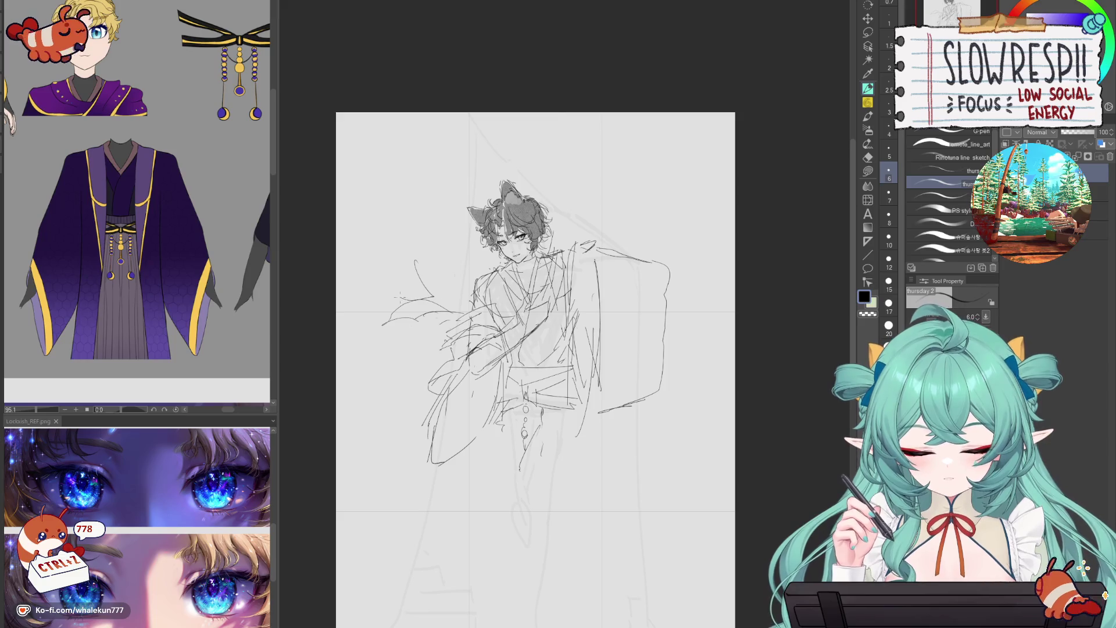
key("ctrl+z")
key("ctrl+z")
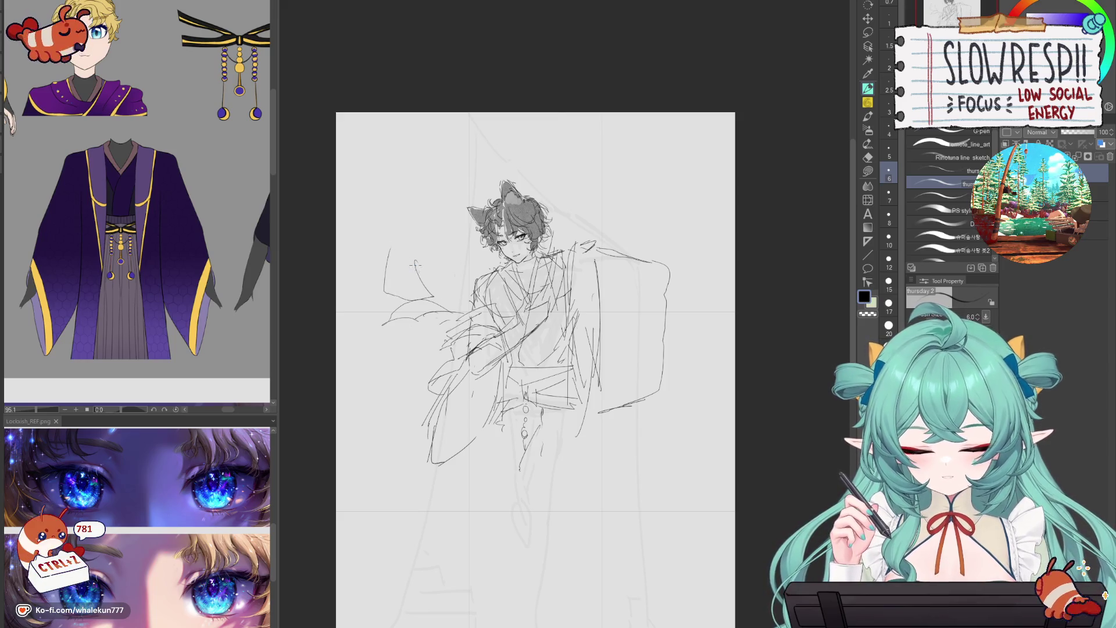
key("ctrl+z")
key("ctrl+z")
left_click_drag(411, 247, 414, 279)
left_click_drag(433, 289, 417, 288)
left_click_drag(393, 243, 397, 290)
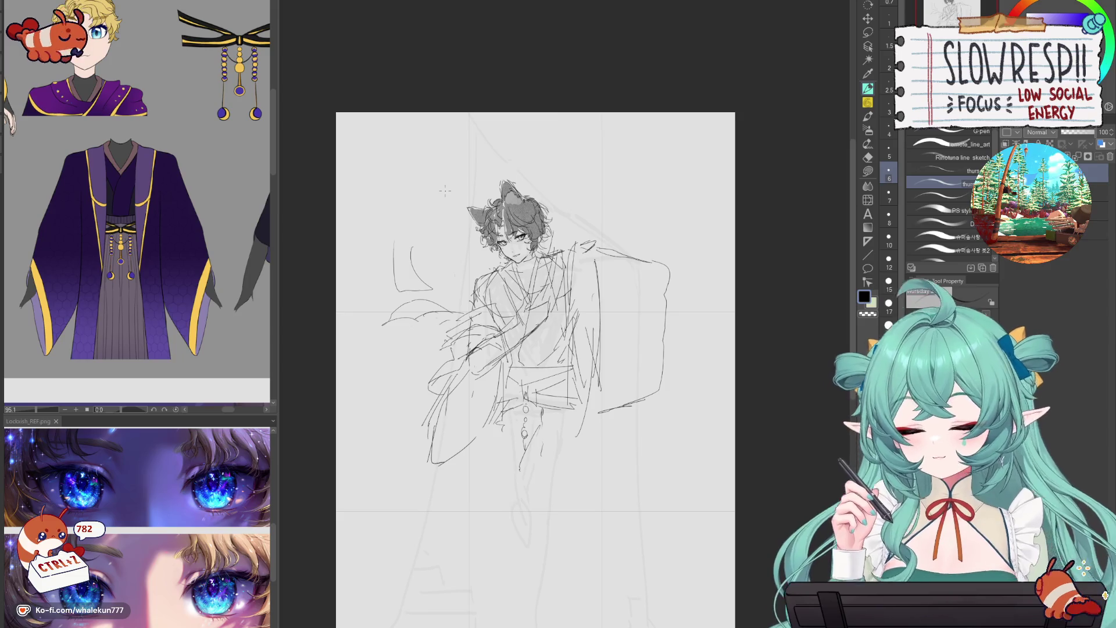
key("ctrl+z")
left_click_drag(402, 246, 404, 265)
- Sketch swirl arcs left of and above the head, plus a short swirl stroke at left
mouse_move(401, 211)
left_mouse_down()
mouse_move(446, 181)
mouse_move(427, 180)
left_mouse_up()
mouse_move(551, 163)
left_mouse_down()
mouse_move(616, 141)
mouse_move(609, 113)
mouse_move(526, 149)
left_mouse_up()
key("ctrl+z")
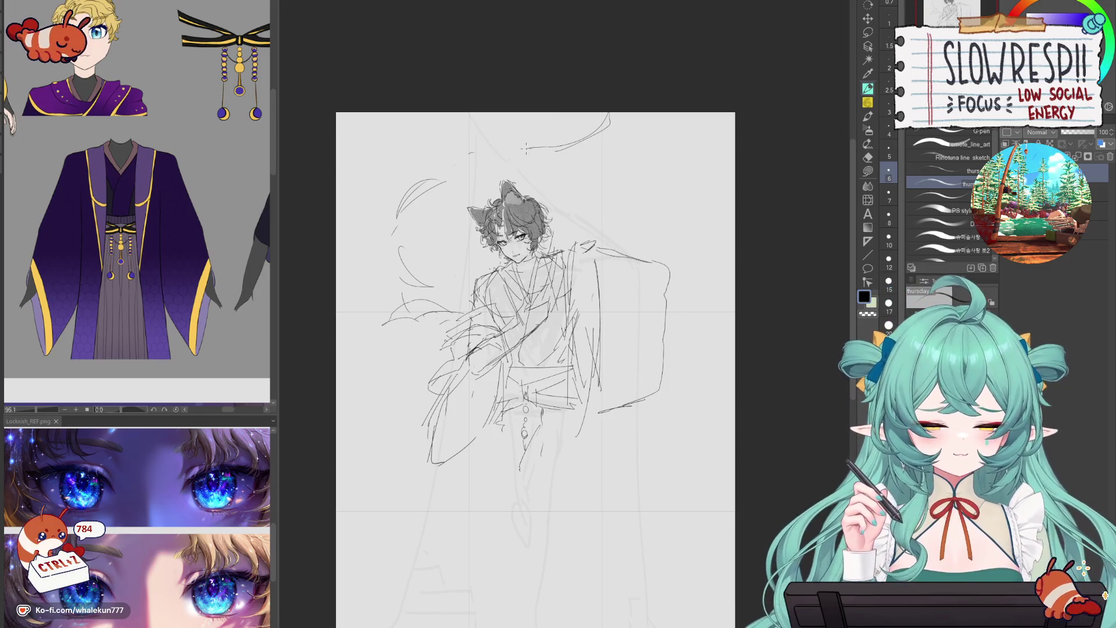
left_click_drag(379, 293, 423, 318)
scroll(405, 231, "down", 1)
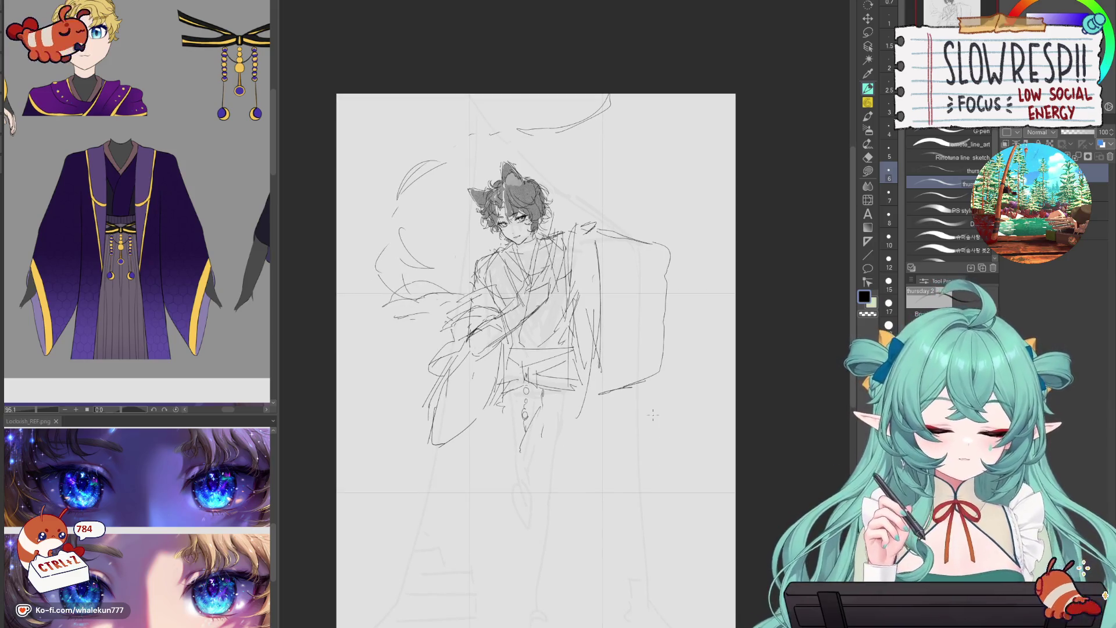
- Draw a stroke flowing out from the shoulder and redraw the curve beside the sleeve
left_click_drag(566, 262, 577, 245)
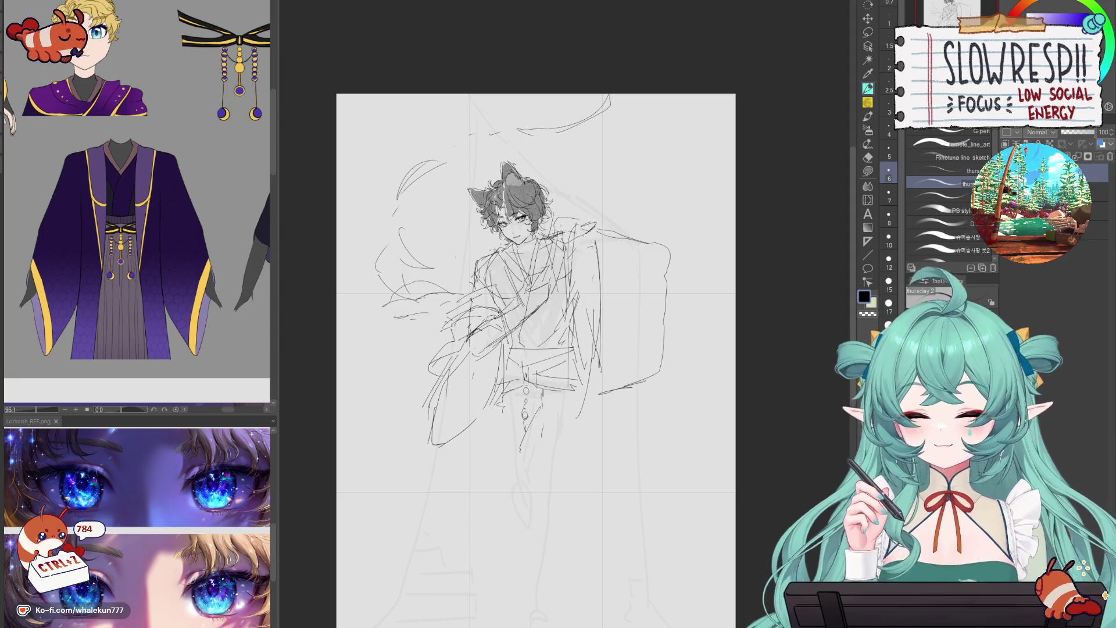
key("ctrl+z")
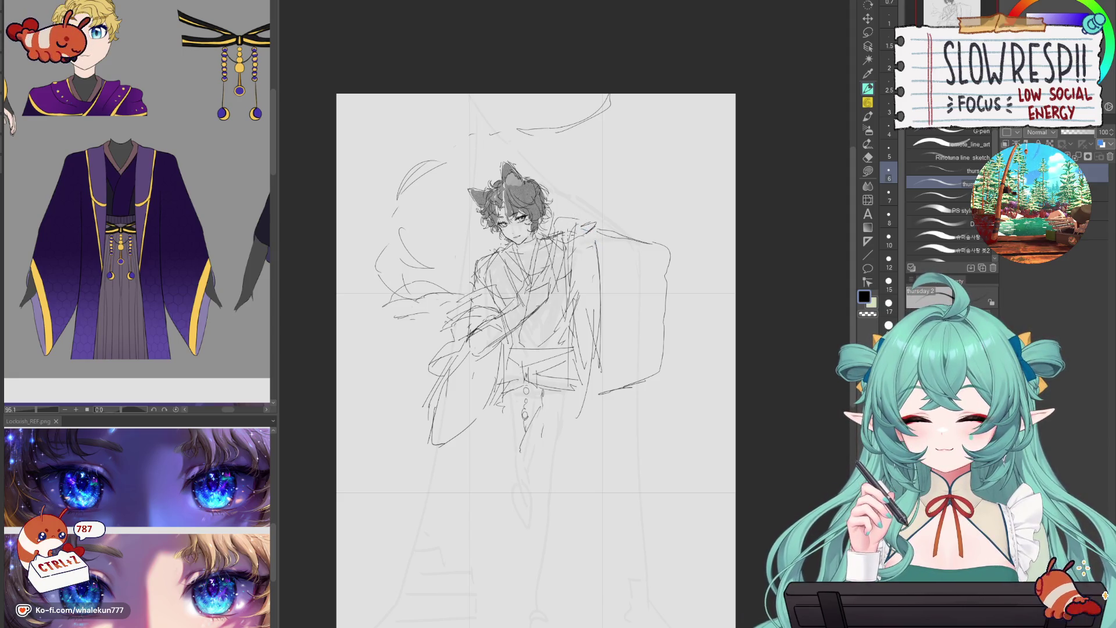
key("ctrl+z")
key("ctrl+z")
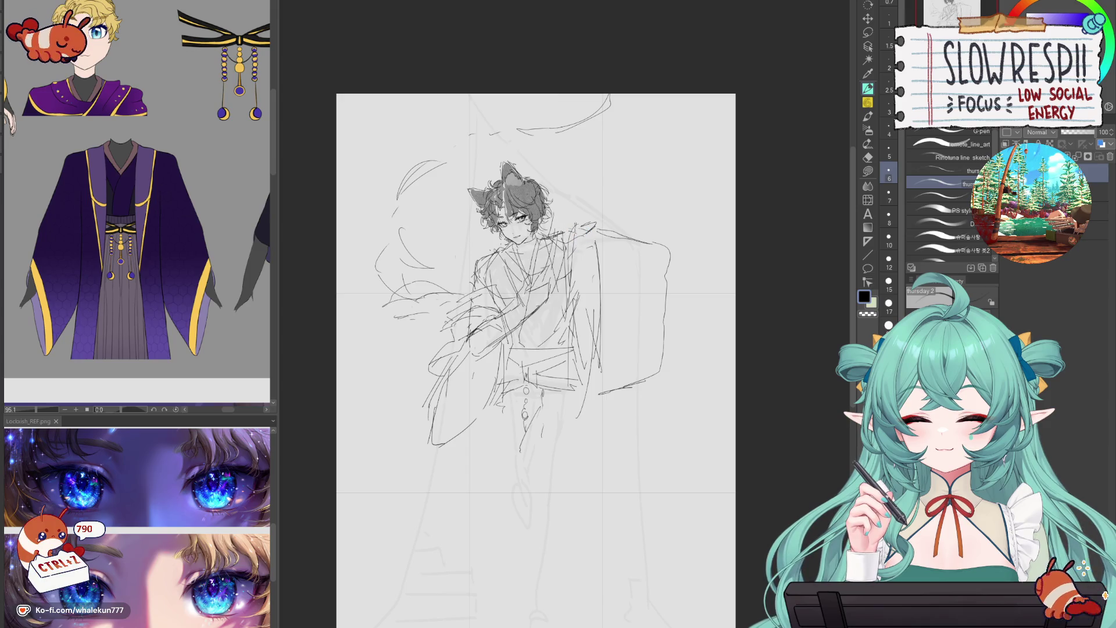
mouse_move(562, 229)
left_mouse_down()
mouse_move(589, 200)
mouse_move(660, 219)
mouse_move(692, 288)
left_mouse_up()
key("ctrl+z")
key("ctrl+z")
mouse_move(655, 238)
left_mouse_down()
mouse_move(685, 291)
mouse_move(654, 269)
mouse_move(668, 273)
mouse_move(677, 322)
left_mouse_up()
key("ctrl+z")
key("ctrl+z")
key("ctrl+z")
key("ctrl+z")
- Add short strokes and a flowing curve below the sleeve, then check the lower robe
left_click_drag(656, 268, 685, 277)
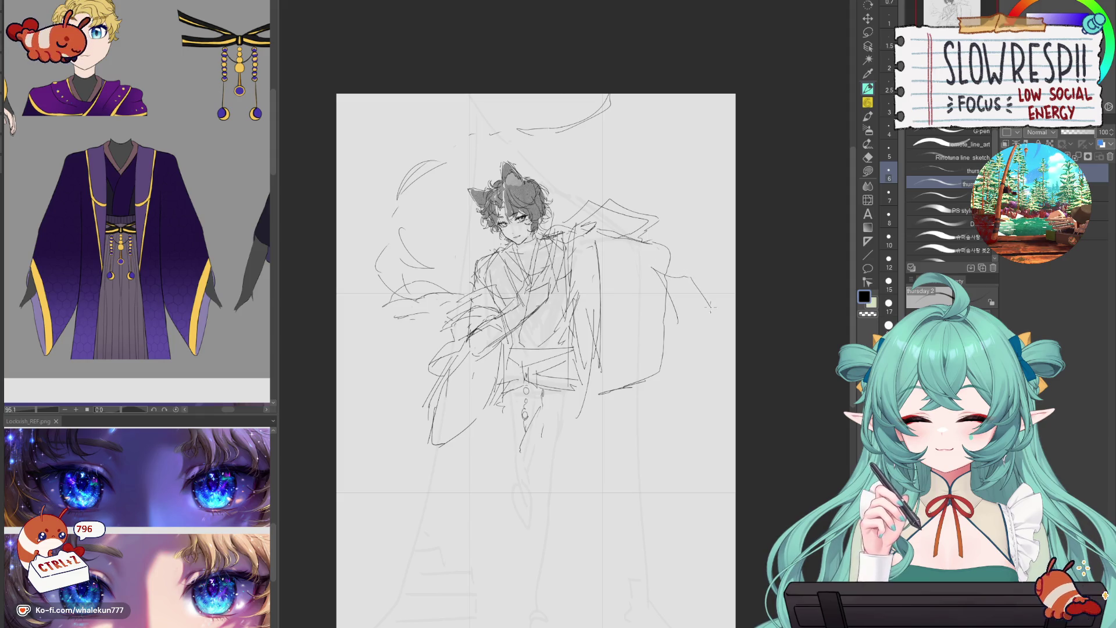
left_click_drag(682, 323, 719, 334)
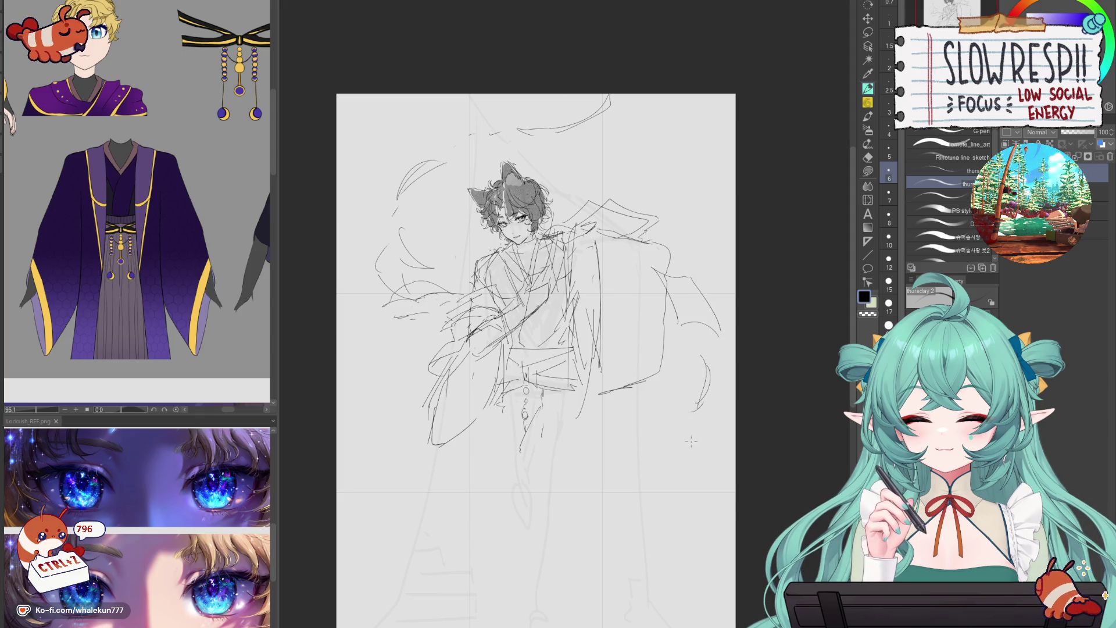
mouse_move(673, 457)
left_mouse_down()
mouse_move(660, 445)
mouse_move(661, 400)
left_mouse_up()
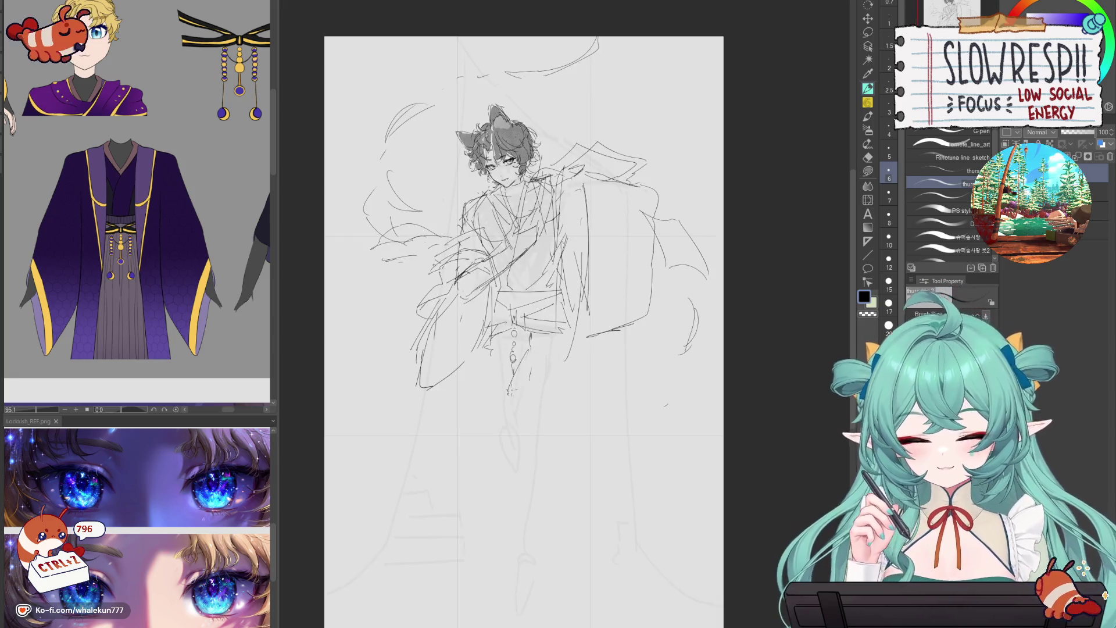
left_click_drag(484, 417, 524, 392)
key("ctrl+z")
key("e")
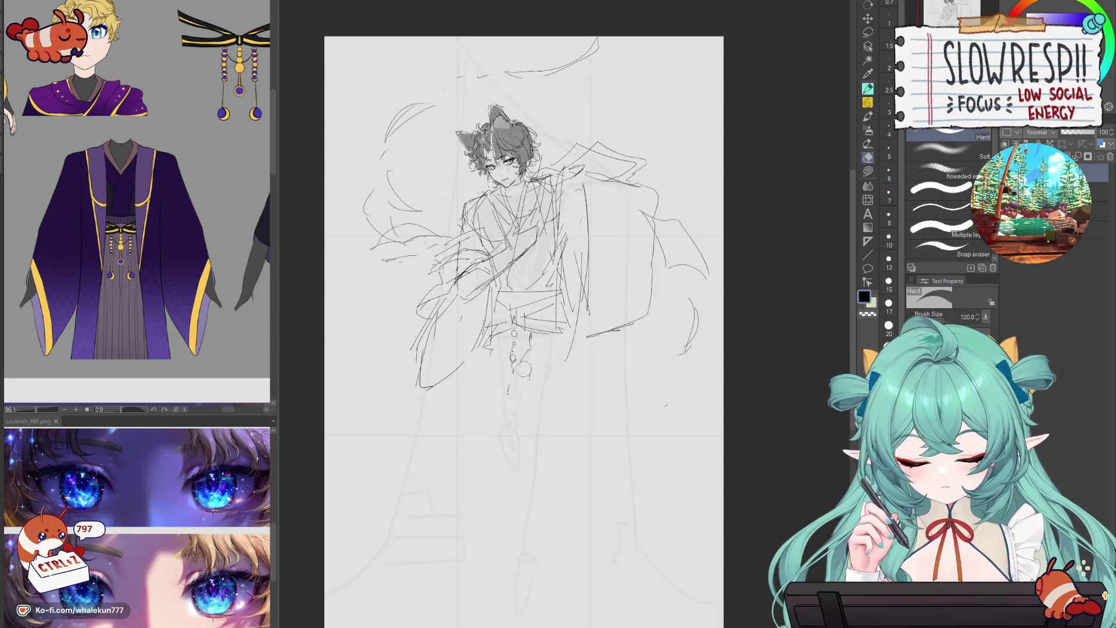
key("p")
scroll(541, 314, "down", 5)
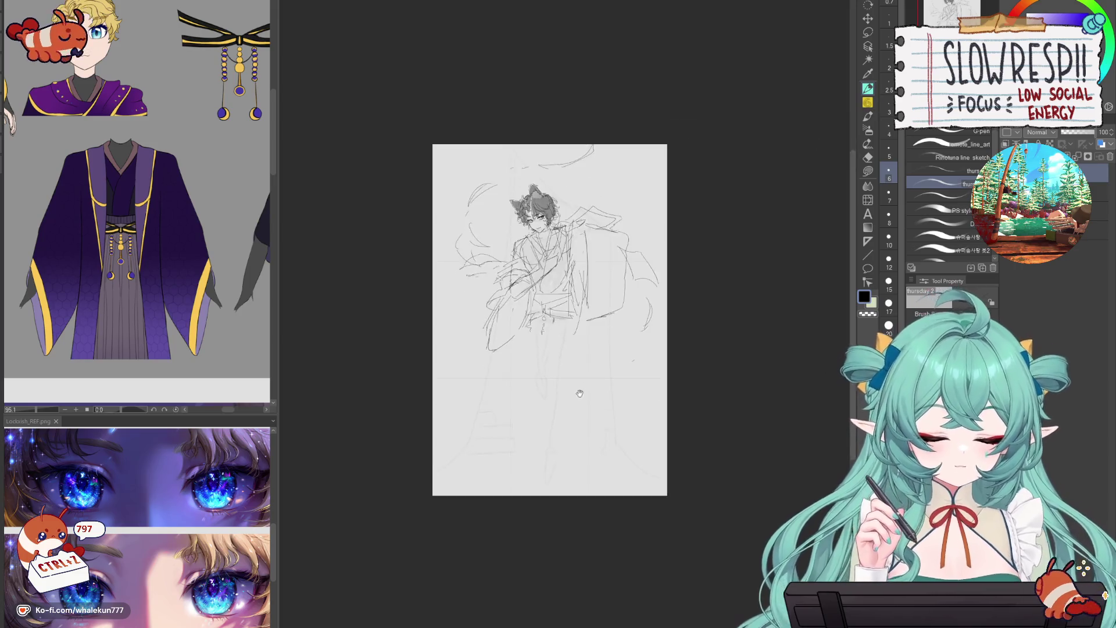
scroll(540, 314, "up", 4)
mouse_move(469, 479)
left_mouse_down()
mouse_move(465, 495)
mouse_move(495, 526)
mouse_move(526, 520)
left_mouse_up()
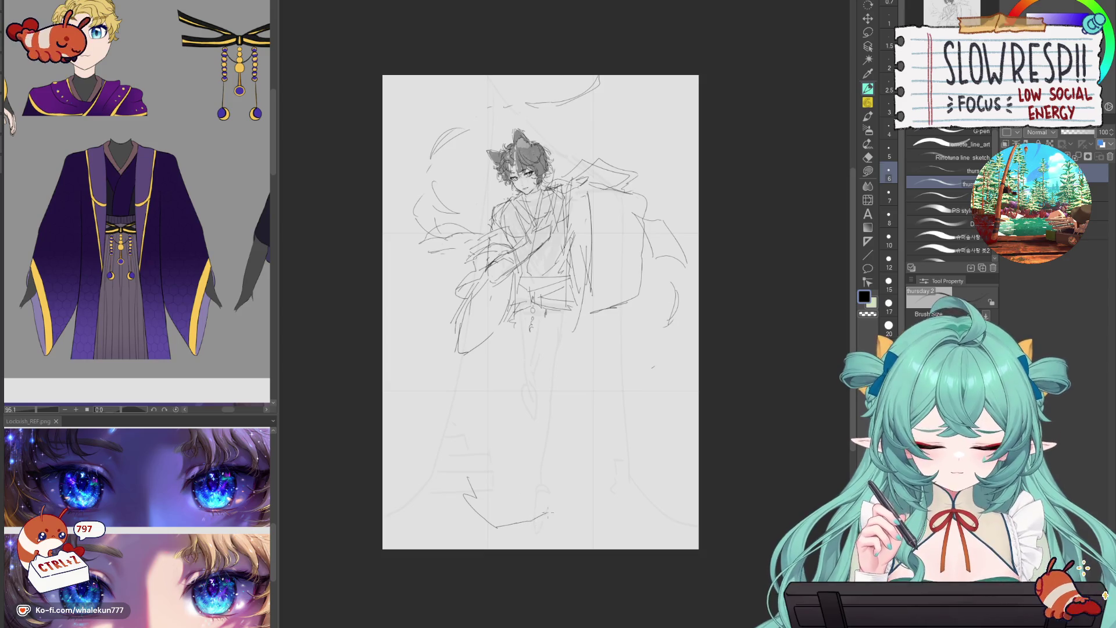
key("ctrl+z")
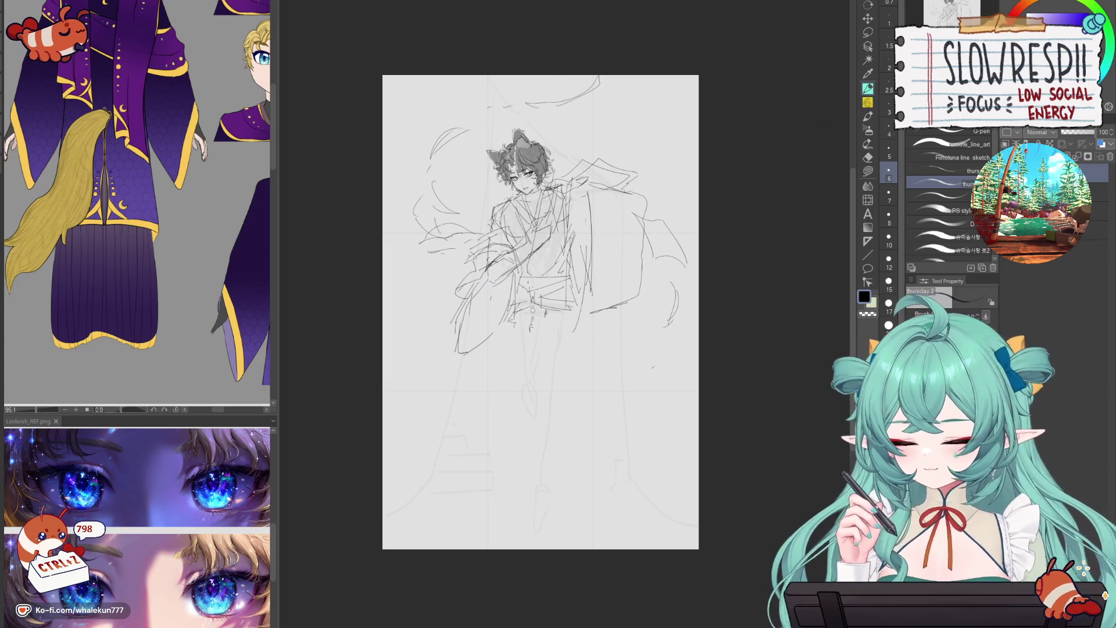
left_click_drag(145, 289, 208, 351)
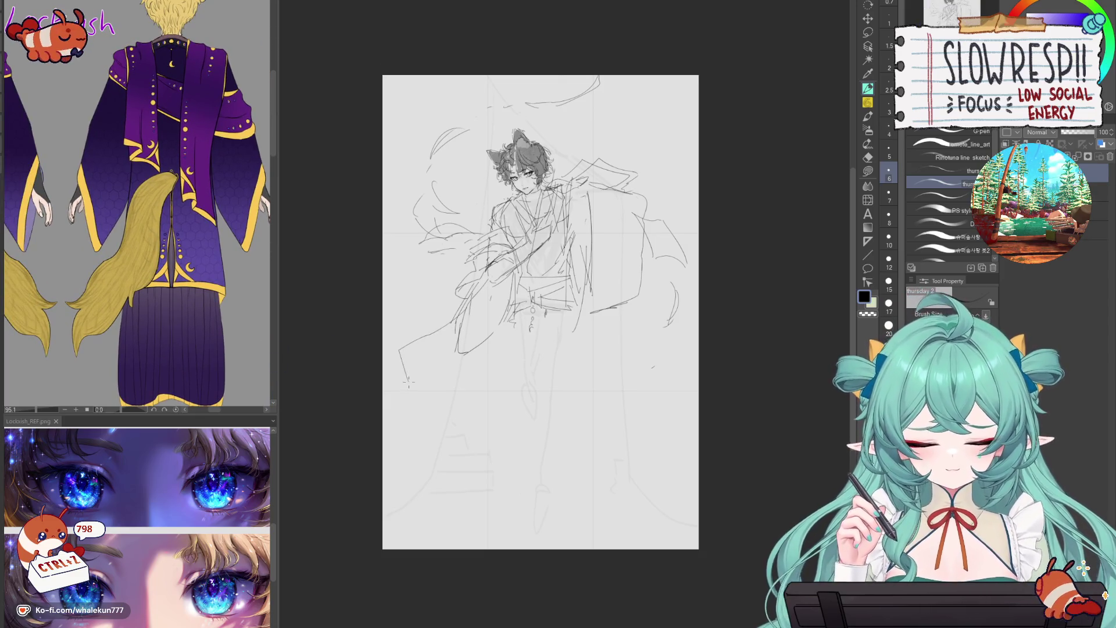
- Add hem lines at lower left, robe edge strokes and strokes left of the sleeve, mirror-checking
mouse_move(415, 396)
left_mouse_down()
mouse_move(417, 423)
mouse_move(432, 427)
left_mouse_up()
mouse_move(618, 316)
left_mouse_down()
mouse_move(622, 352)
mouse_move(603, 350)
left_mouse_up()
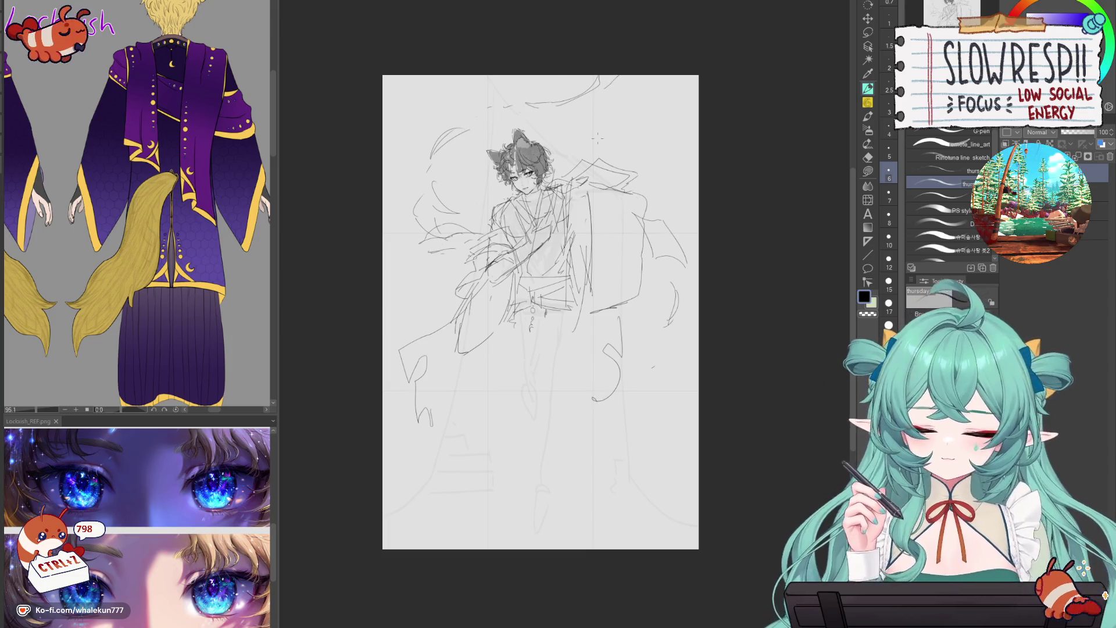
left_click_drag(416, 278, 434, 323)
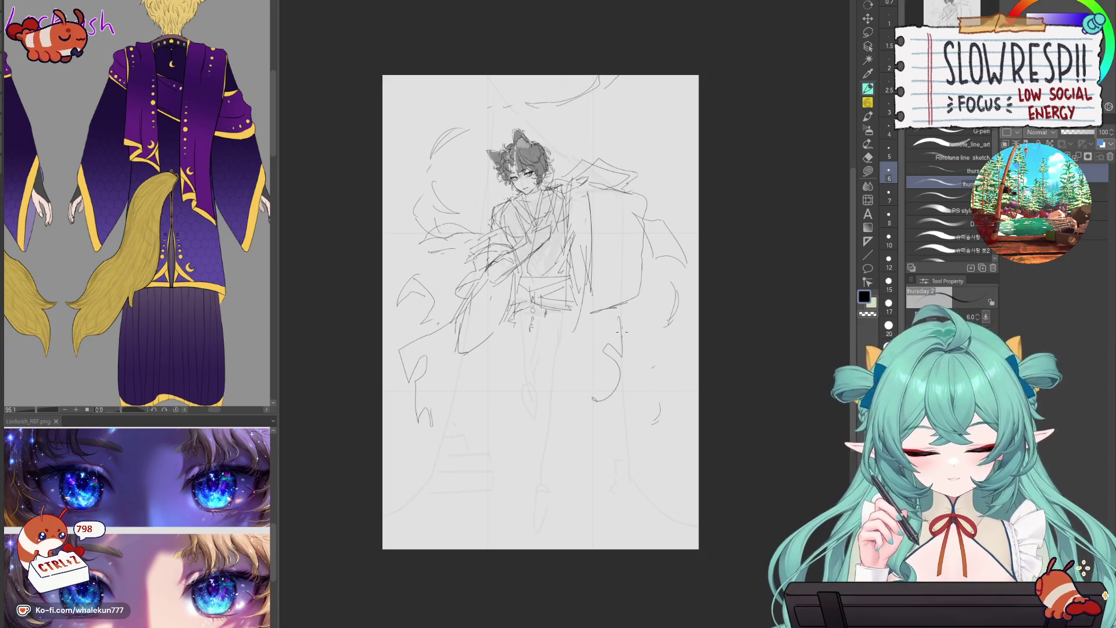
key("h")
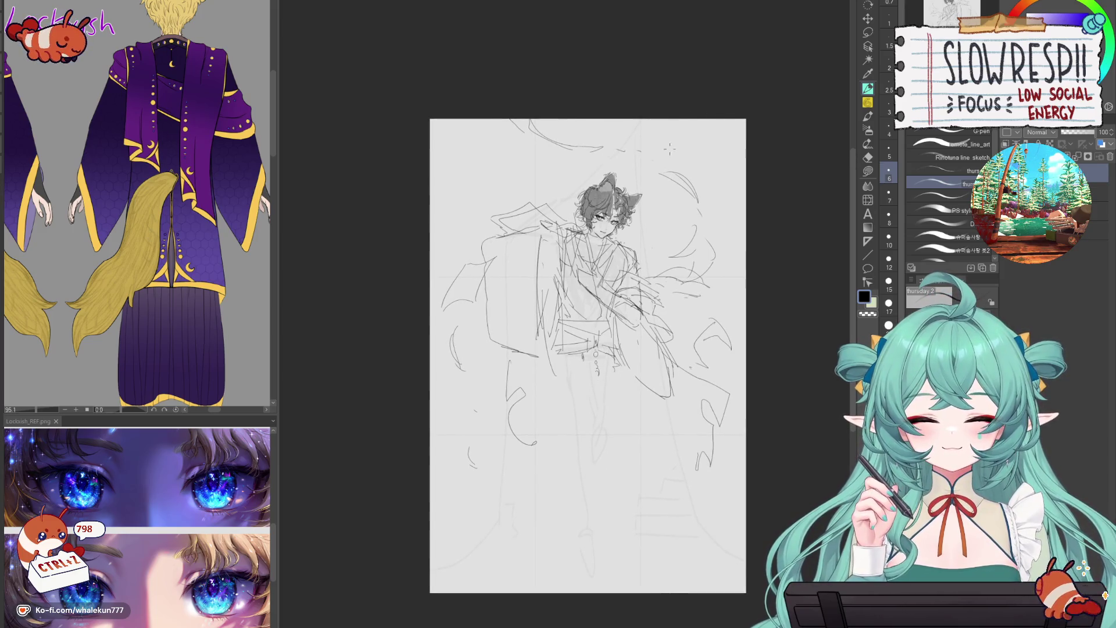
key("h")
key("h")
- Draw a long stroke from the page top and redraw the vertical line down the robe's side
left_click_drag(612, 157, 524, 230)
key("ctrl+z")
left_click_drag(642, 118, 552, 215)
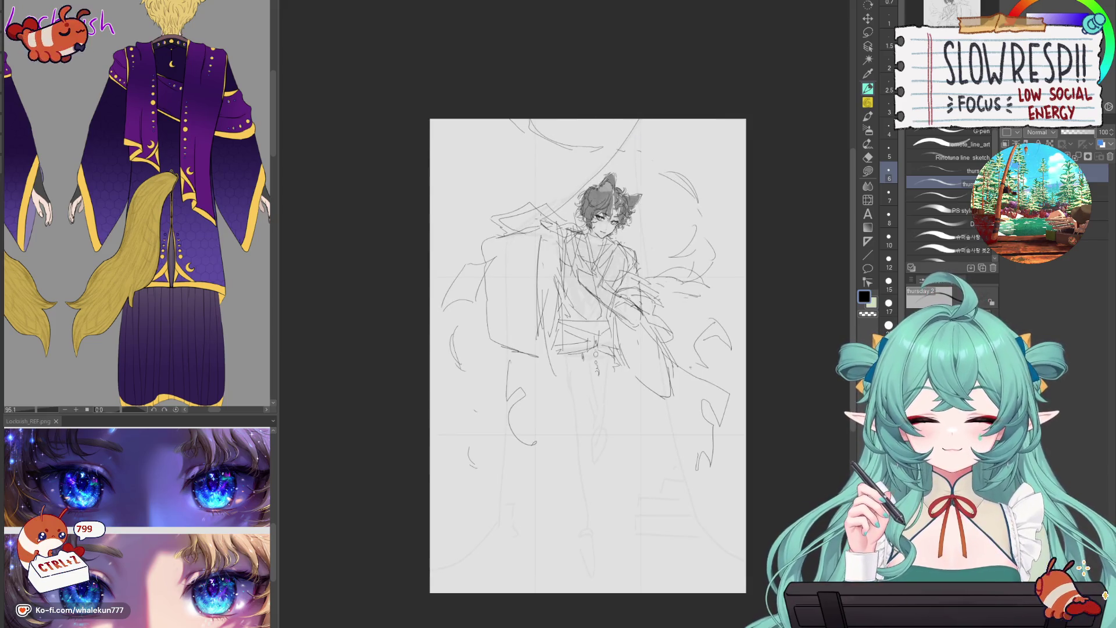
mouse_move(499, 243)
left_mouse_down()
mouse_move(478, 278)
mouse_move(486, 388)
left_mouse_up()
key("ctrl+z")
key("e")
key("p")
key("ctrl+z")
left_click_drag(501, 230, 495, 464)
- Try a vertical line down the lower robe, undoing the attempts
key("h")
key("e")
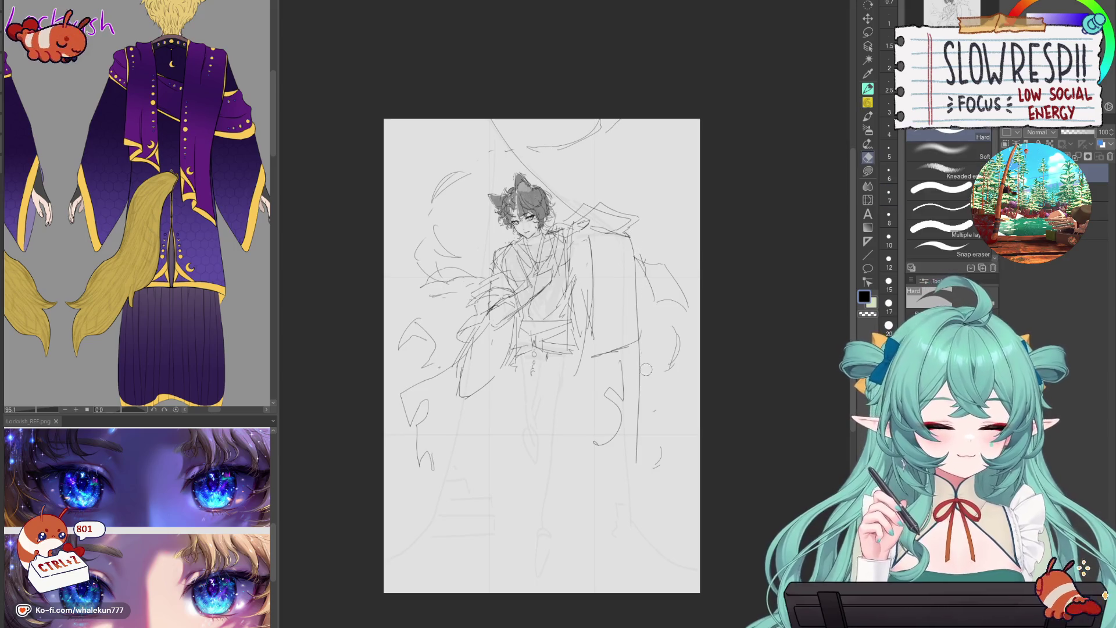
key("p")
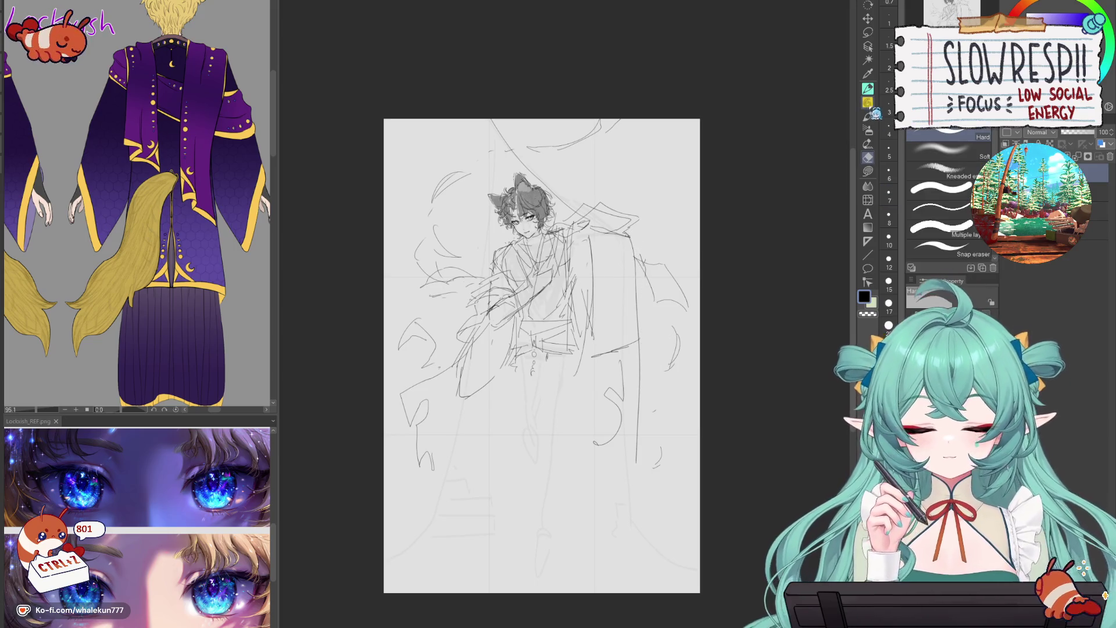
left_click_drag(665, 412, 681, 327)
left_click_drag(652, 380, 652, 445)
key("ctrl+z")
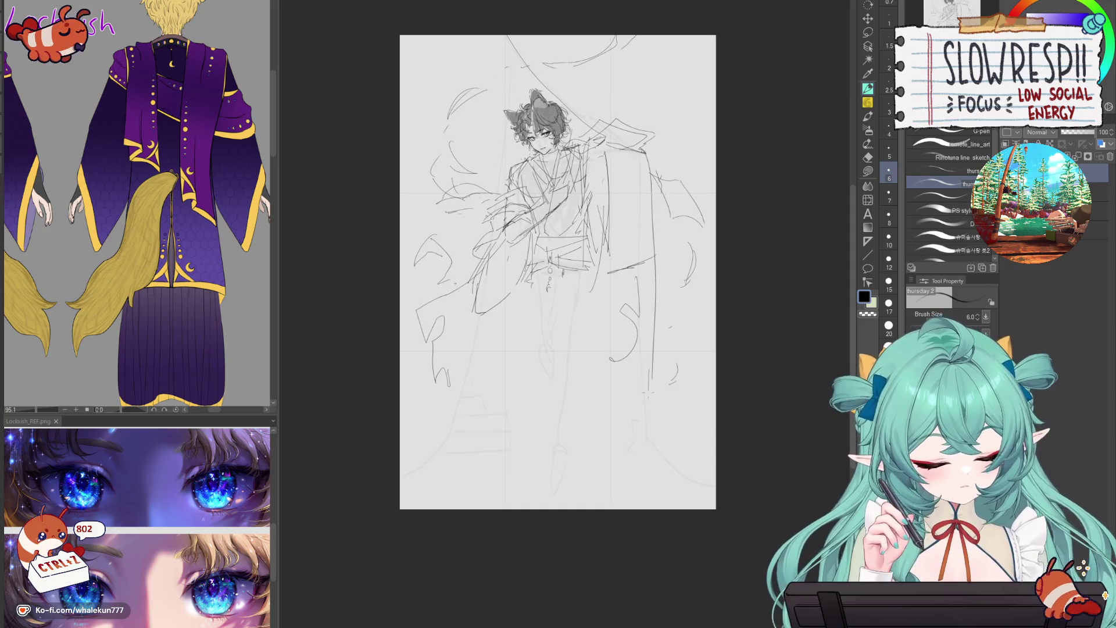
left_click_drag(649, 372, 660, 462)
key("ctrl+z")
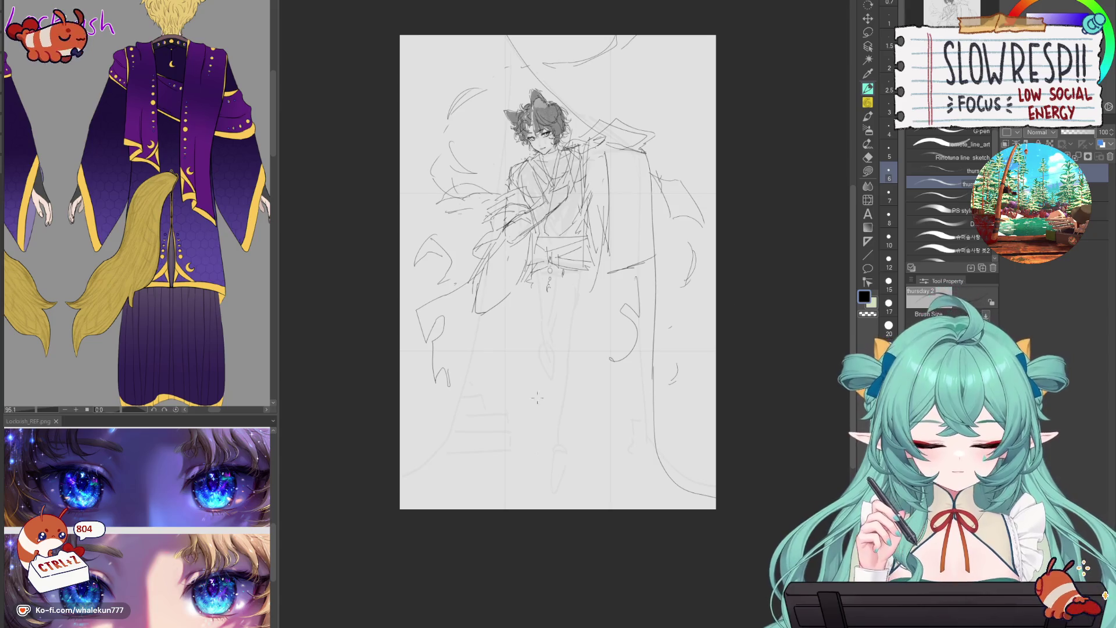
- With the soft pencil, firm up the sleeve's lower edges and add a short stroke on the robe's right
key("p")
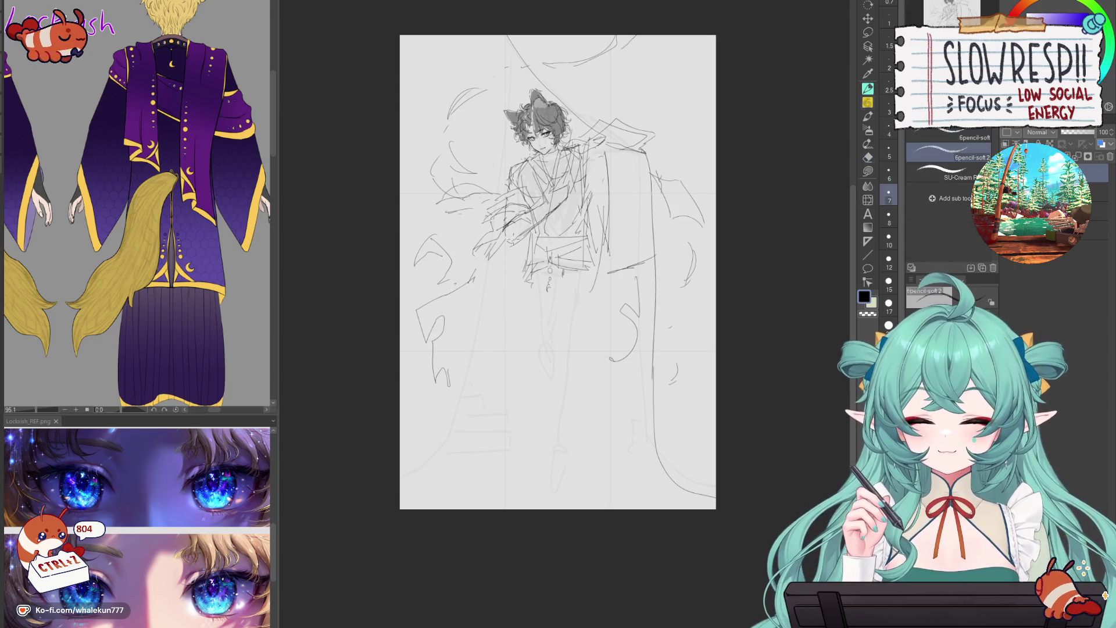
mouse_move(456, 303)
left_mouse_down()
mouse_move(522, 256)
mouse_move(532, 230)
left_mouse_up()
left_click_drag(493, 243, 469, 298)
mouse_move(584, 218)
left_mouse_down()
mouse_move(570, 299)
mouse_move(598, 255)
mouse_move(590, 229)
mouse_move(612, 282)
left_mouse_up()
key("ctrl+z")
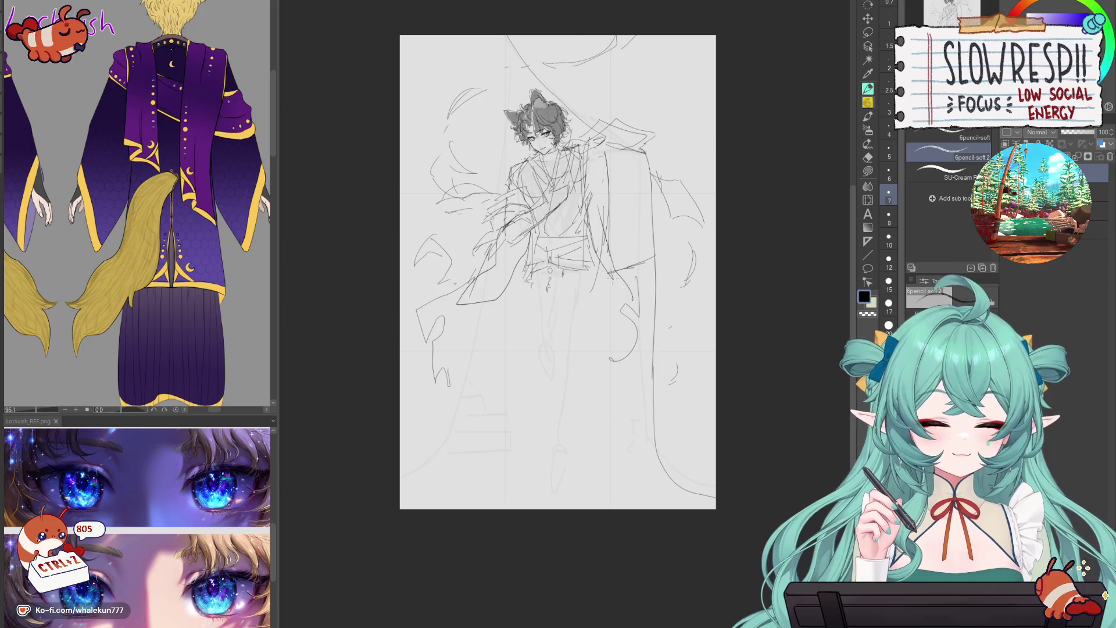
key("ctrl+z")
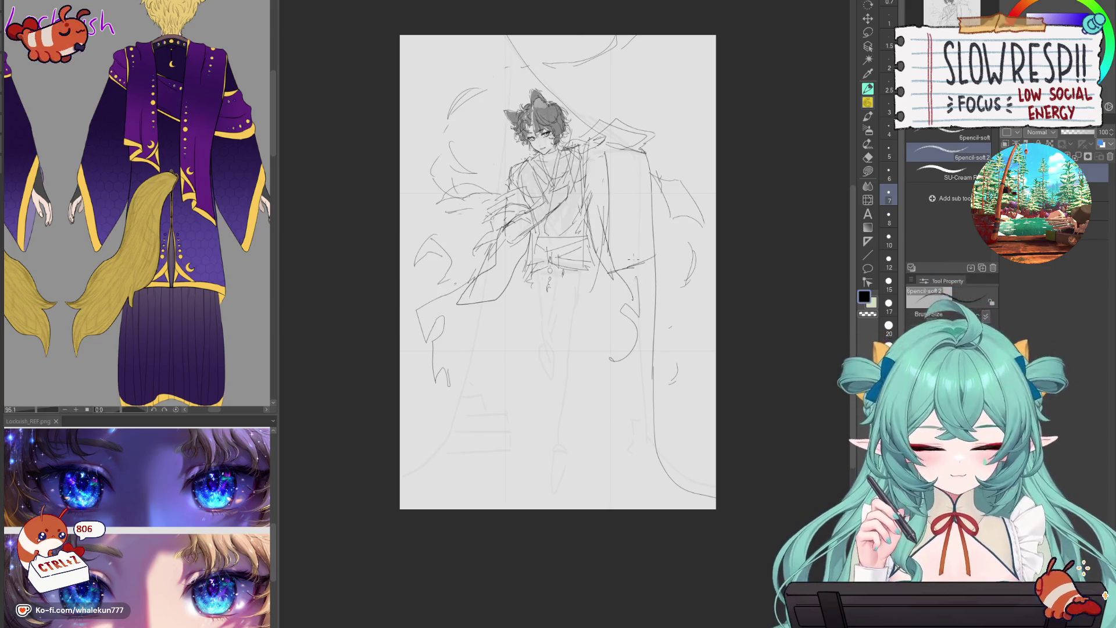
left_click_drag(604, 210, 607, 246)
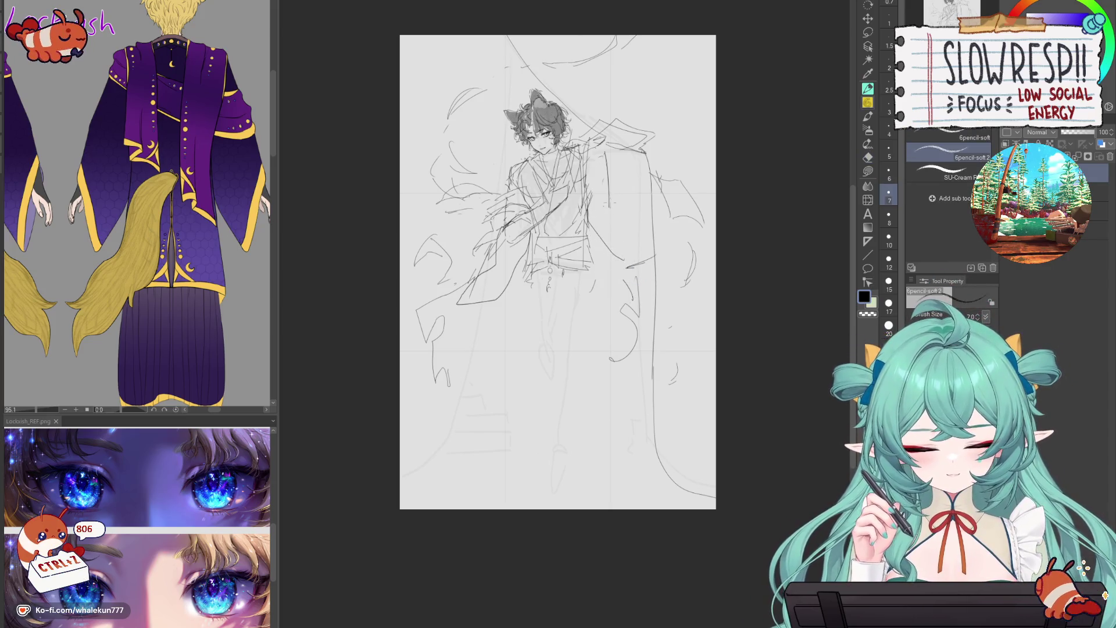